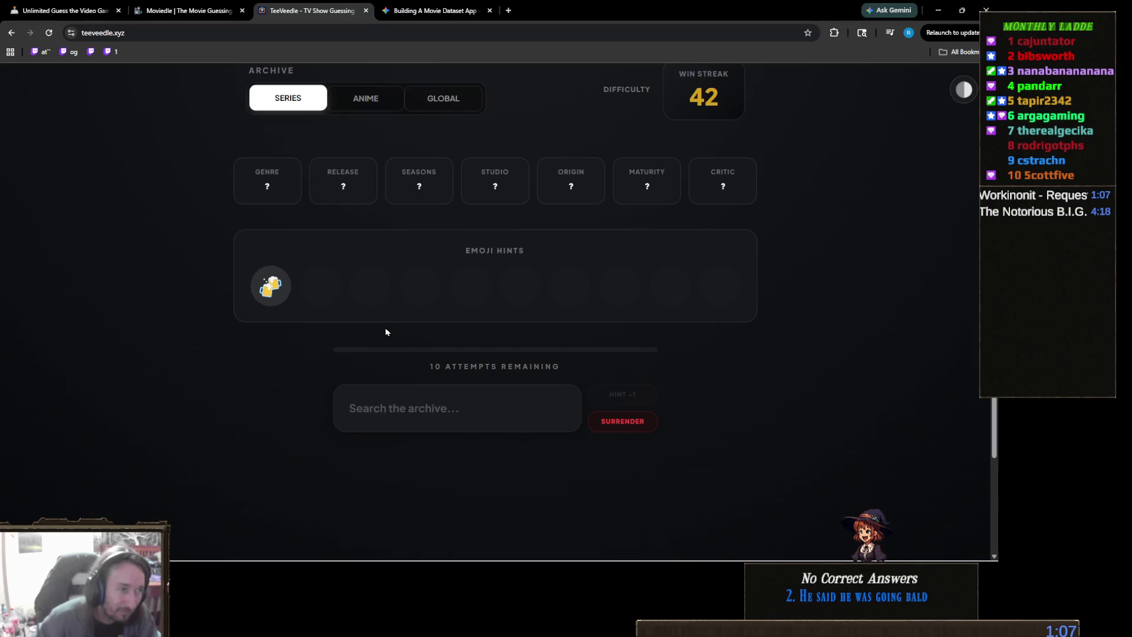
Step: Guess Cheers and then Shameless from the show search suggestions
ctrl+scroll(254, 374, up, 3)
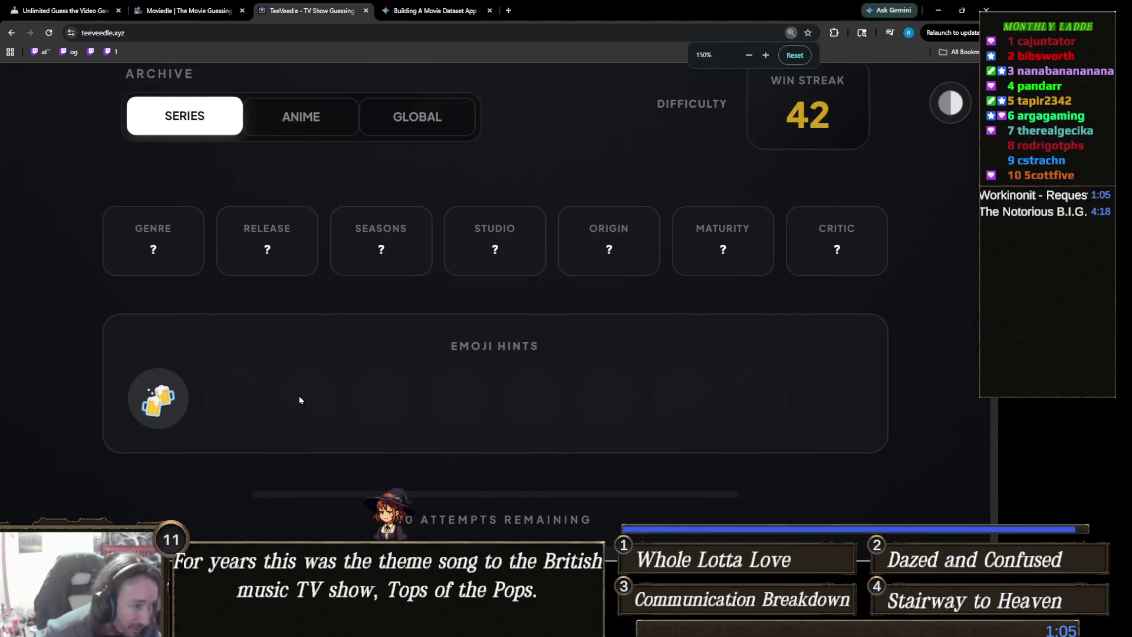
ctrl+scroll(277, 394, down, 2)
ctrl+scroll(316, 387, down, 1)
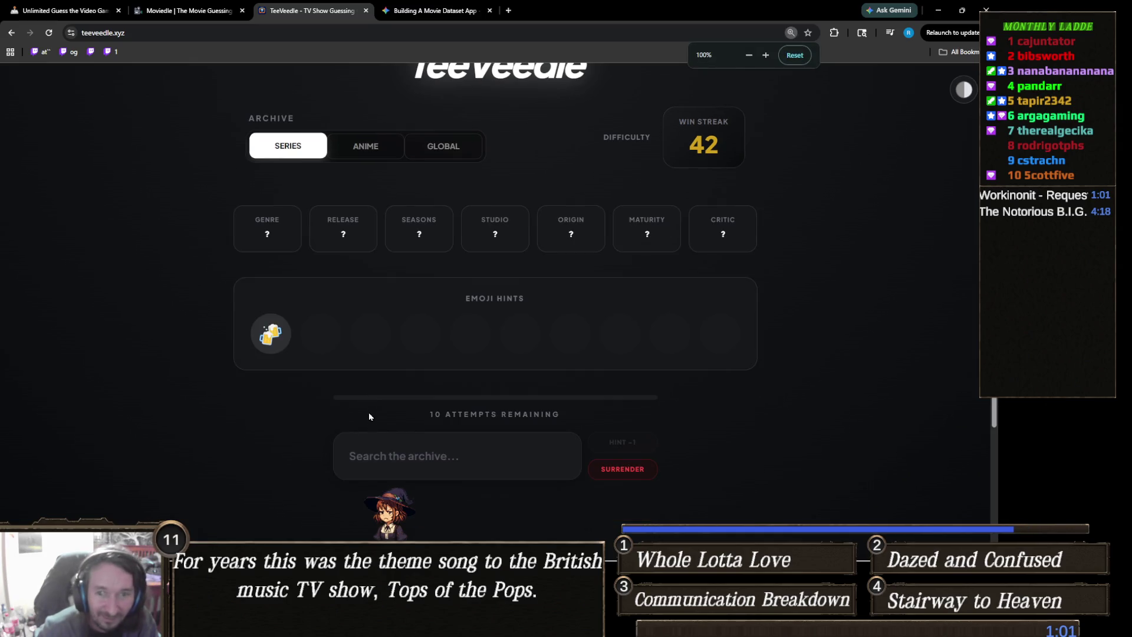
click(490, 457)
text(cheer)
click(433, 500)
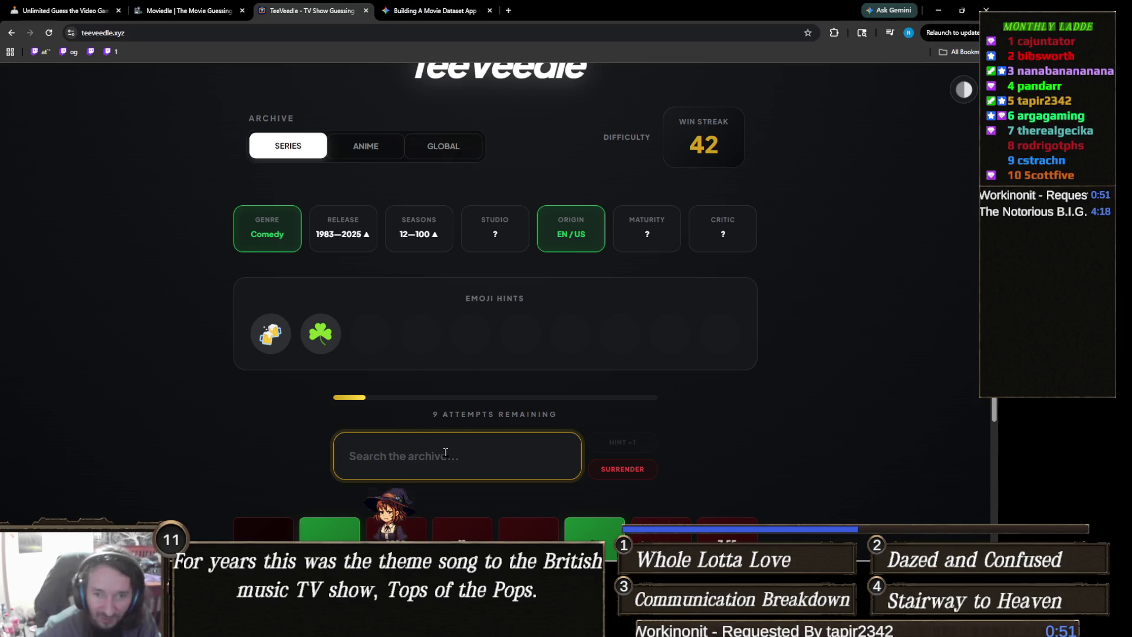
text(sha)
click(413, 504)
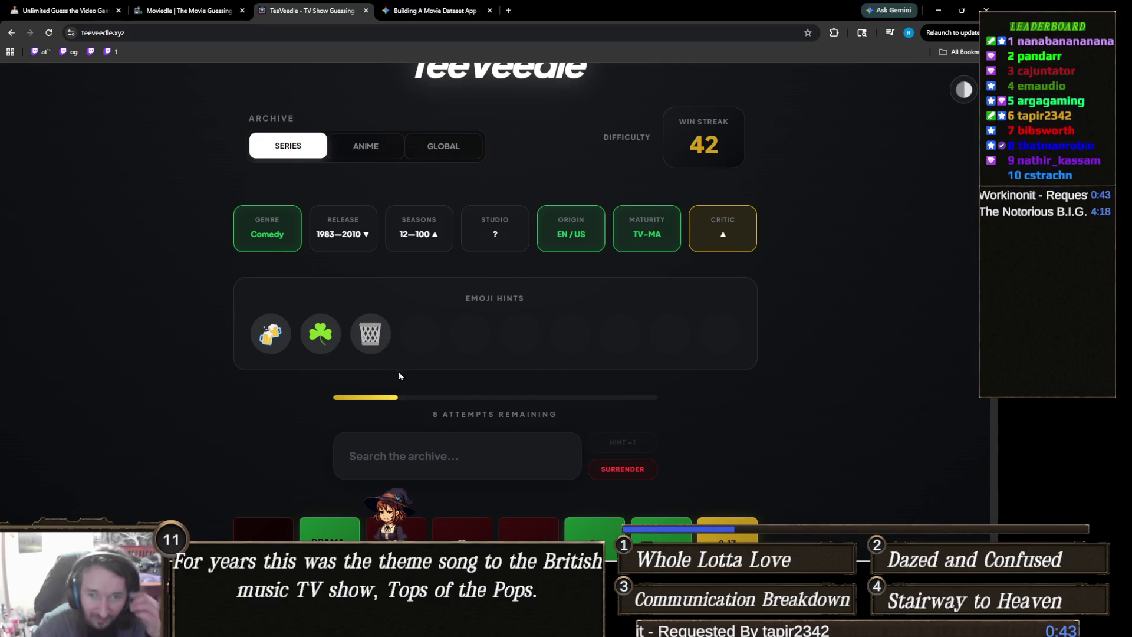
Step: Guess It's Always Sunny in Philadelphia to win the round, streak now 43
click(441, 445)
text(alwas)
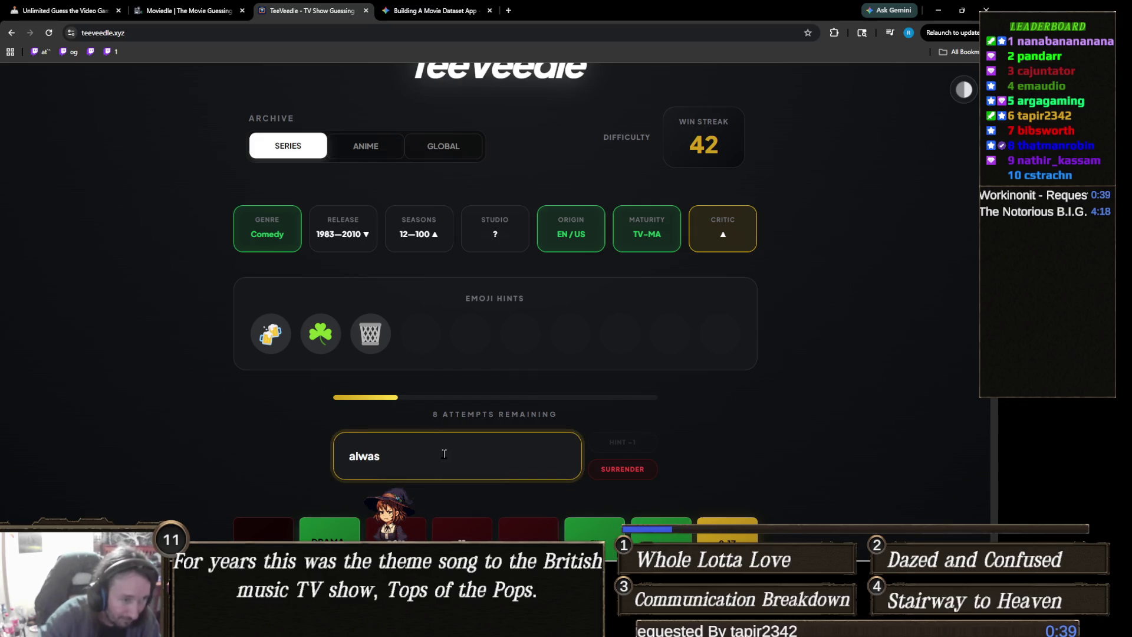
key(BackSpace)
text(ys s)
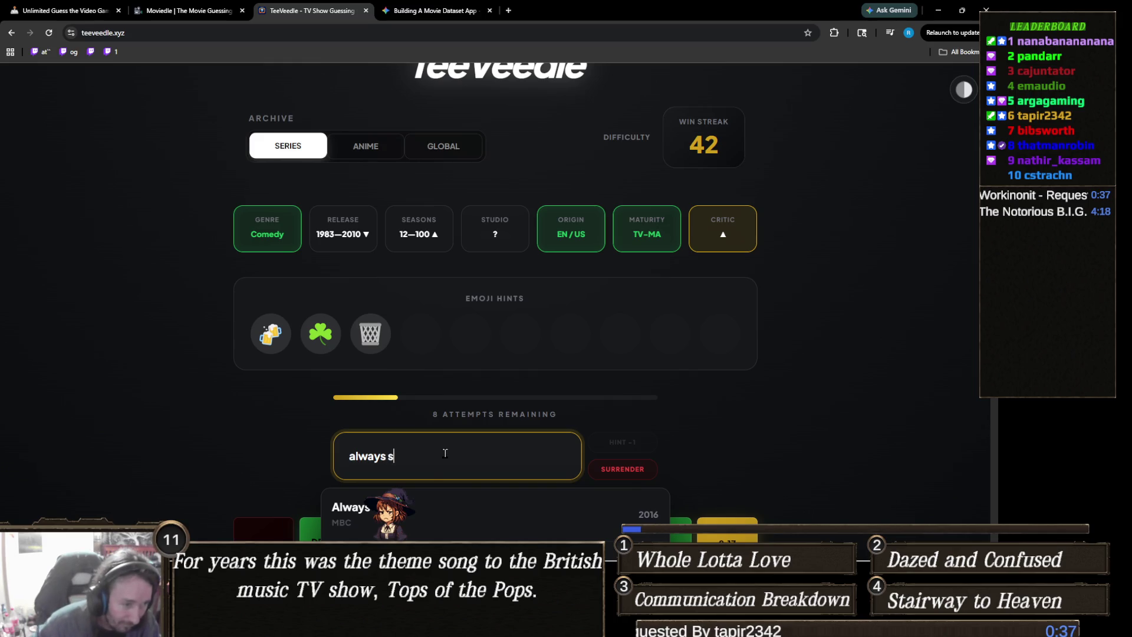
click(458, 514)
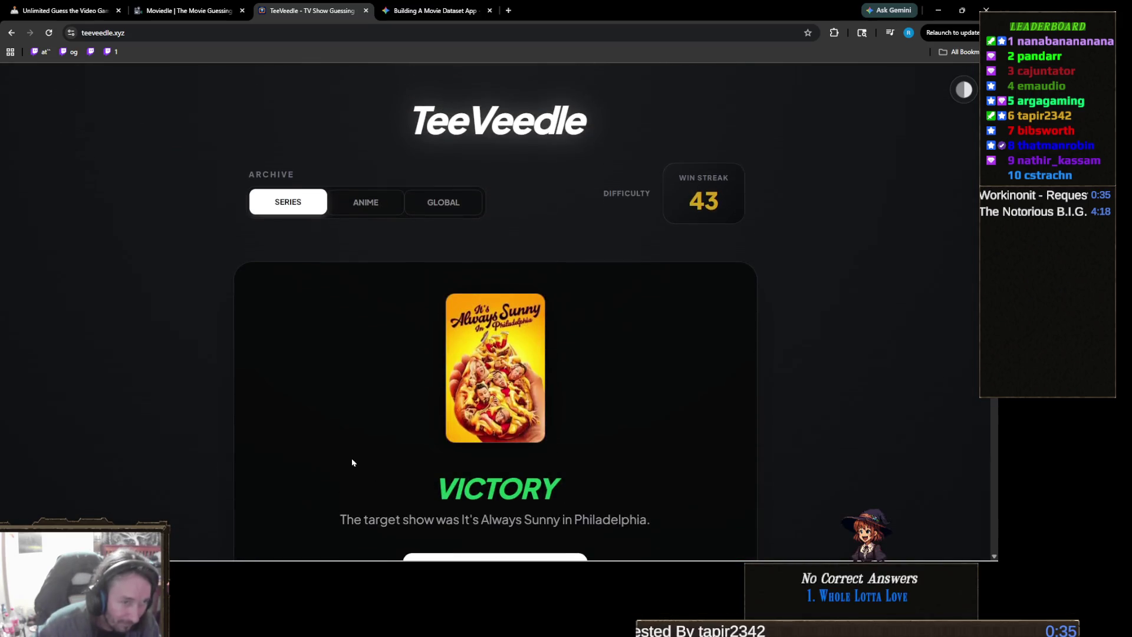
scroll(353, 463, down, 1)
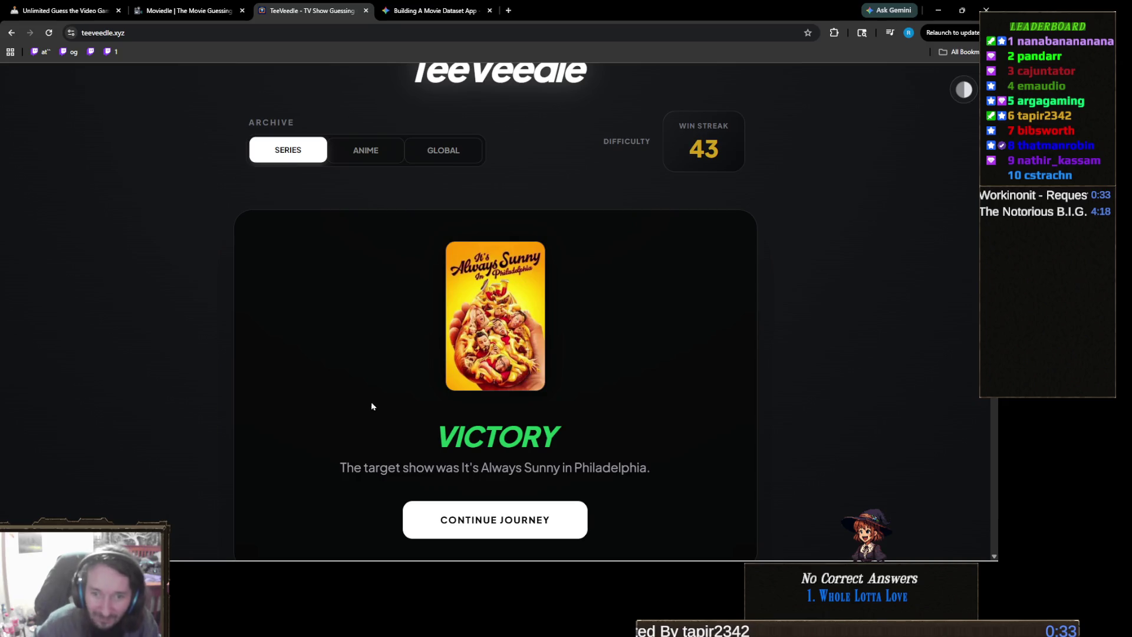
scroll(388, 351, down, 4)
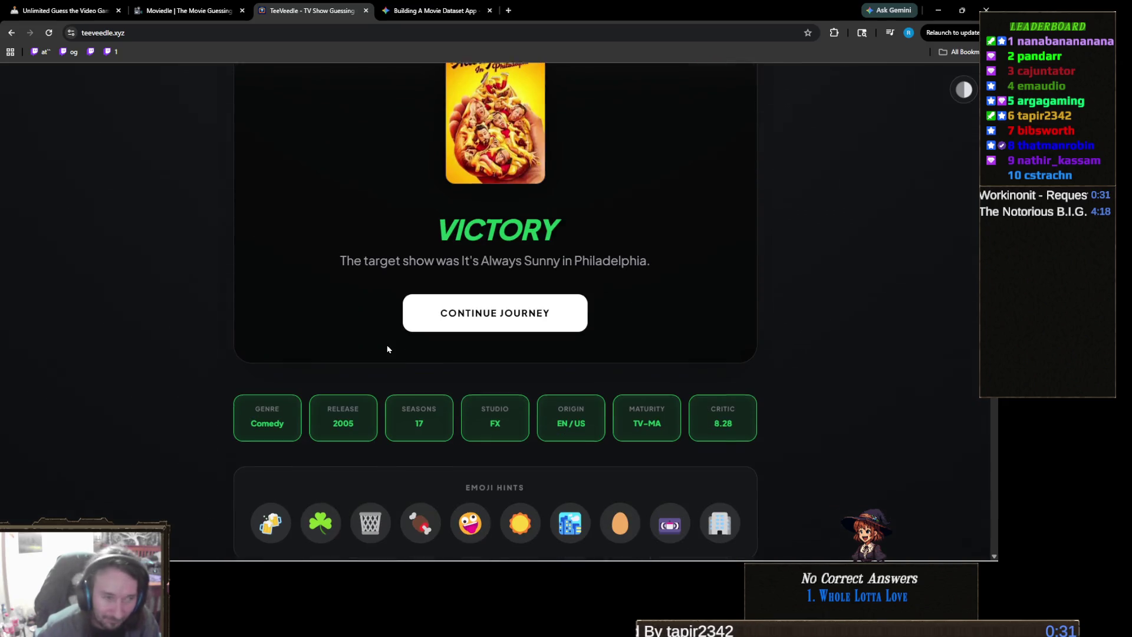
scroll(309, 349, down, 2)
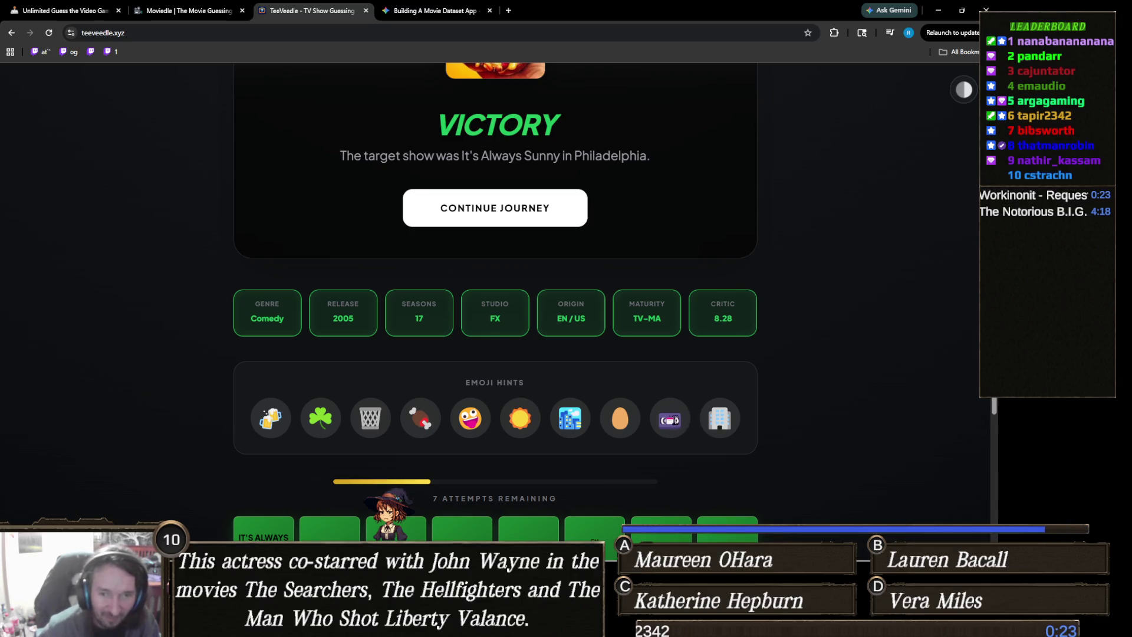
scroll(541, 365, up, 3)
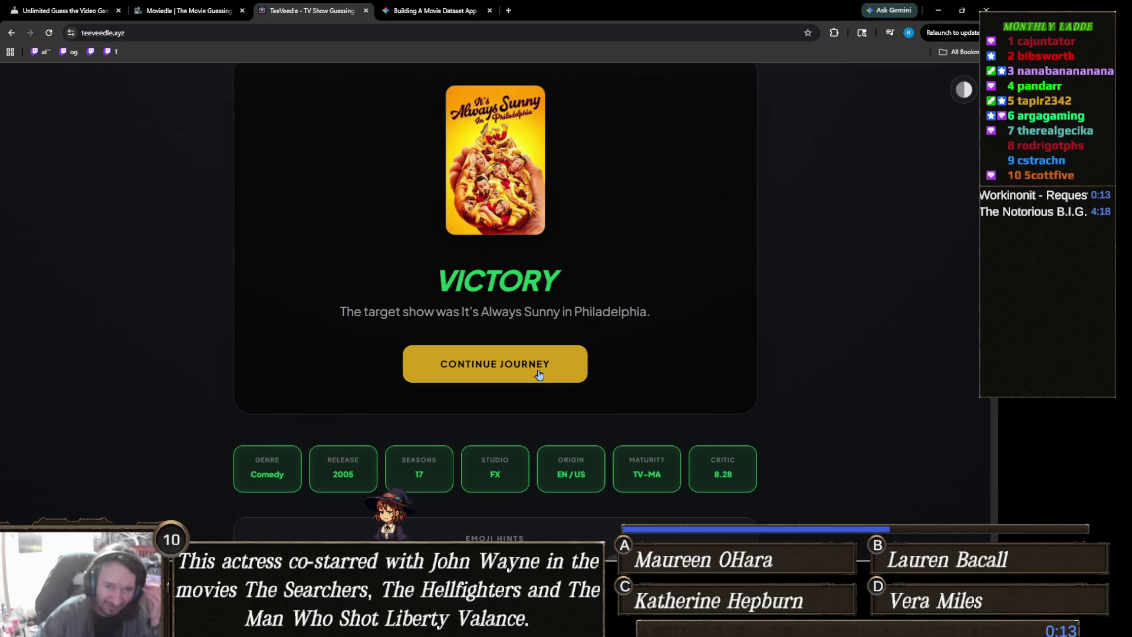
click(538, 372)
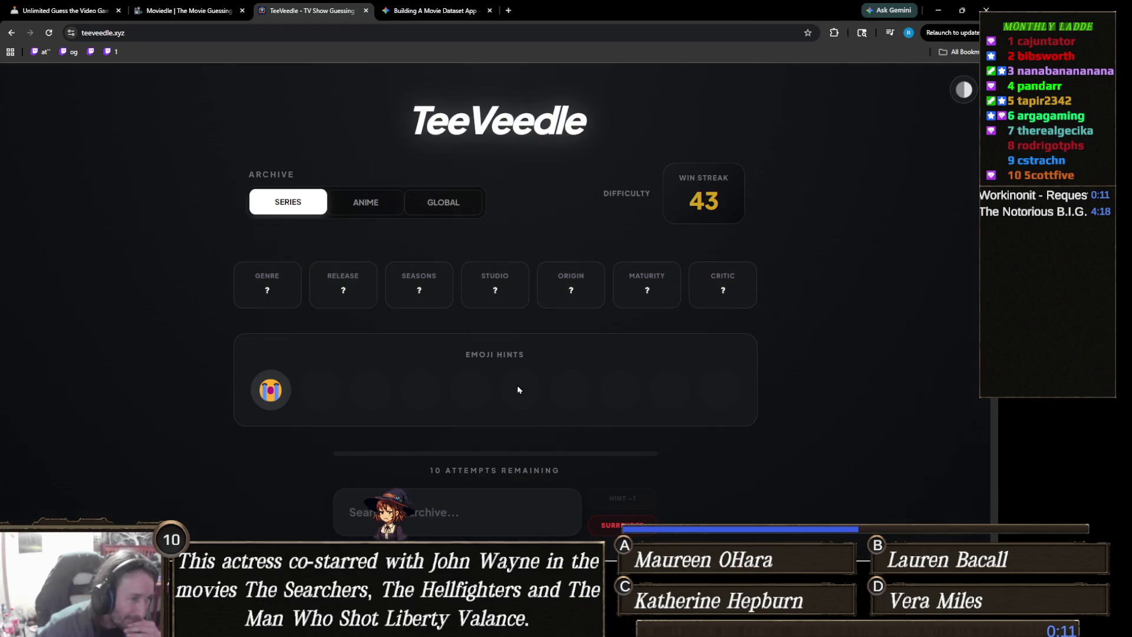
Step: Scroll down the new round showing one emoji hint and 10 attempts left
scroll(517, 384, down, 1)
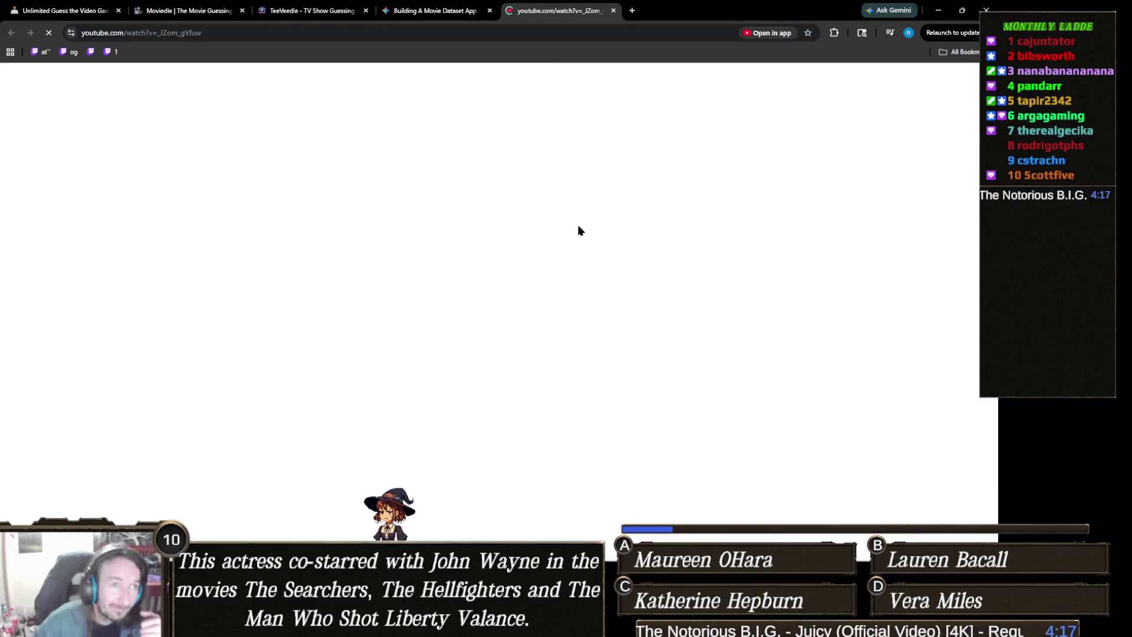
Step: Close the Notorious B.I.G. YouTube tab with Ctrl+W
key(ctrl+w)
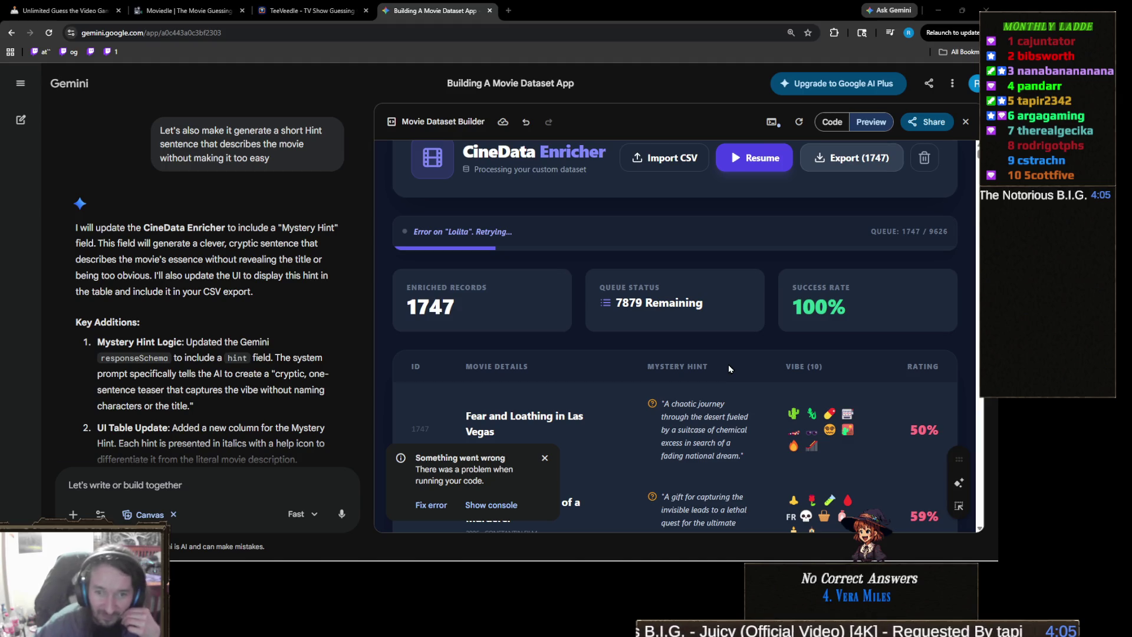
Step: Switch from the Gemini chat back to the TeeVeedle browser tab
click(340, 10)
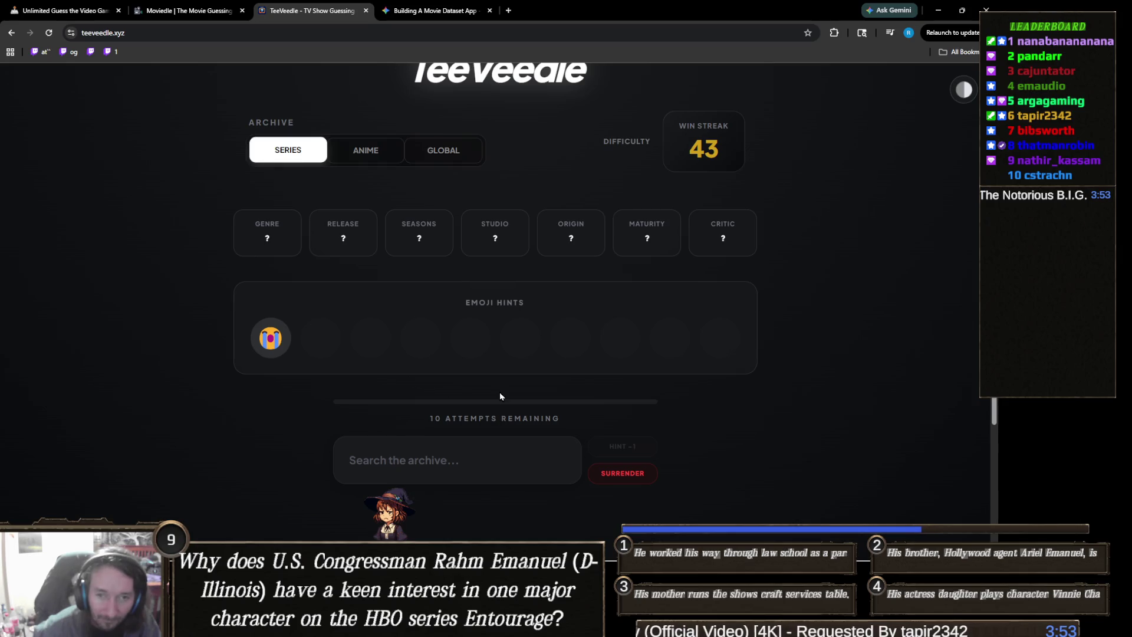
Step: Guess The Righteous Gemstones, confirming Comedy, Drama, 2019 and TV-MA clues
click(477, 451)
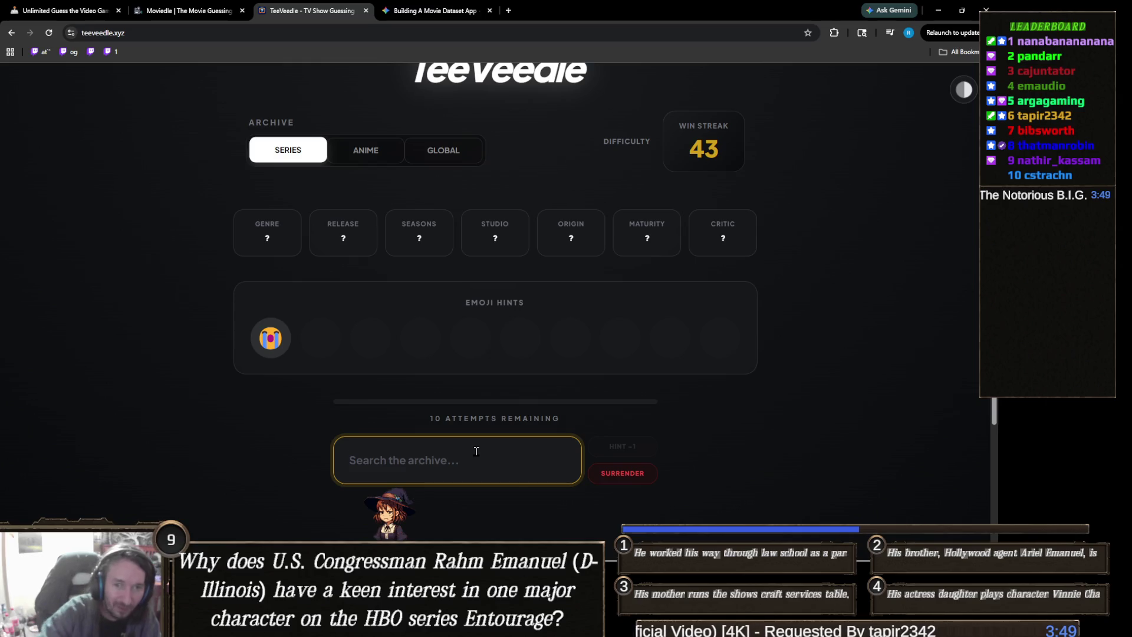
text(righte)
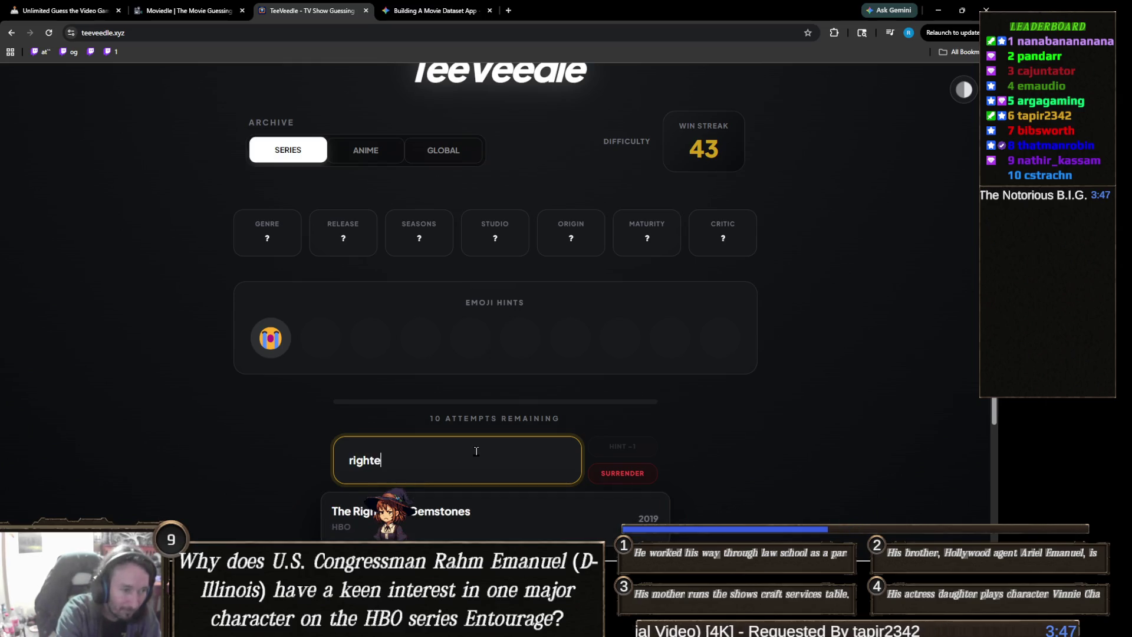
click(477, 527)
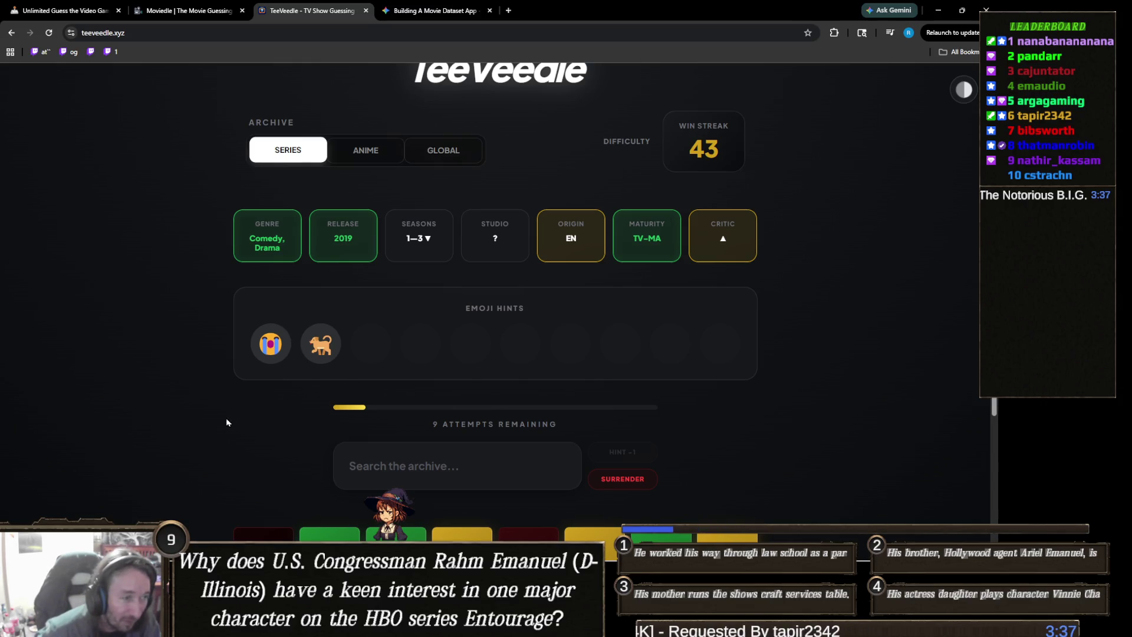
key(ctrl+plus)
key(ctrl+plus)
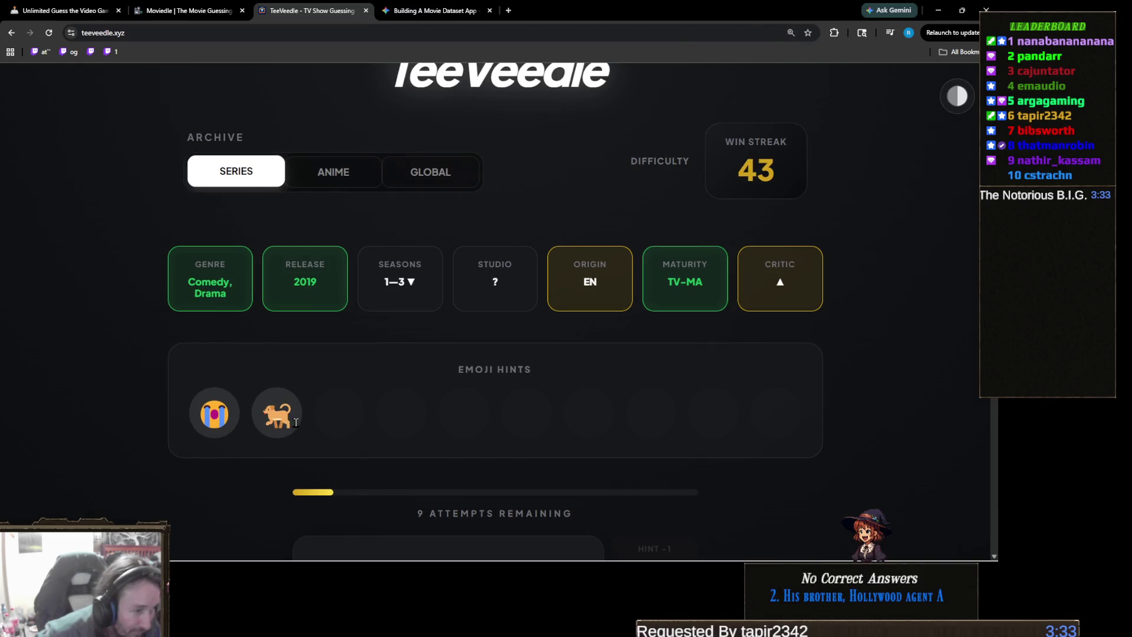
key(ctrl+minus)
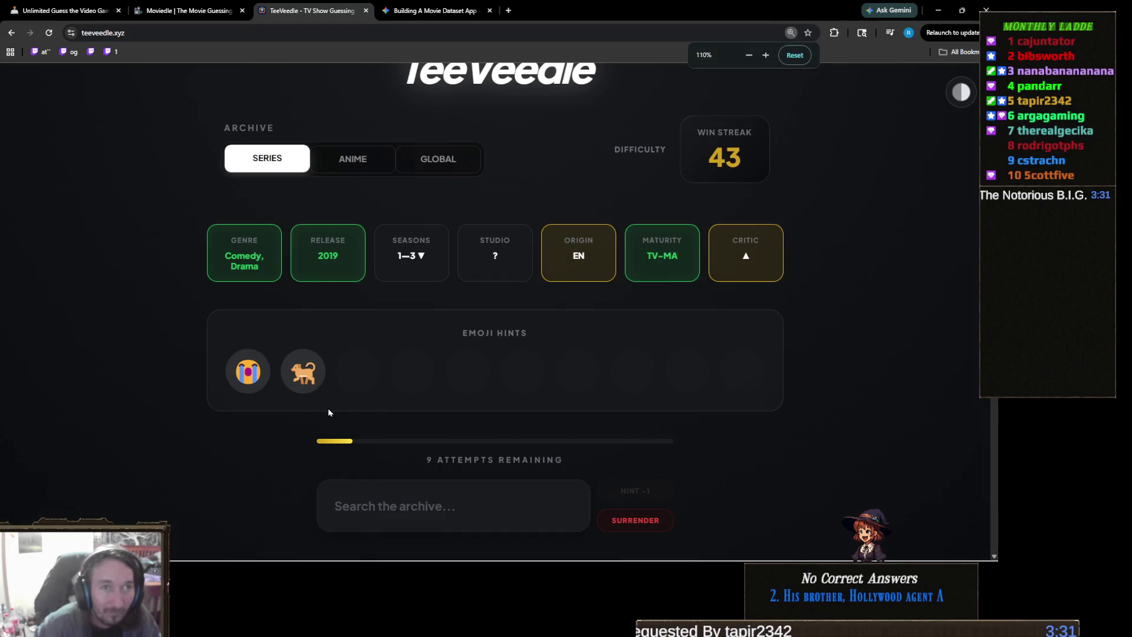
key(ctrl+minus)
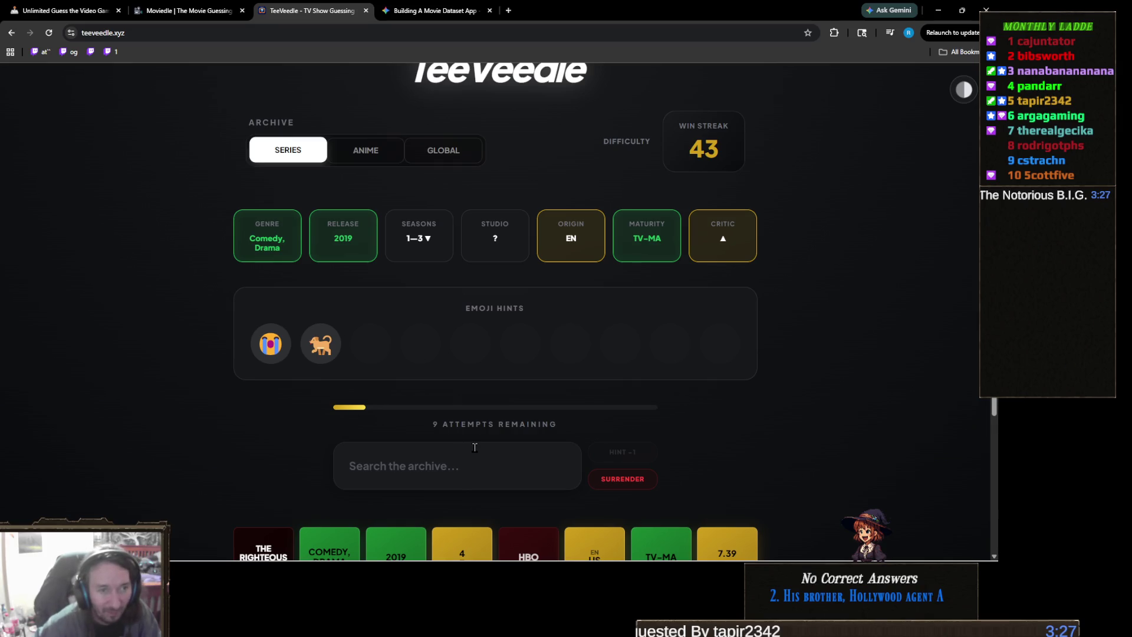
scroll(481, 451, down, 3)
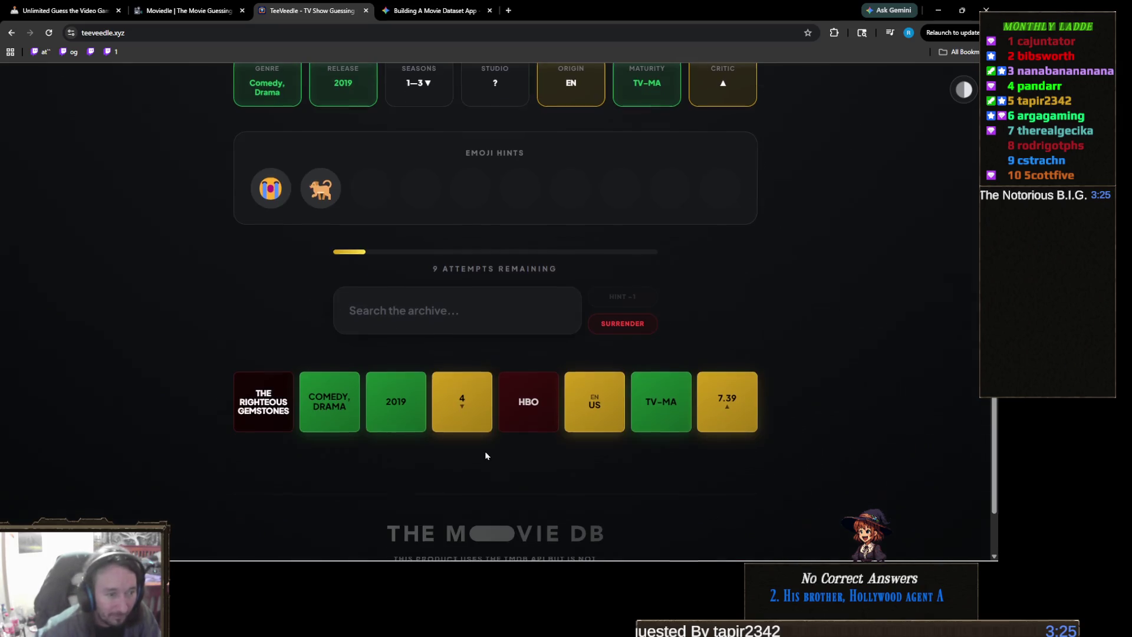
scroll(522, 445, up, 2)
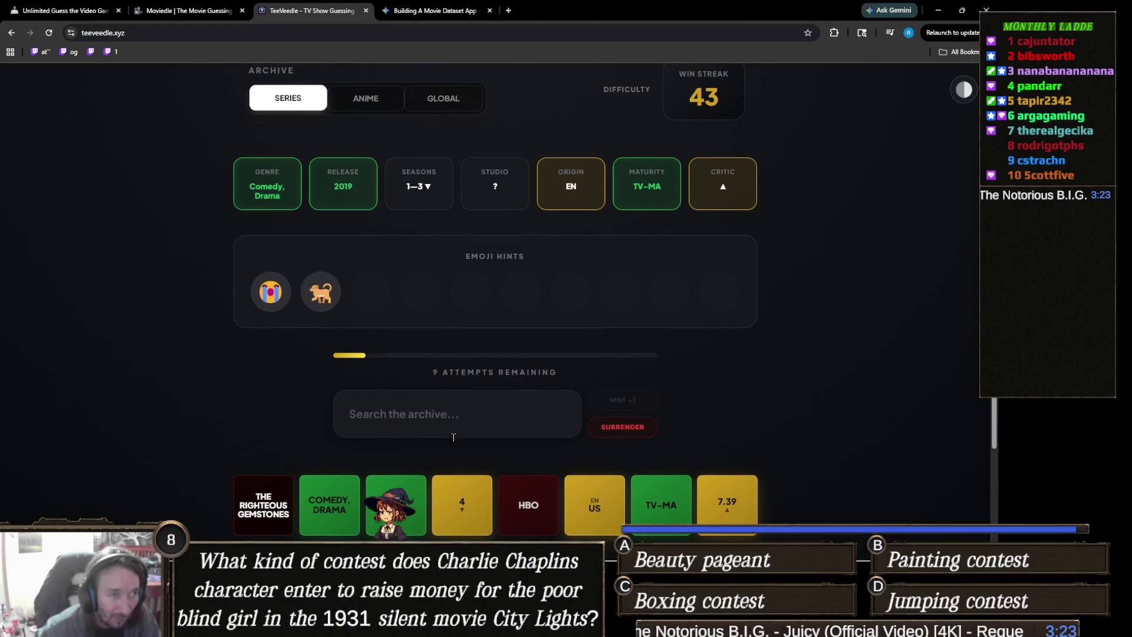
Step: Guess Colin from Accounts, confirming 3 seasons and revealing a third emoji hint
click(552, 412)
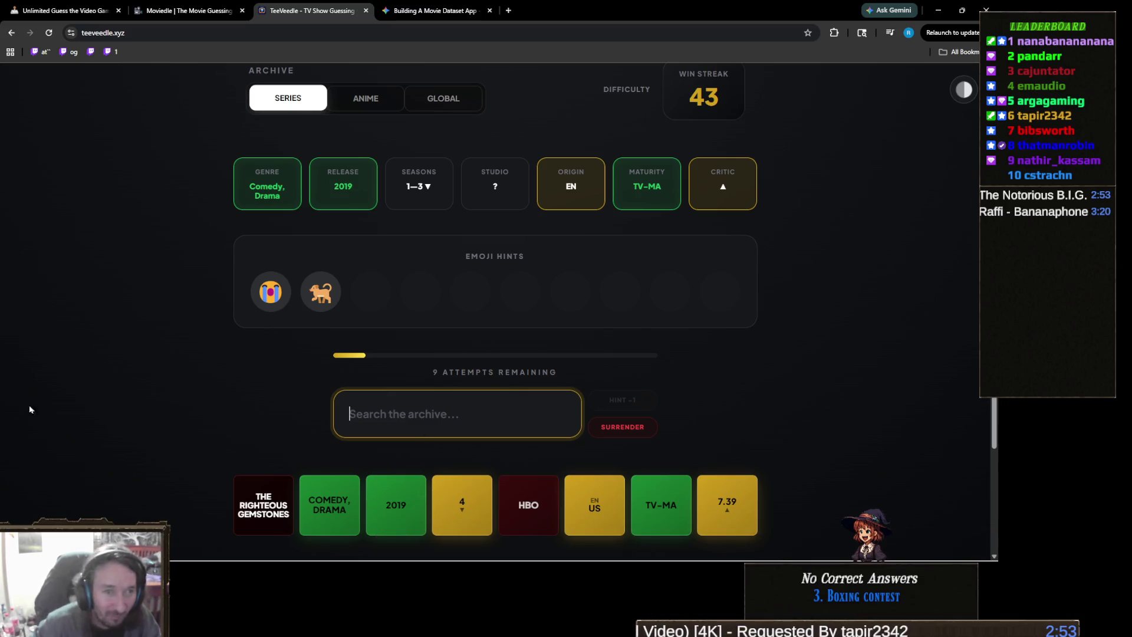
text(c)
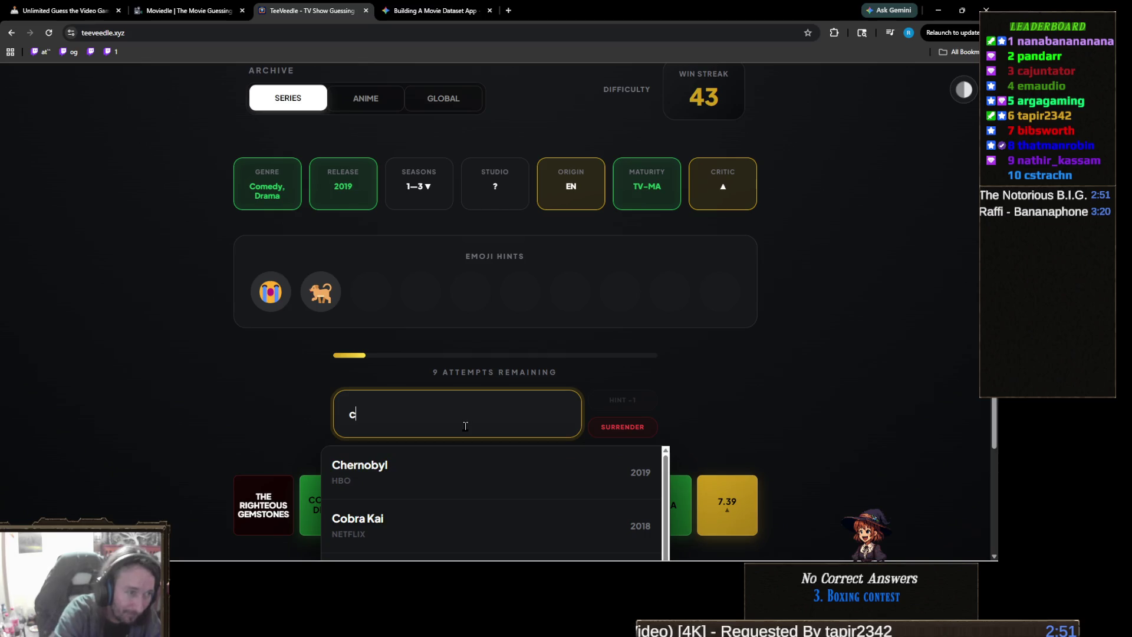
text(olin)
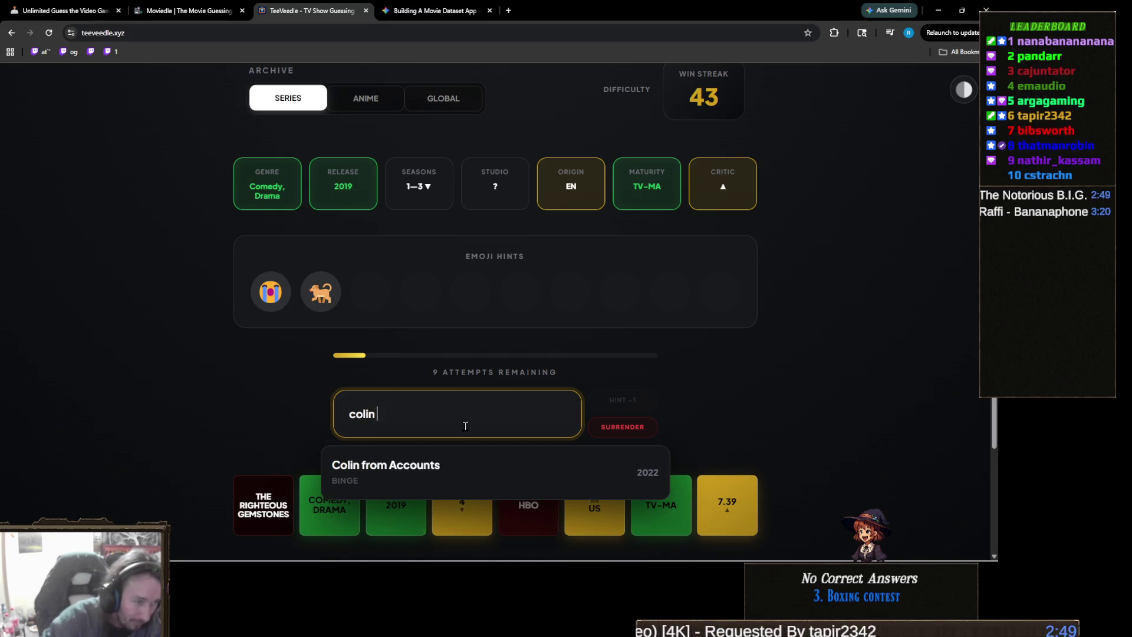
click(463, 473)
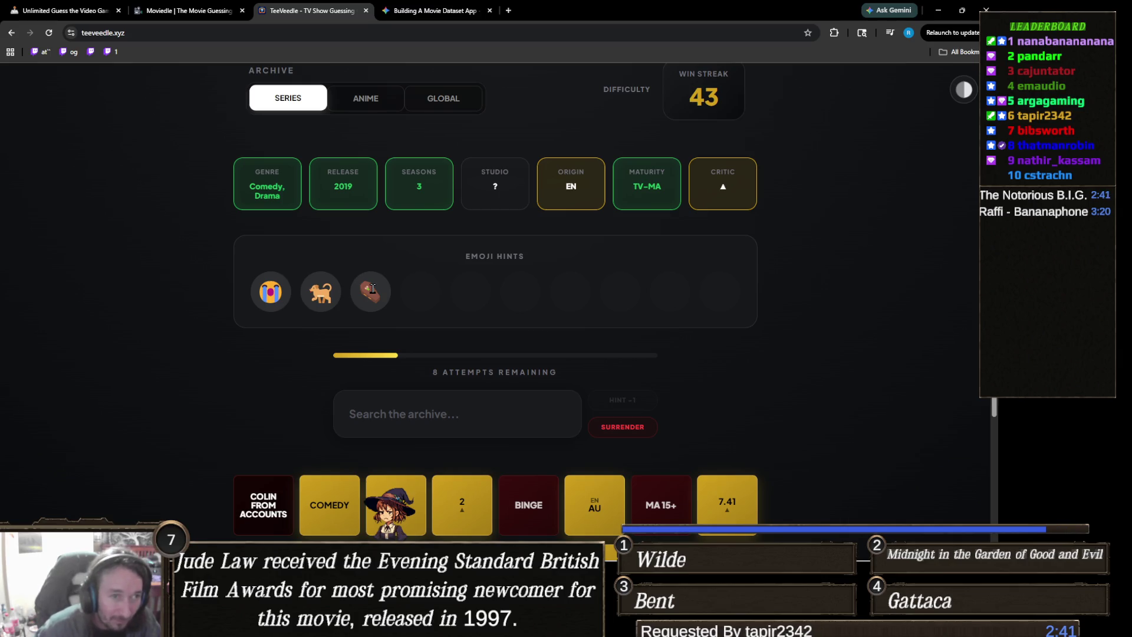
scroll(538, 338, down, 1)
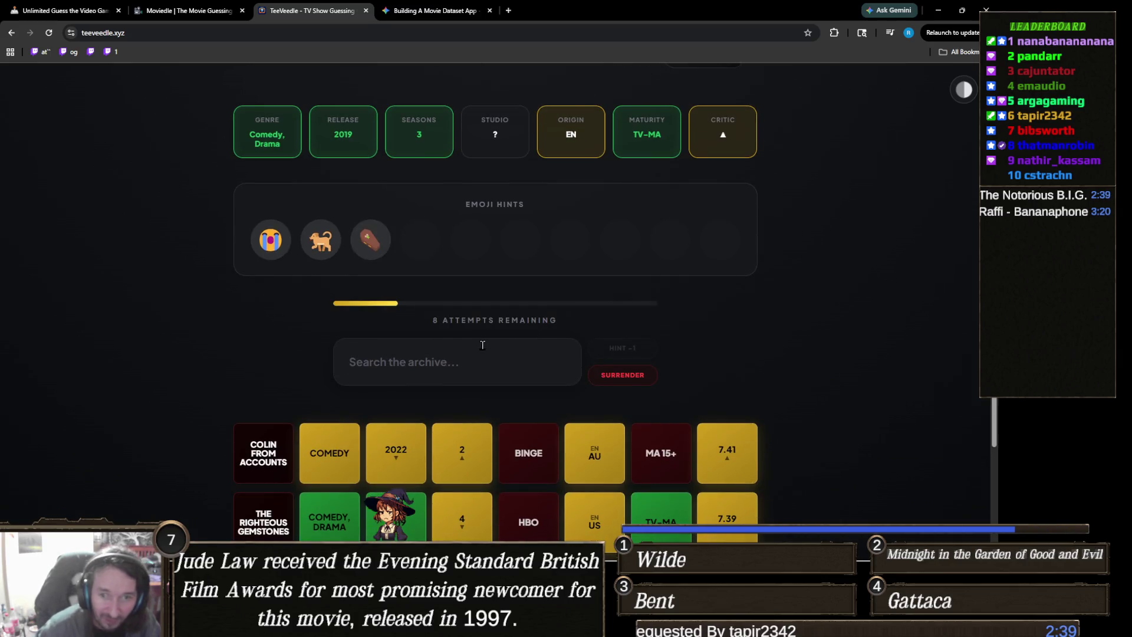
scroll(481, 348, up, 1)
scroll(479, 352, down, 1)
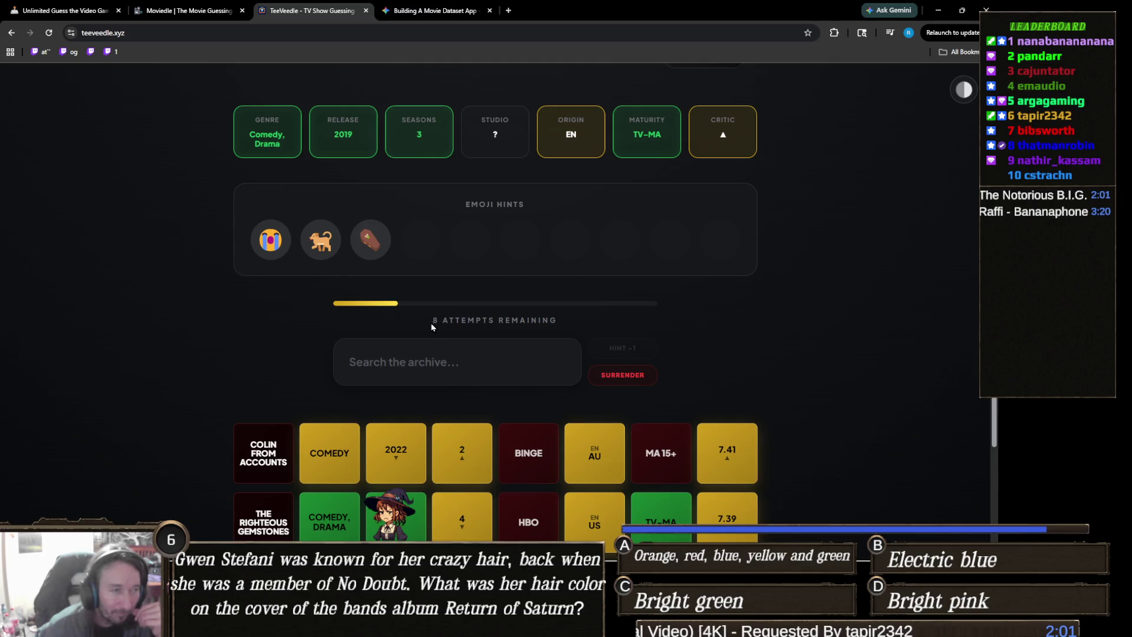
click(389, 360)
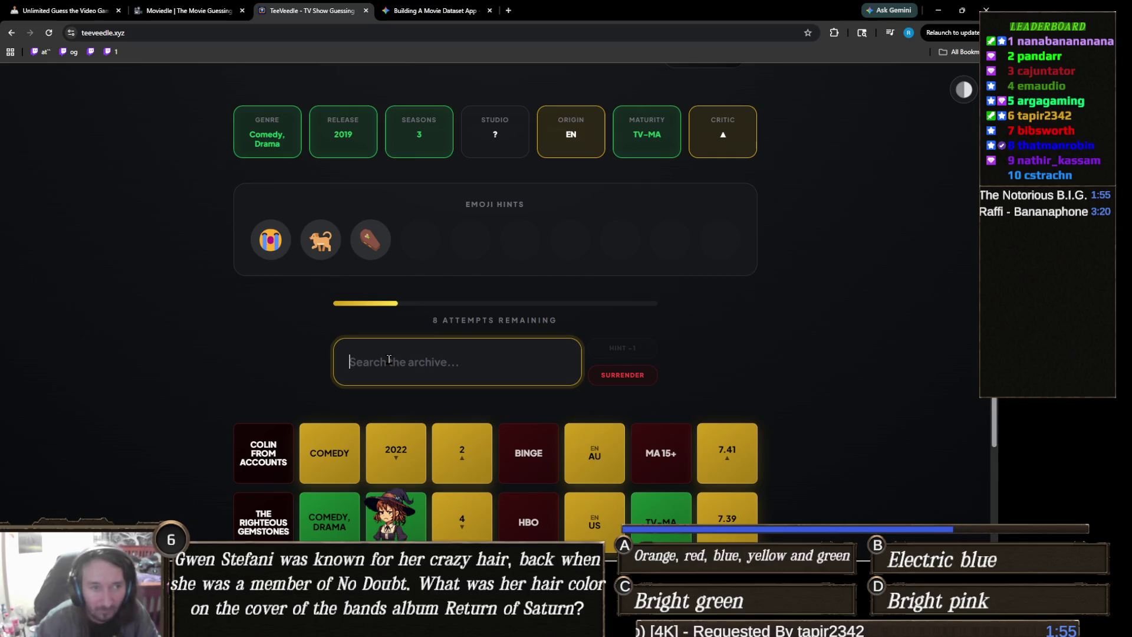
Step: Search for 'widow', then clear the search without guessing
text(widow)
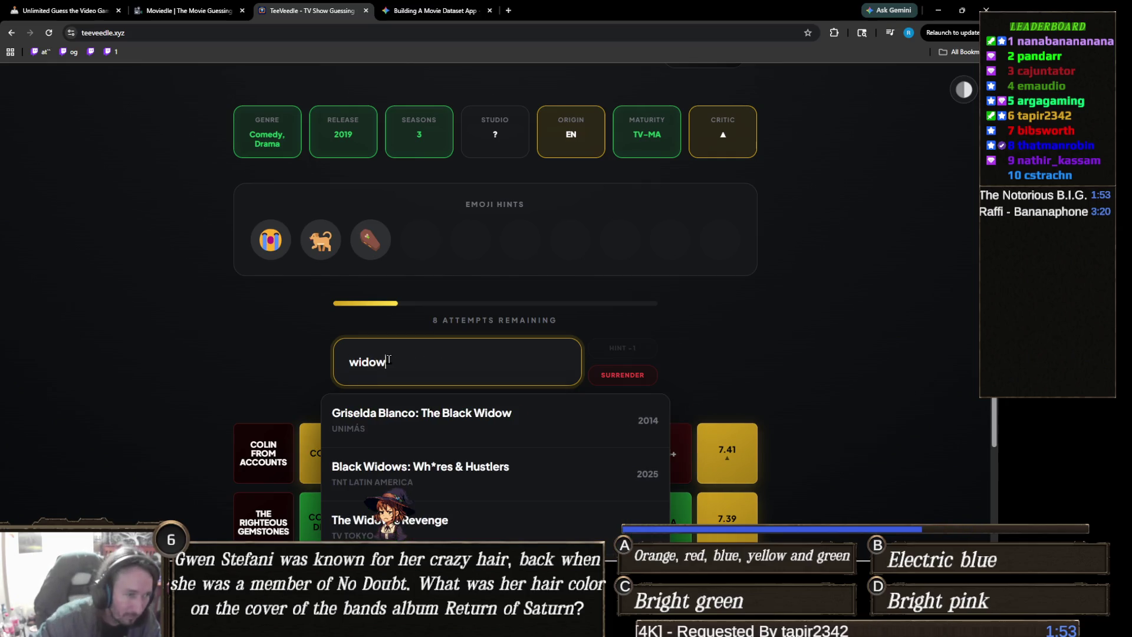
scroll(234, 335, down, 2)
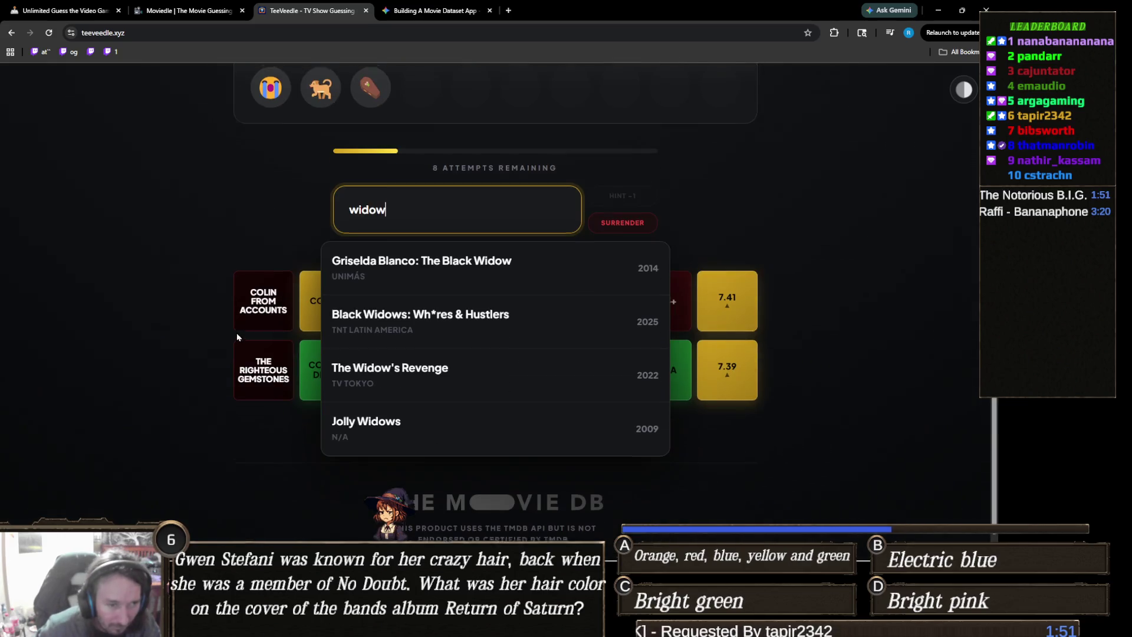
scroll(475, 359, down, 1)
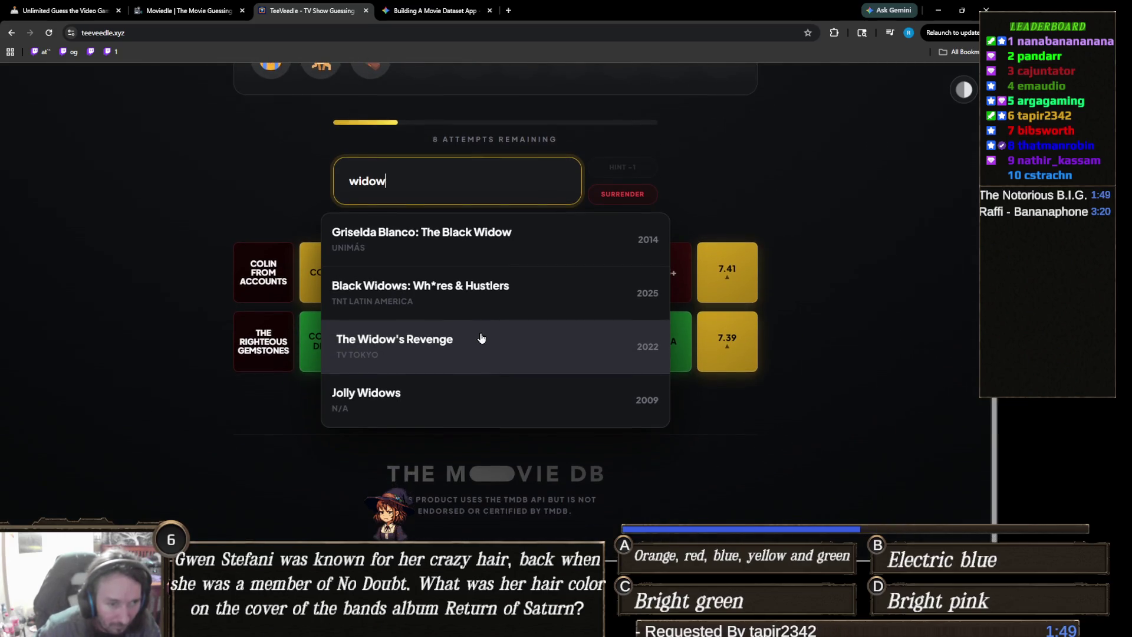
scroll(448, 336, up, 3)
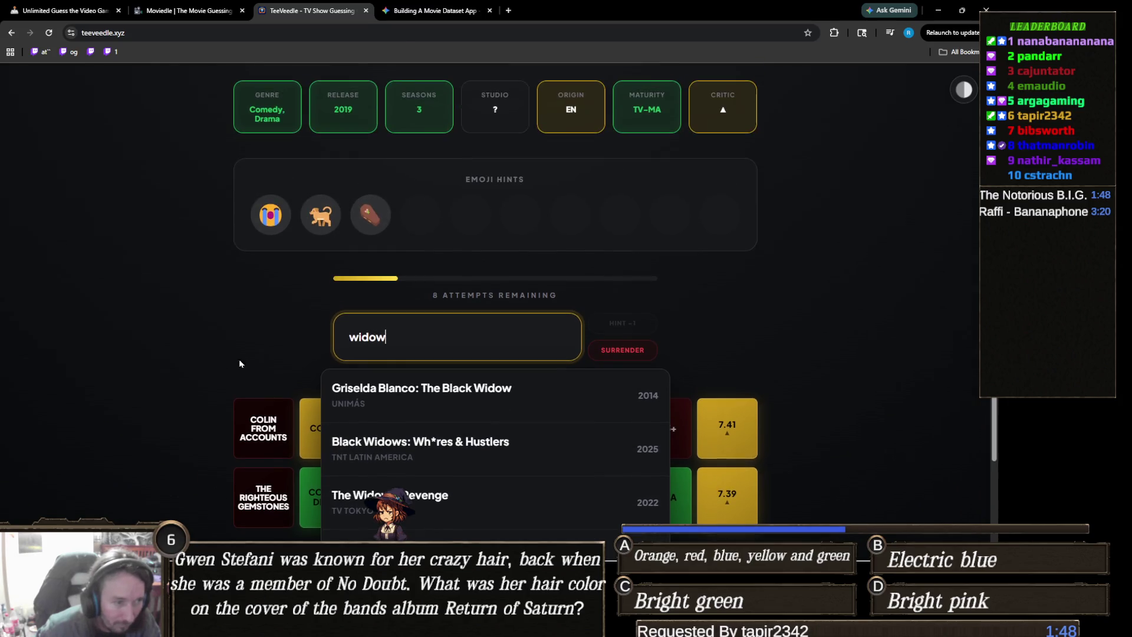
double_click(410, 334)
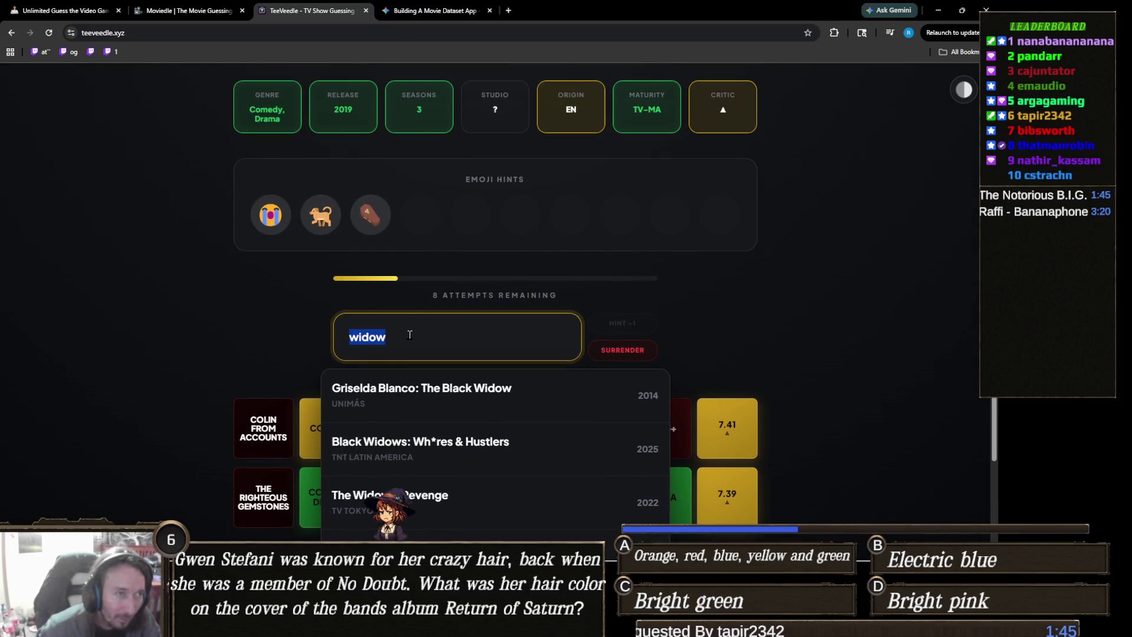
key(BackSpace)
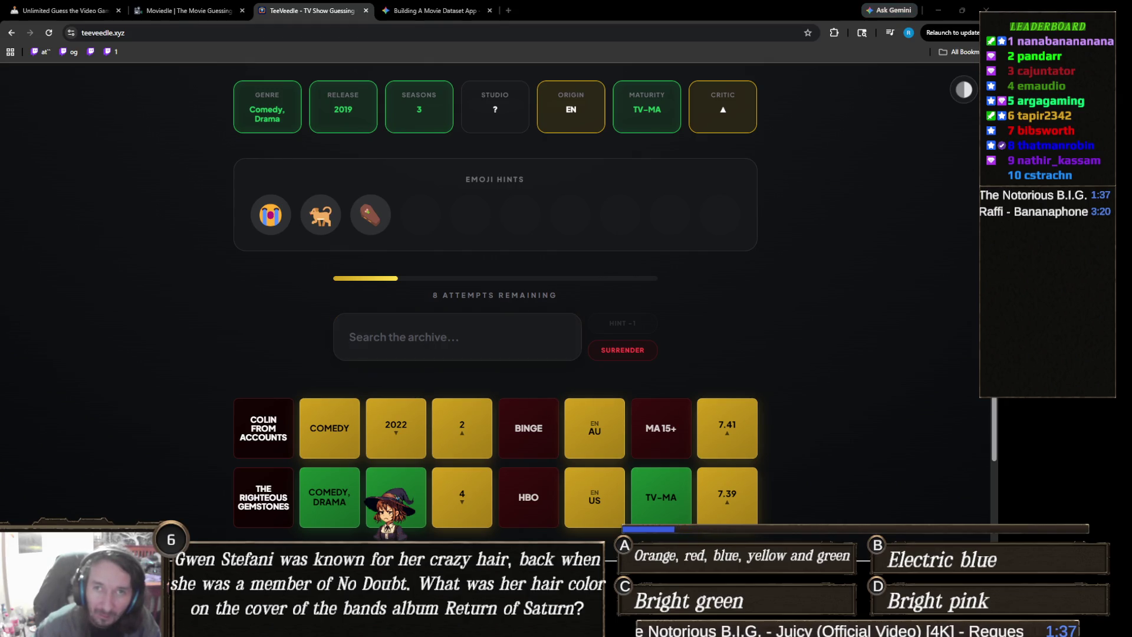
Step: Guess Doctor Who from the 'doc' search suggestions
click(502, 317)
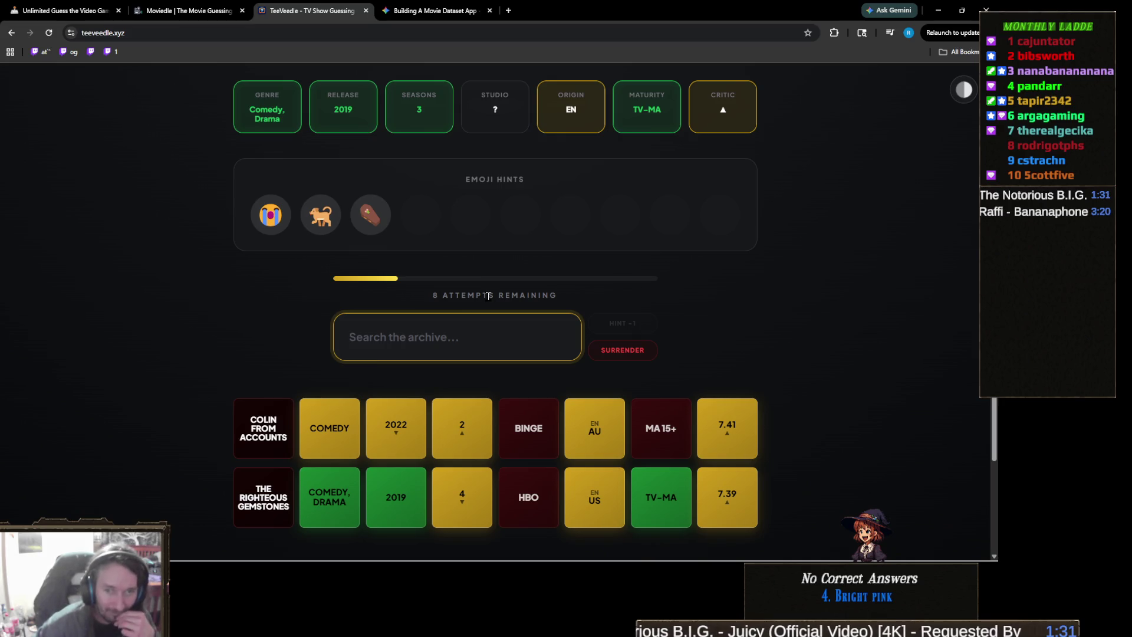
text(doc)
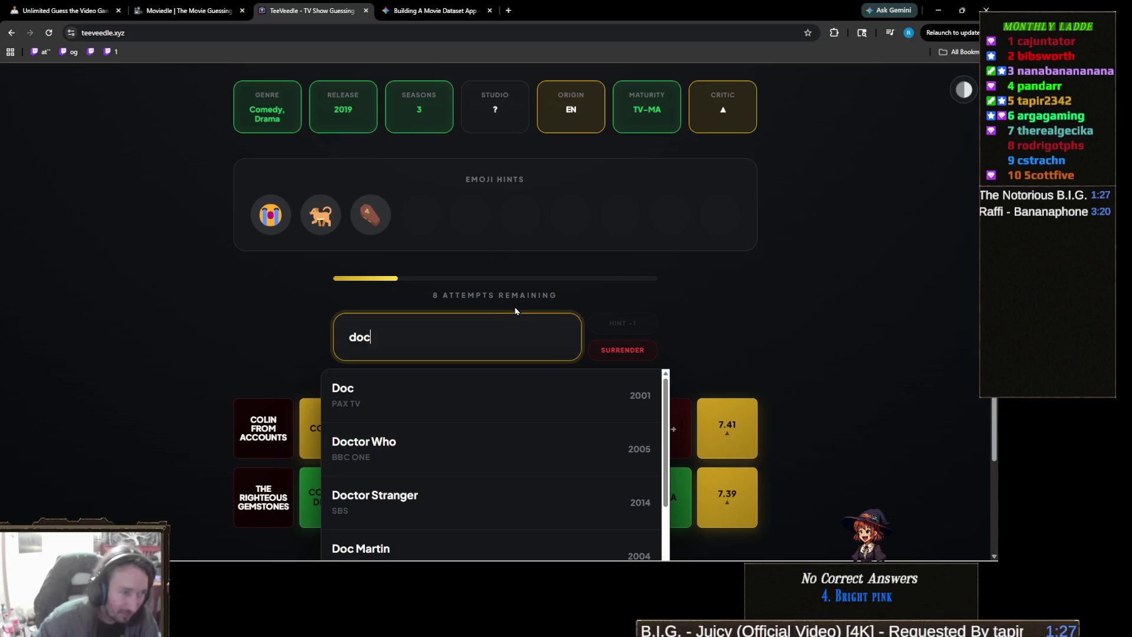
click(413, 441)
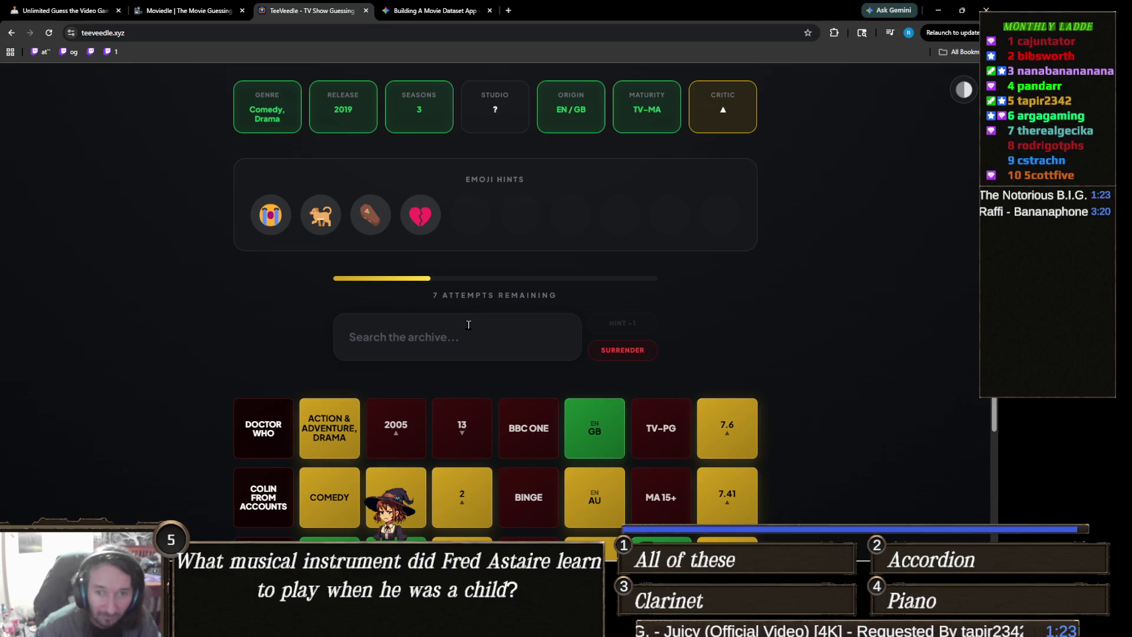
scroll(469, 324, up, 2)
scroll(469, 324, down, 1)
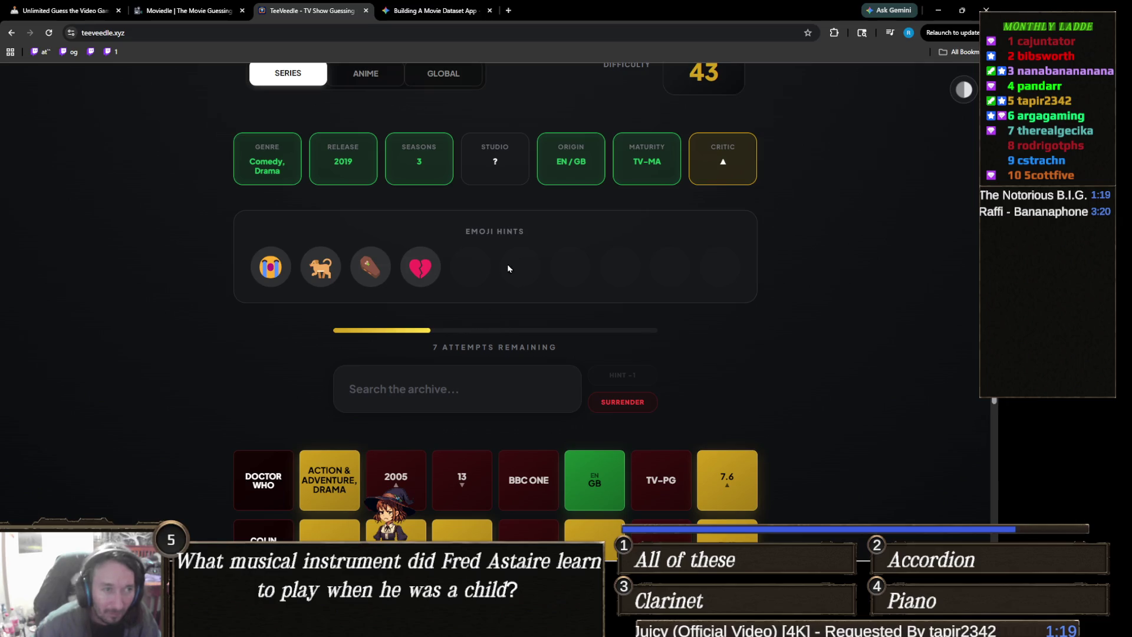
scroll(575, 233, down, 3)
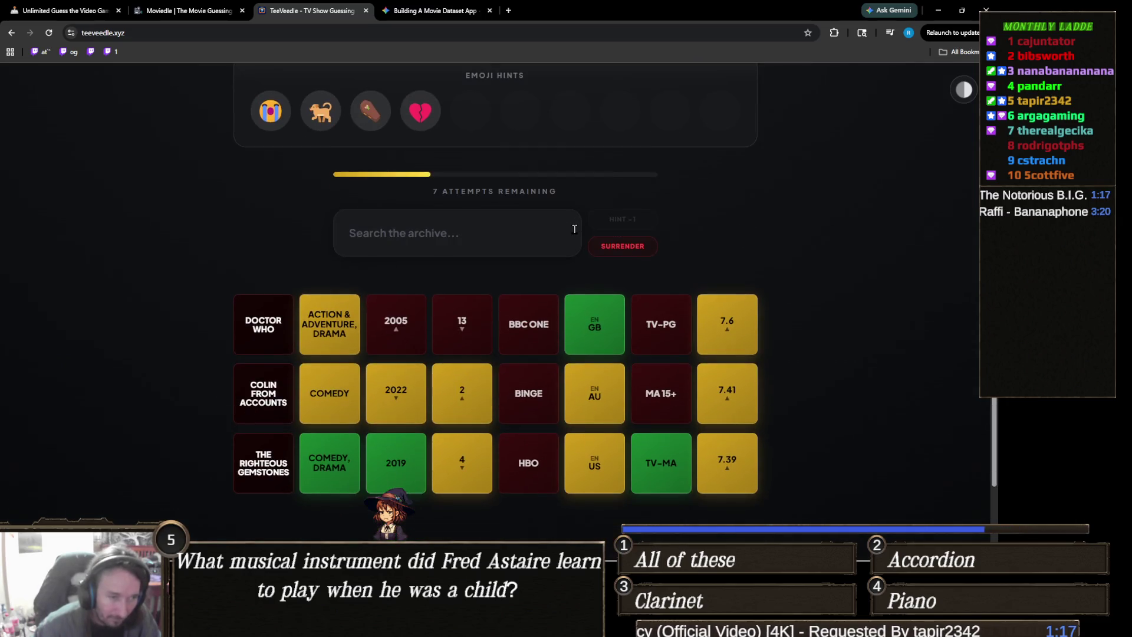
scroll(575, 233, up, 4)
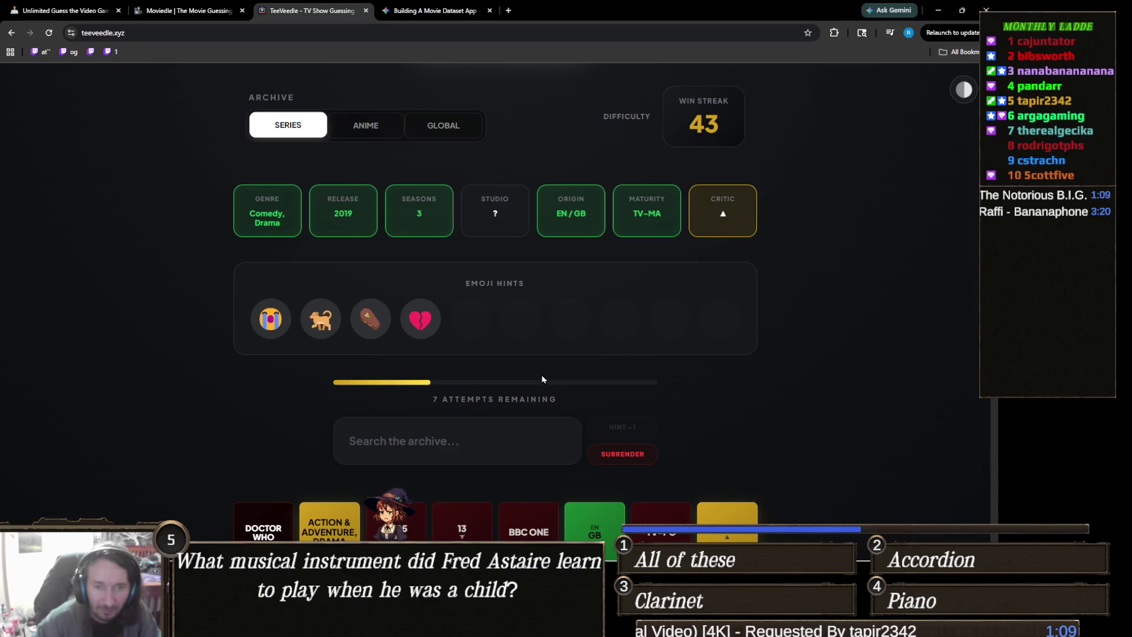
Step: Guess After Life to win the round and raise the streak to 44
click(540, 442)
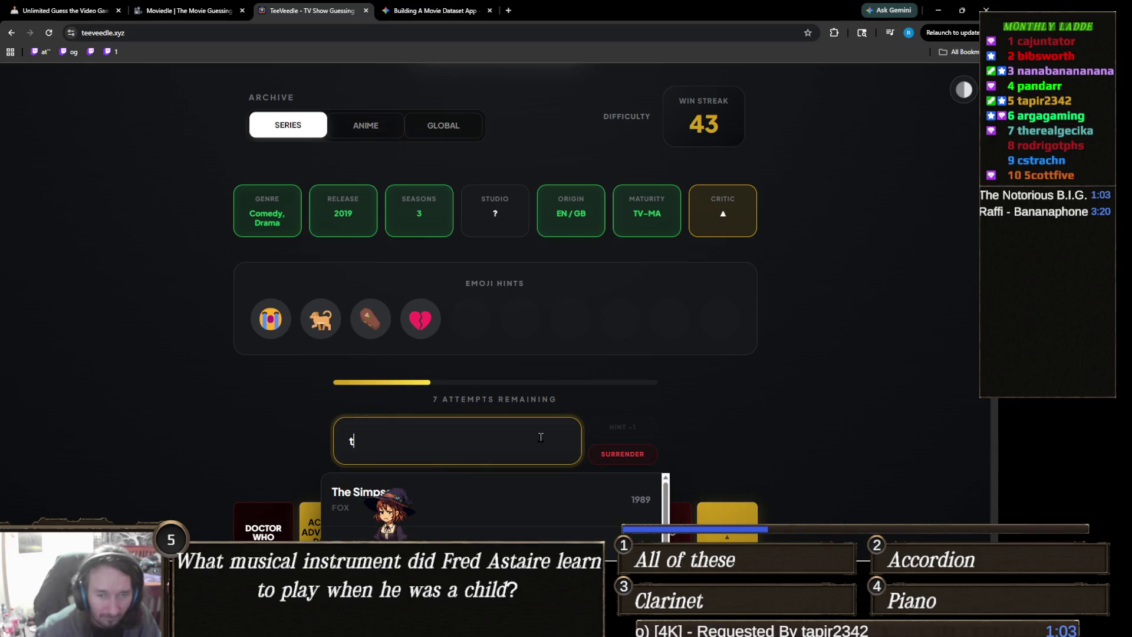
text(af)
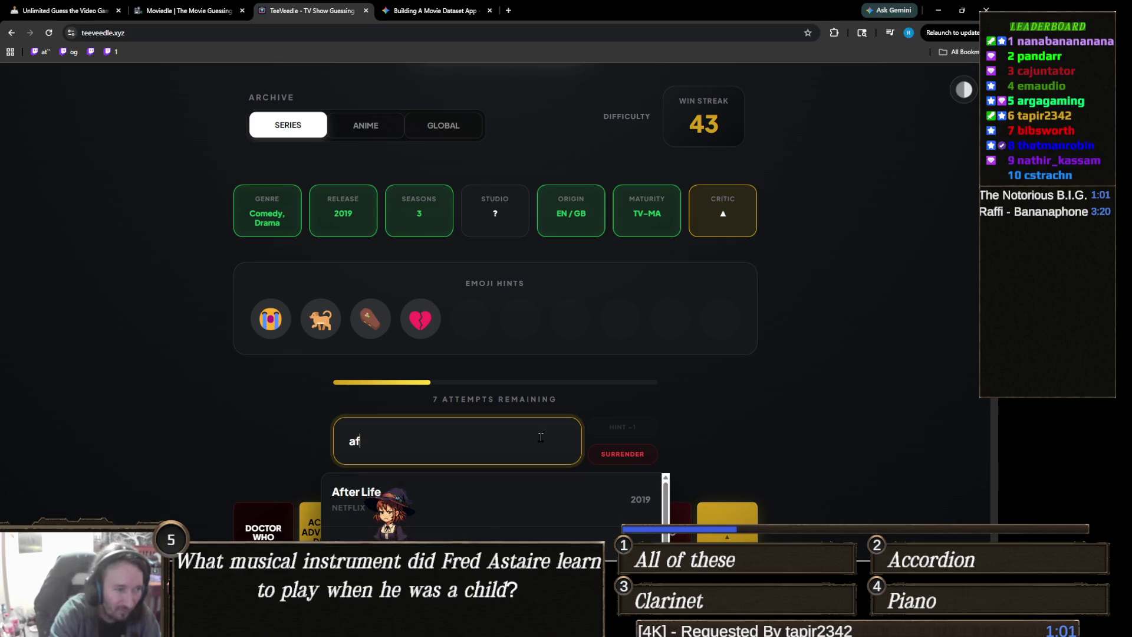
text(ter life)
key(Down)
key(Return)
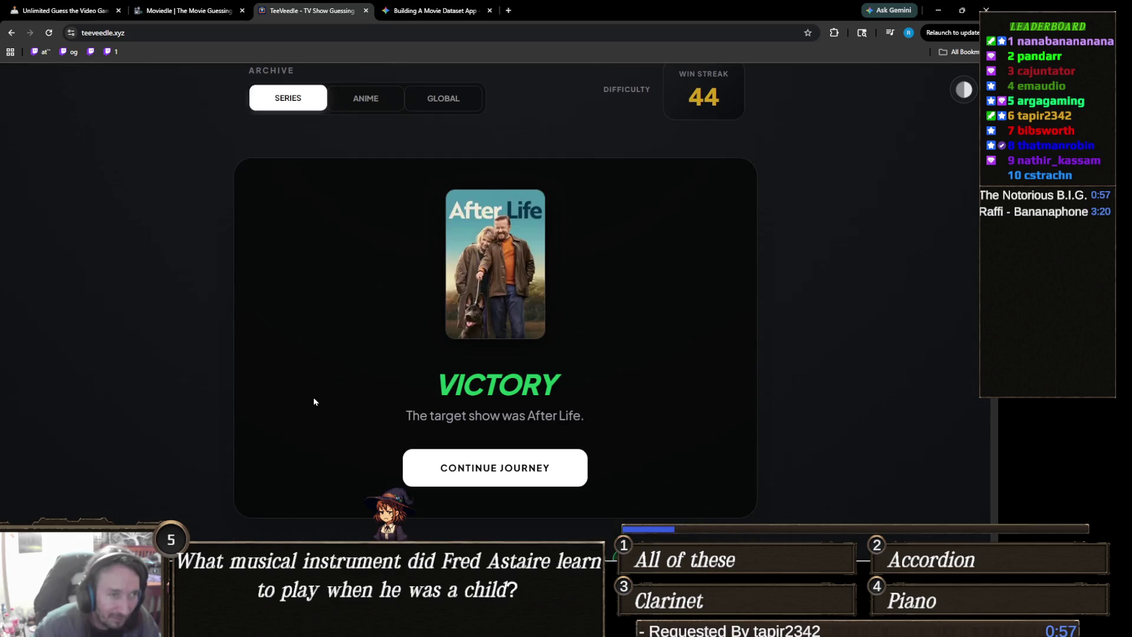
Step: Leave the victory screen with Continue Journey to load a new puzzle with 10 attempts
scroll(365, 391, down, 3)
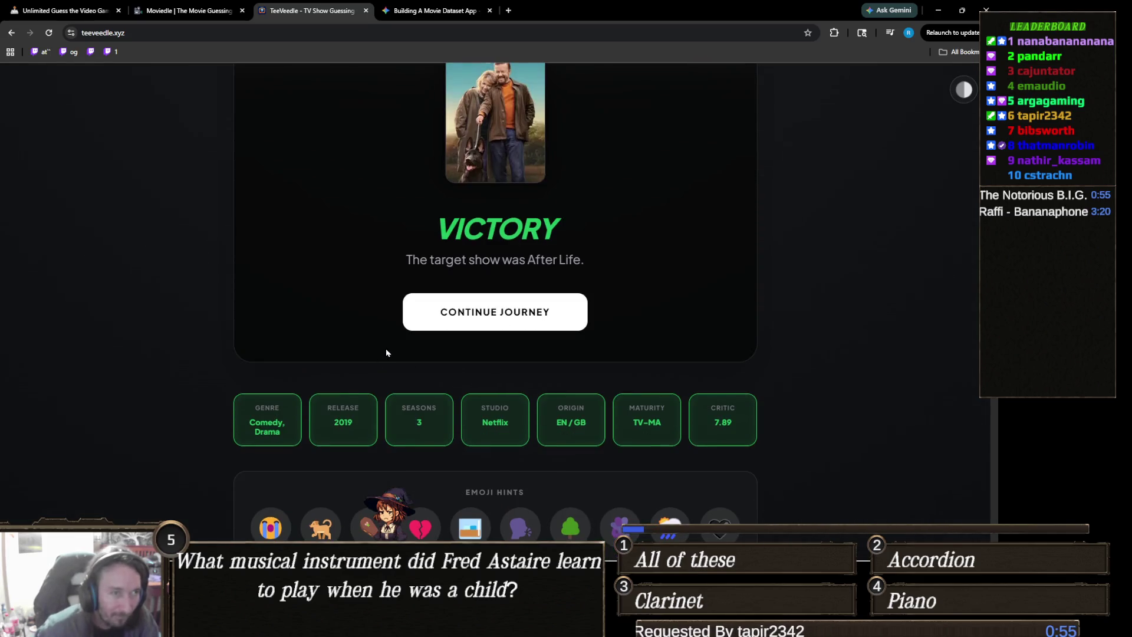
scroll(386, 353, up, 1)
scroll(377, 352, down, 2)
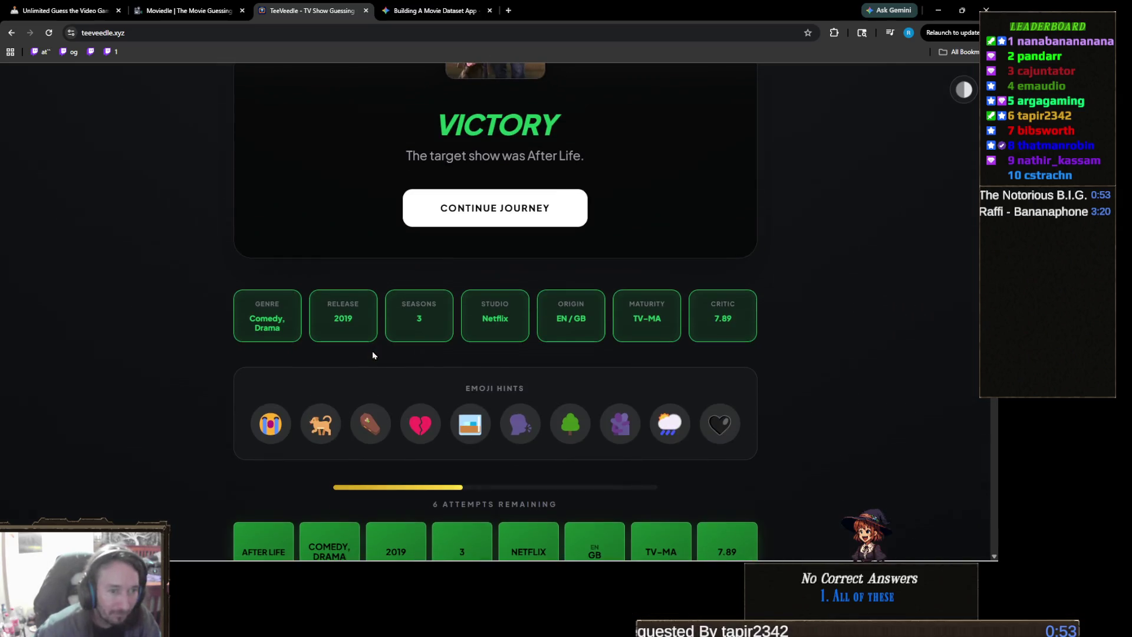
scroll(526, 399, up, 5)
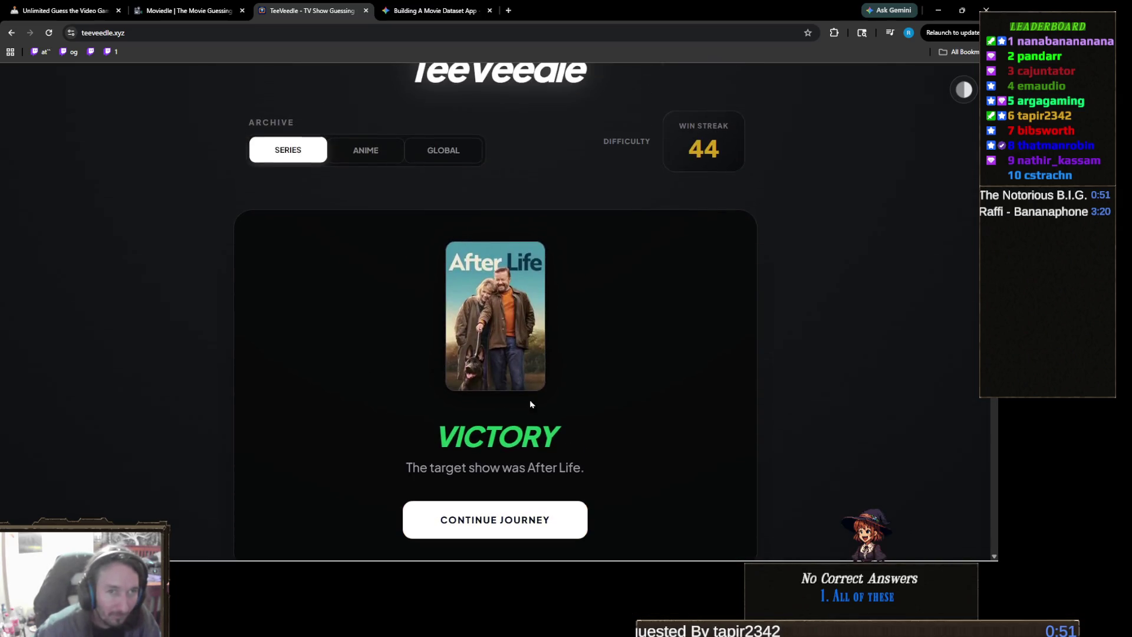
scroll(530, 404, down, 3)
click(489, 363)
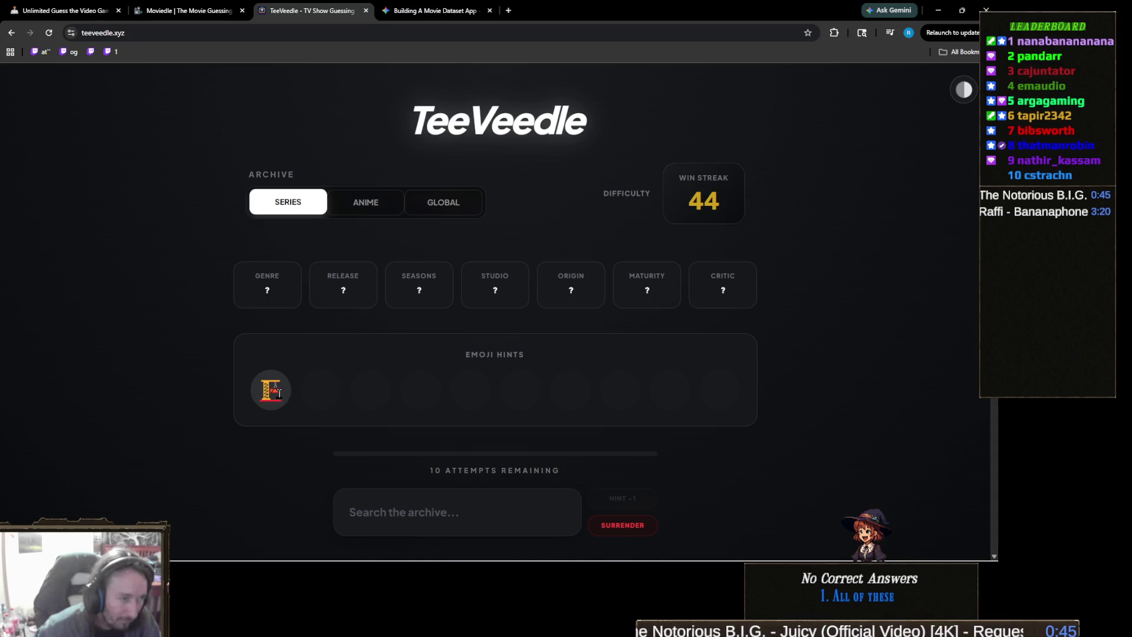
scroll(283, 386, down, 1)
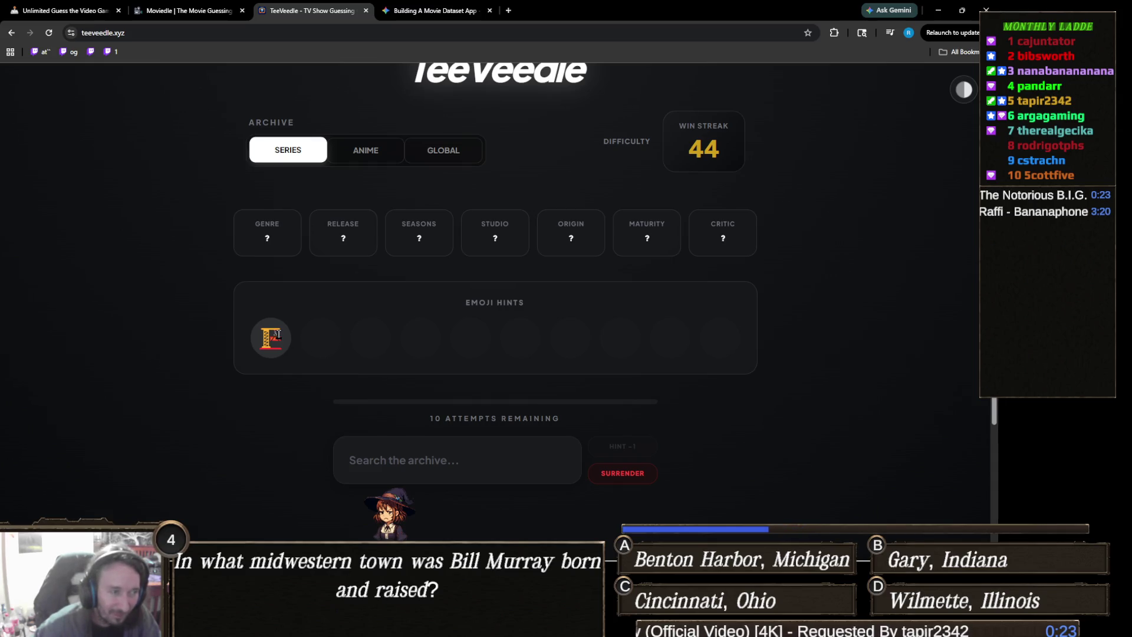
Step: Guess The Rig, confirming Sci-Fi & Fantasy genre and EN origin
click(479, 456)
text(the rig)
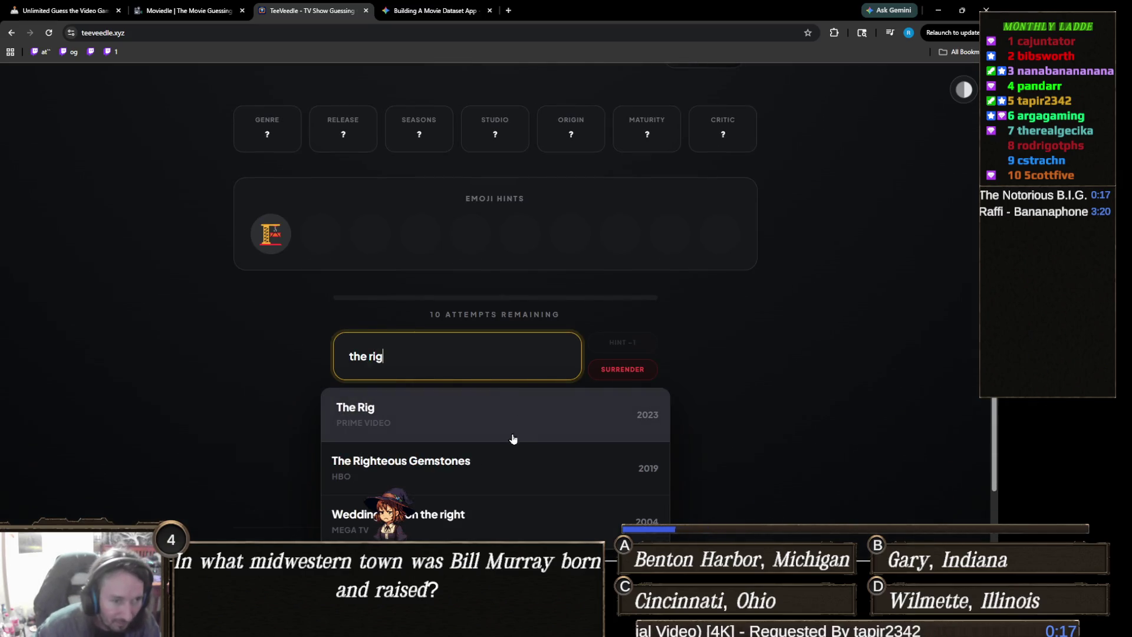
click(505, 425)
scroll(422, 427, up, 2)
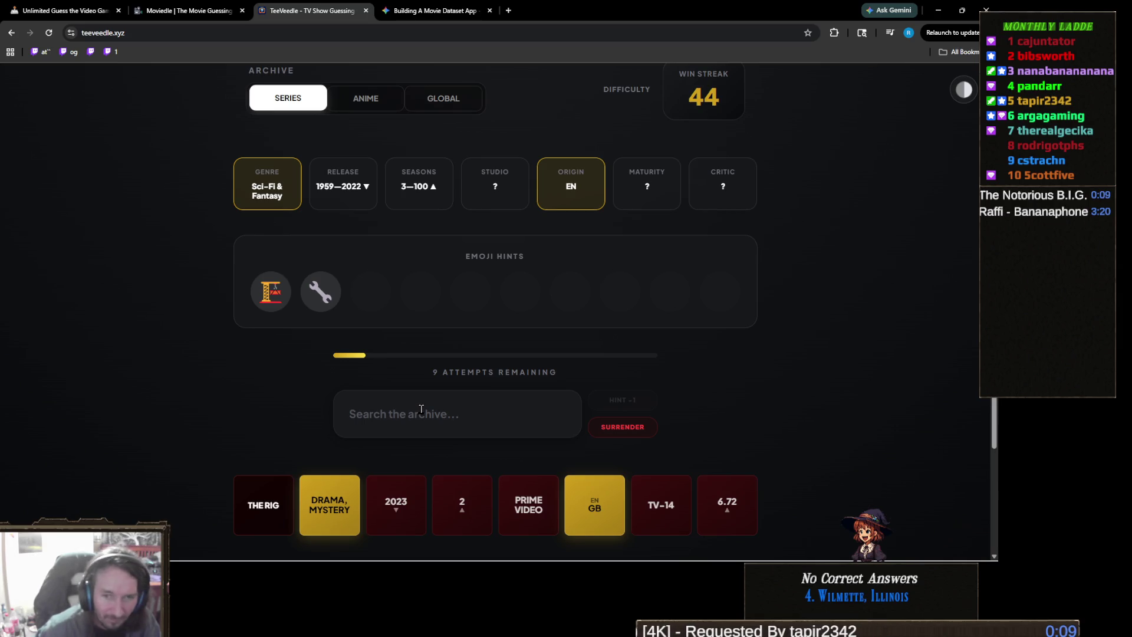
Step: Type 'landm' in the search, then clear it and leave without guessing
click(421, 409)
text(landm)
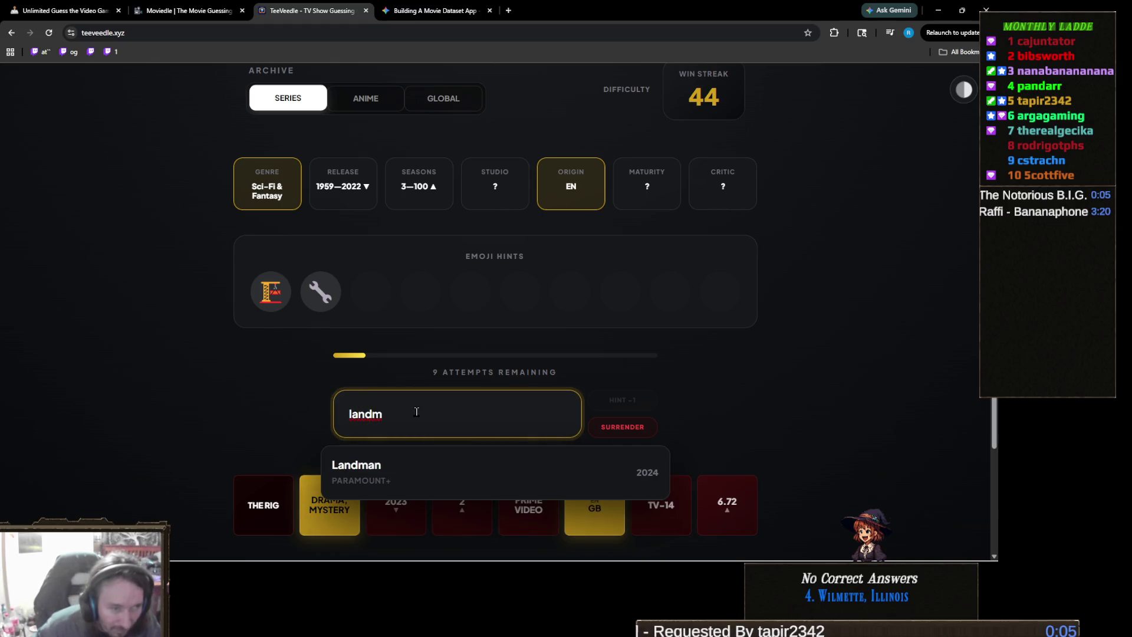
key(ctrl+a)
key(BackSpace)
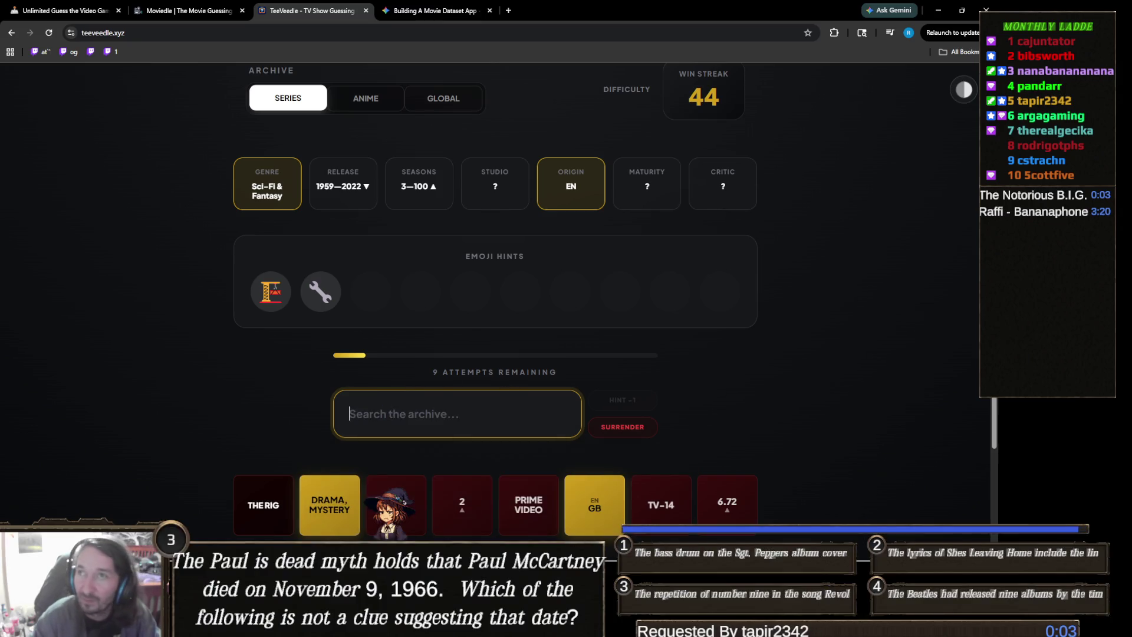
key(alt+Tab)
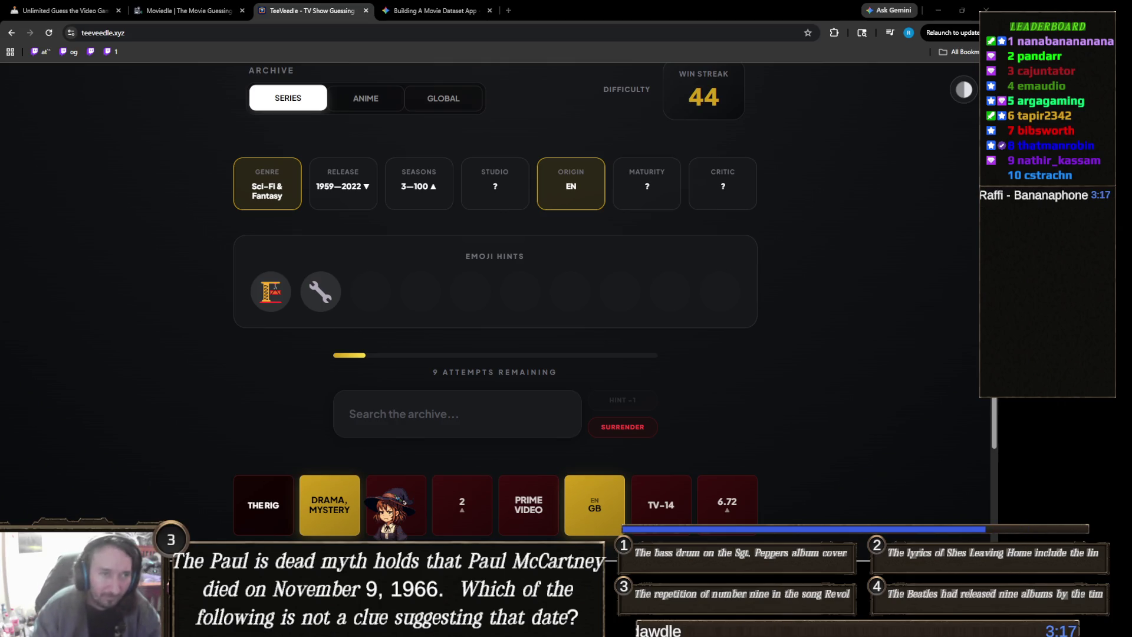
click(352, 435)
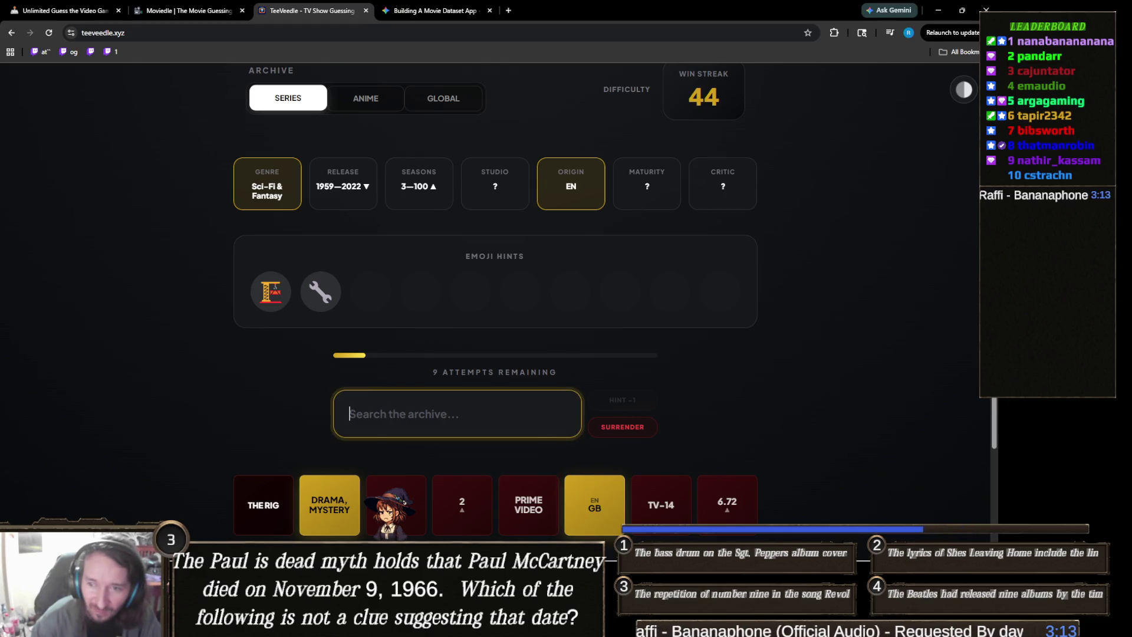
click(705, 463)
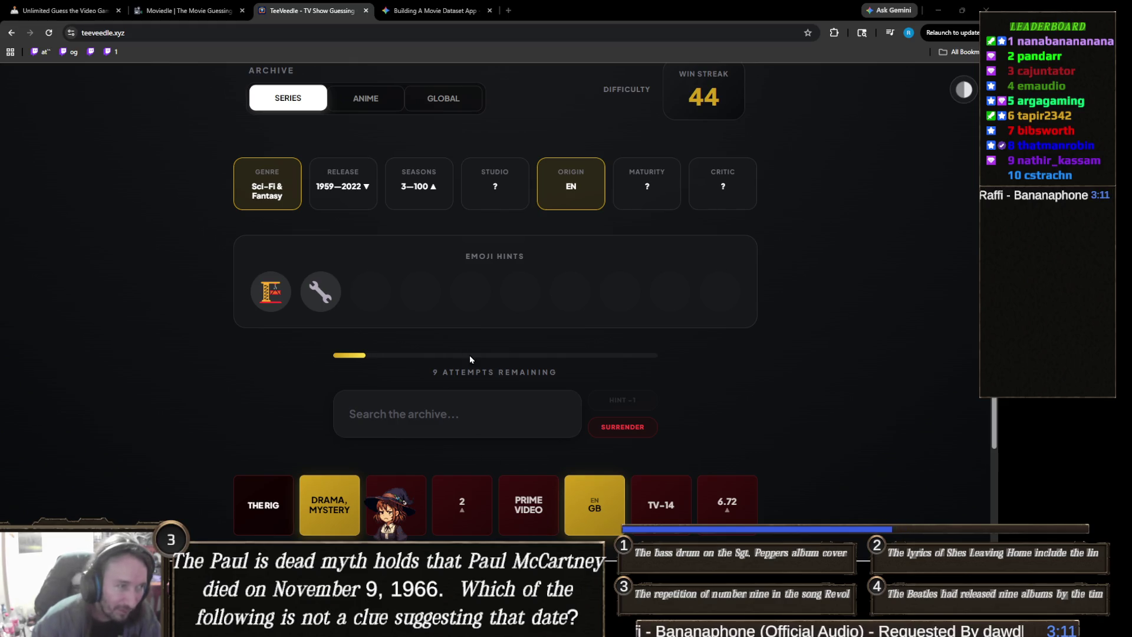
key(ctrl+plus)
key(ctrl+plus)
key(ctrl+plus)
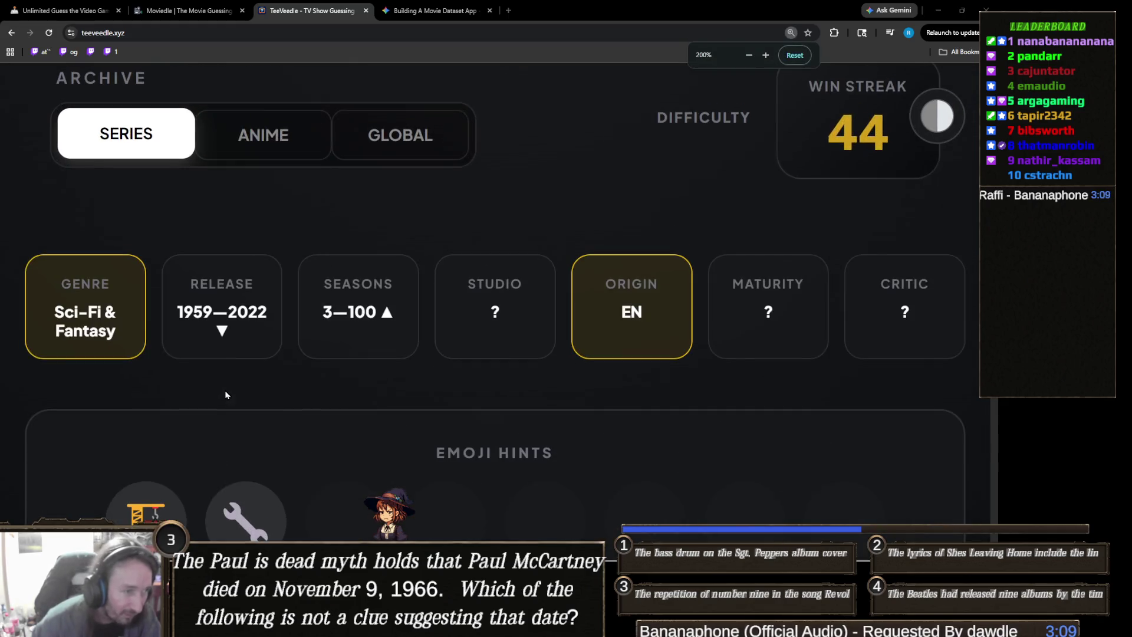
Step: Guess CSI: Miami, narrowing release to 2003–2022, seasons to 3–9 and origin to EN/US
scroll(230, 392, down, 3)
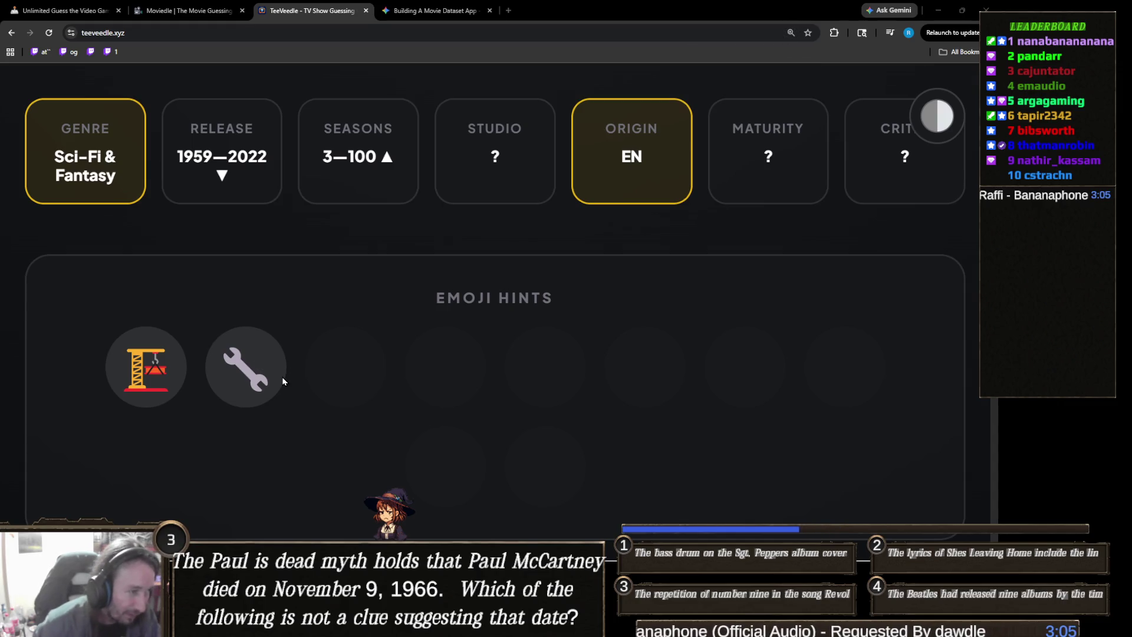
key(ctrl+minus)
key(ctrl+minus)
key(ctrl+minus)
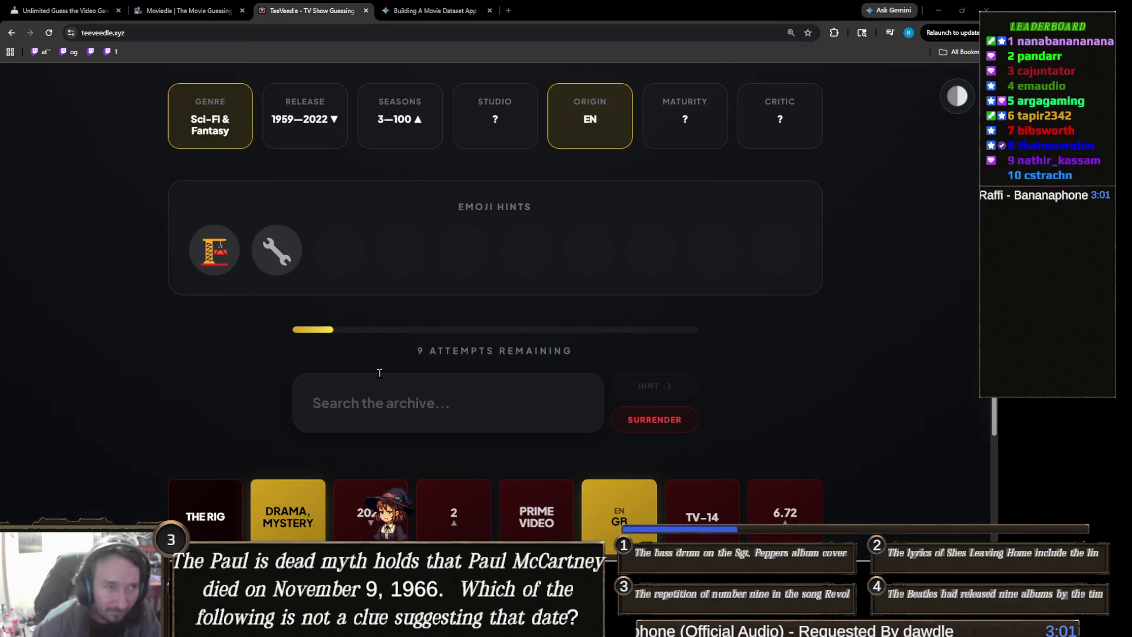
key(ctrl+minus)
key(ctrl+minus)
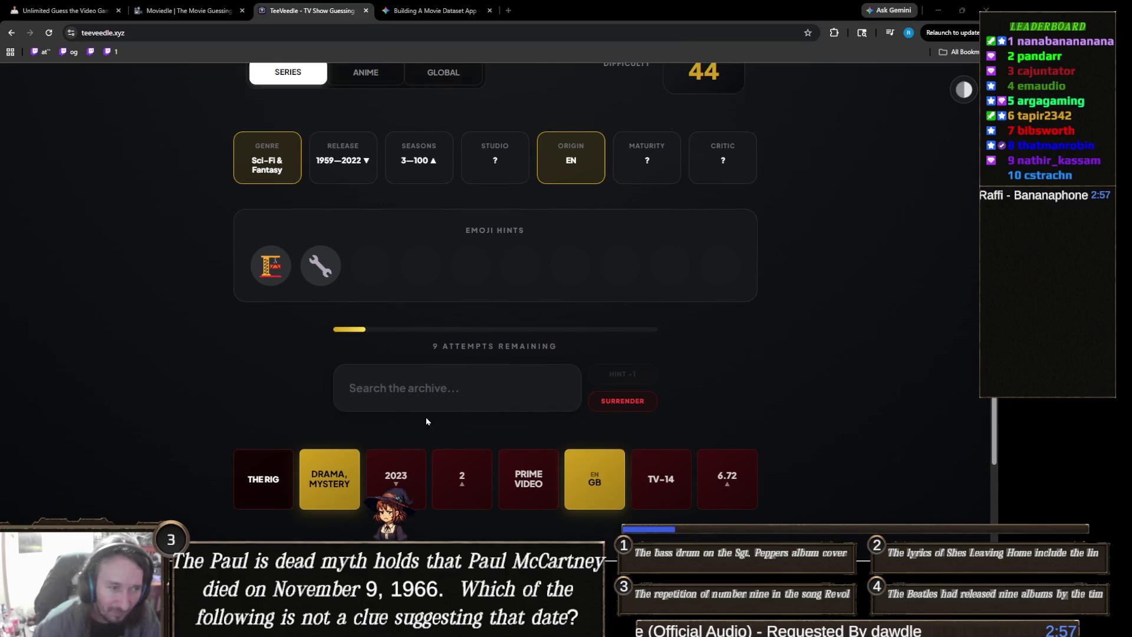
click(447, 385)
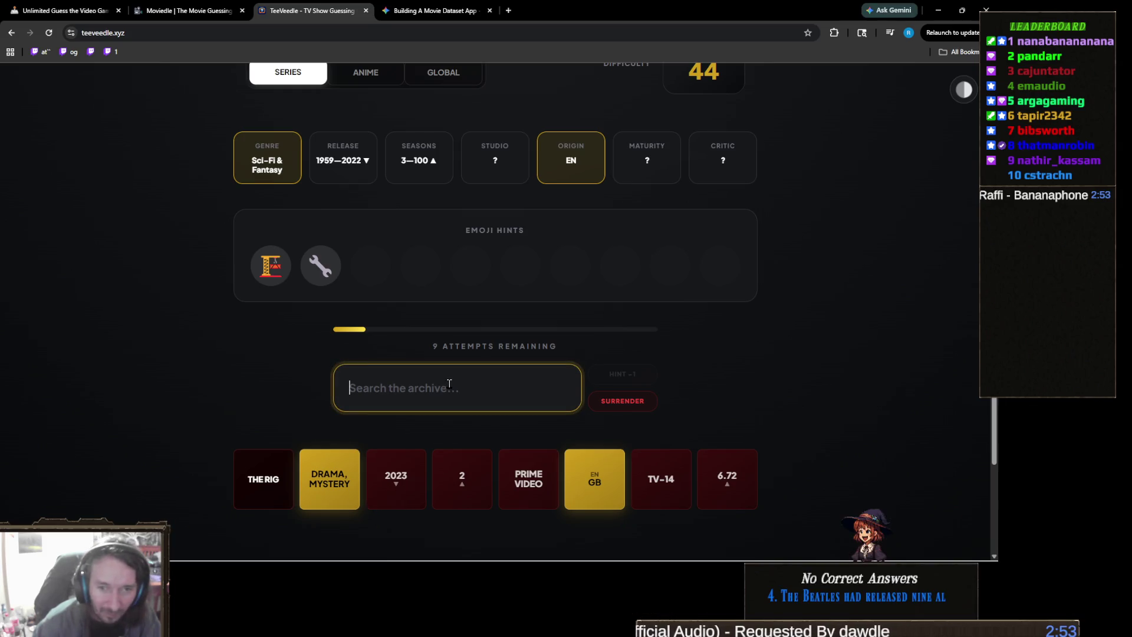
text(csi)
click(362, 438)
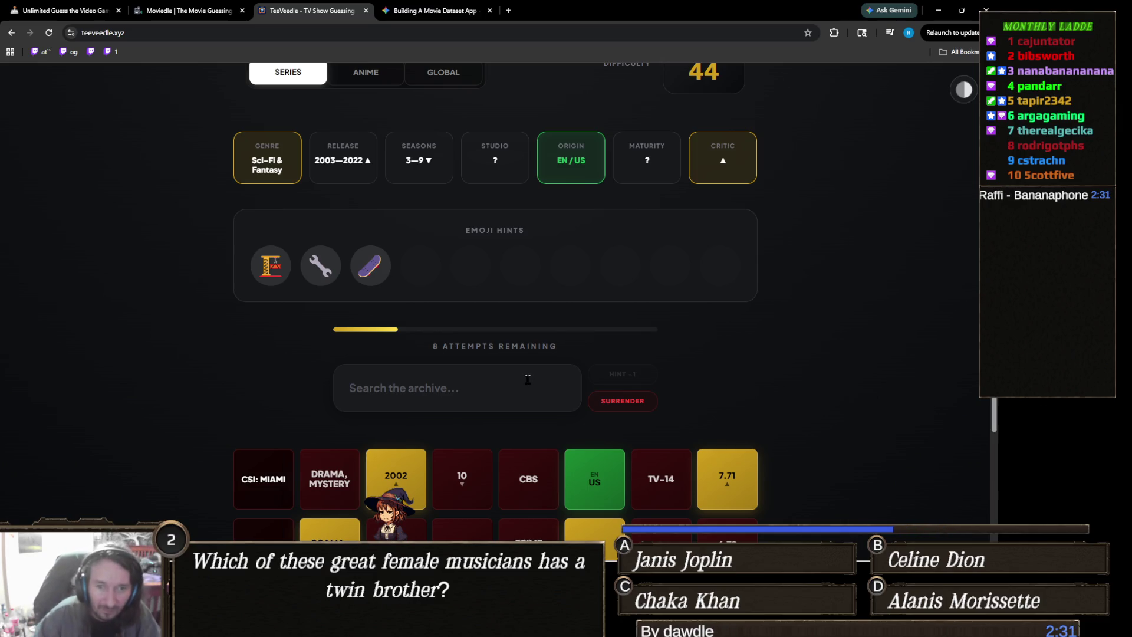
click(473, 382)
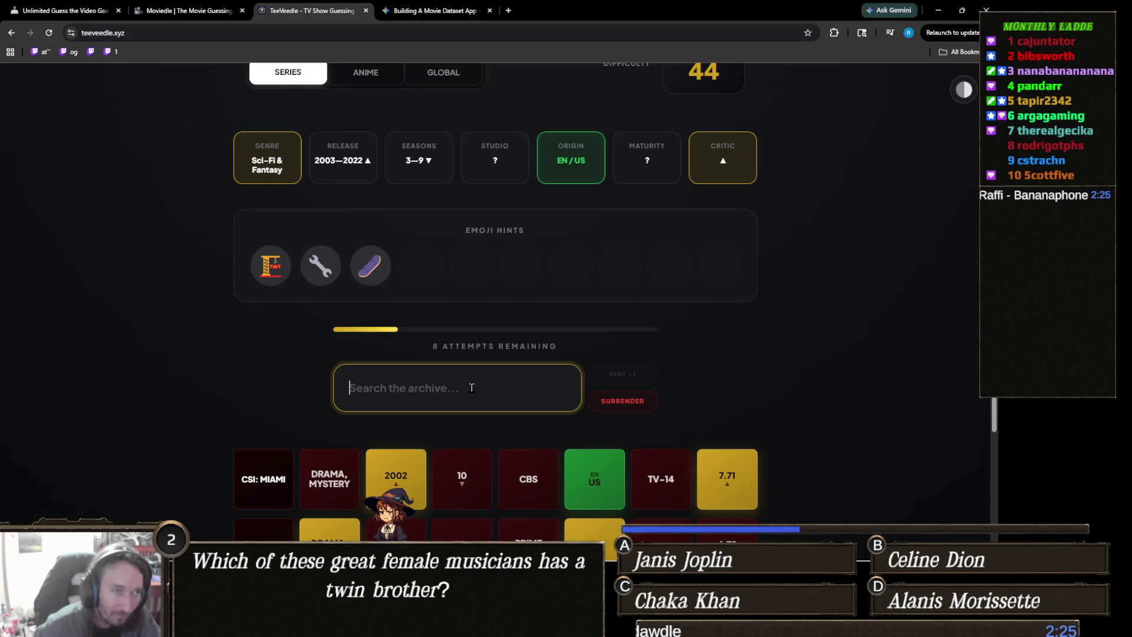
Step: Guess Bob the Builder in TeeVeedle, adding its clue row and leaving 7 attempts
text(phi)
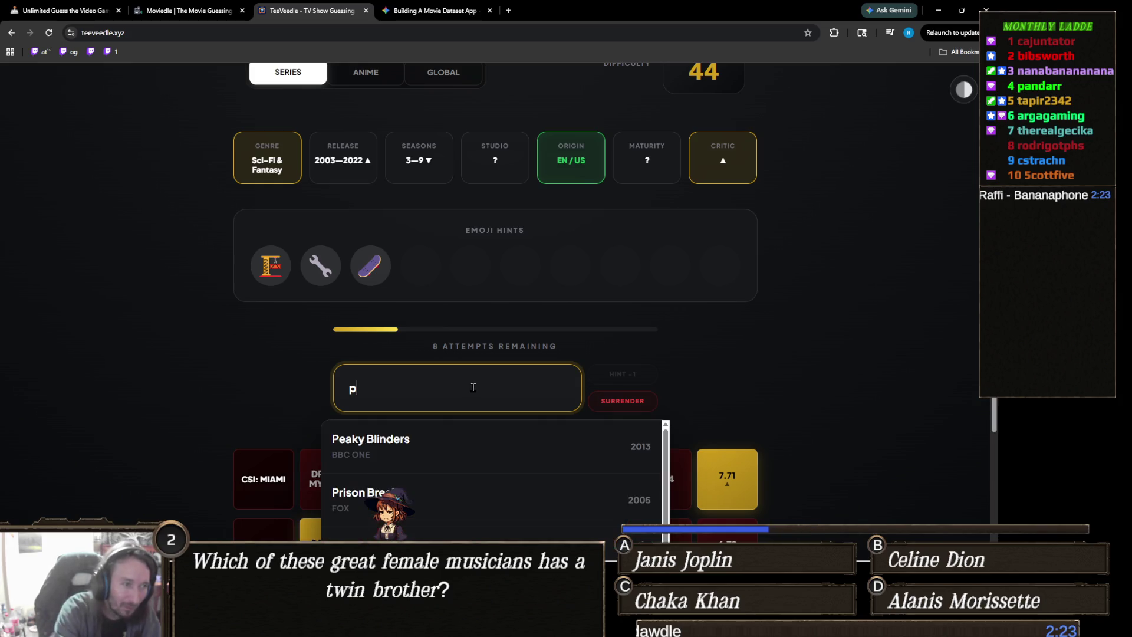
key(BackSpace)
key(BackSpace)
key(BackSpace)
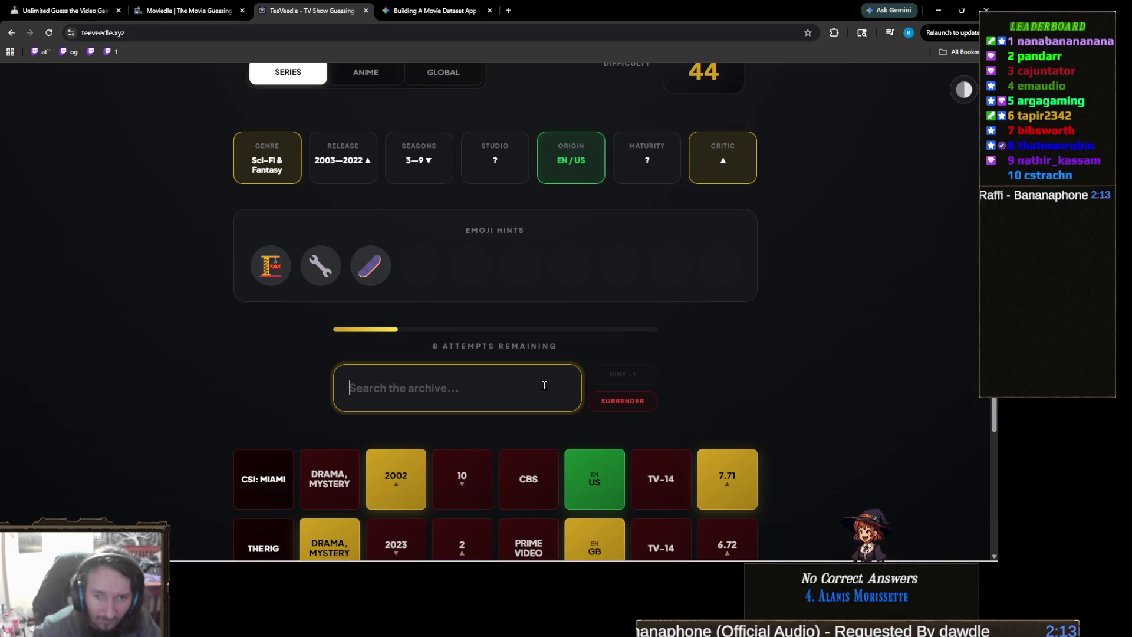
text(bob)
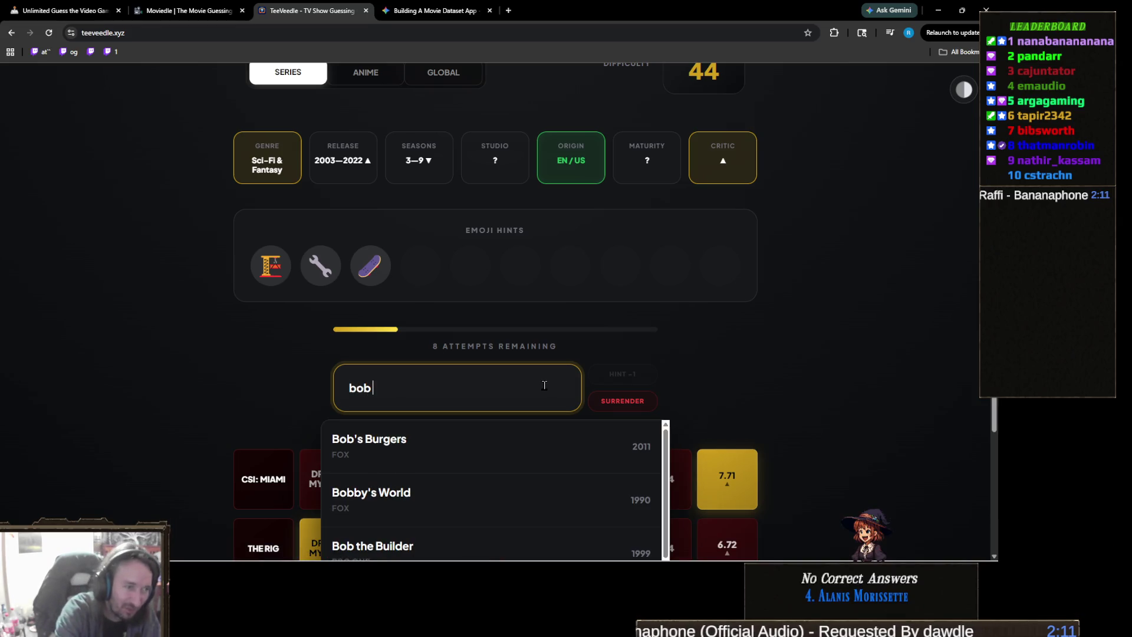
text( the)
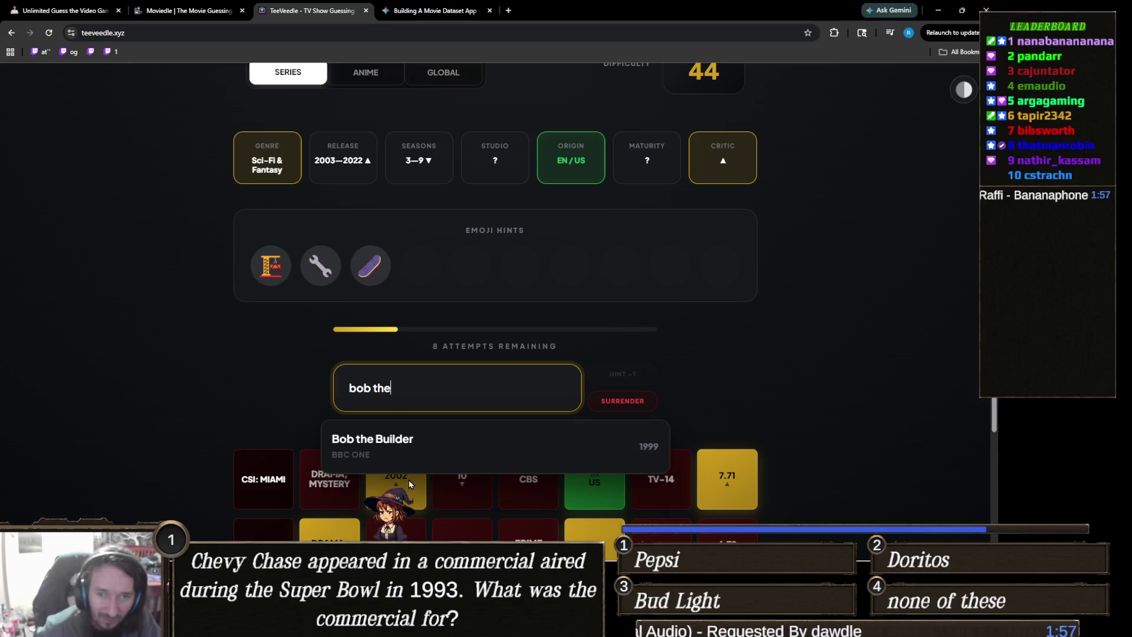
click(443, 460)
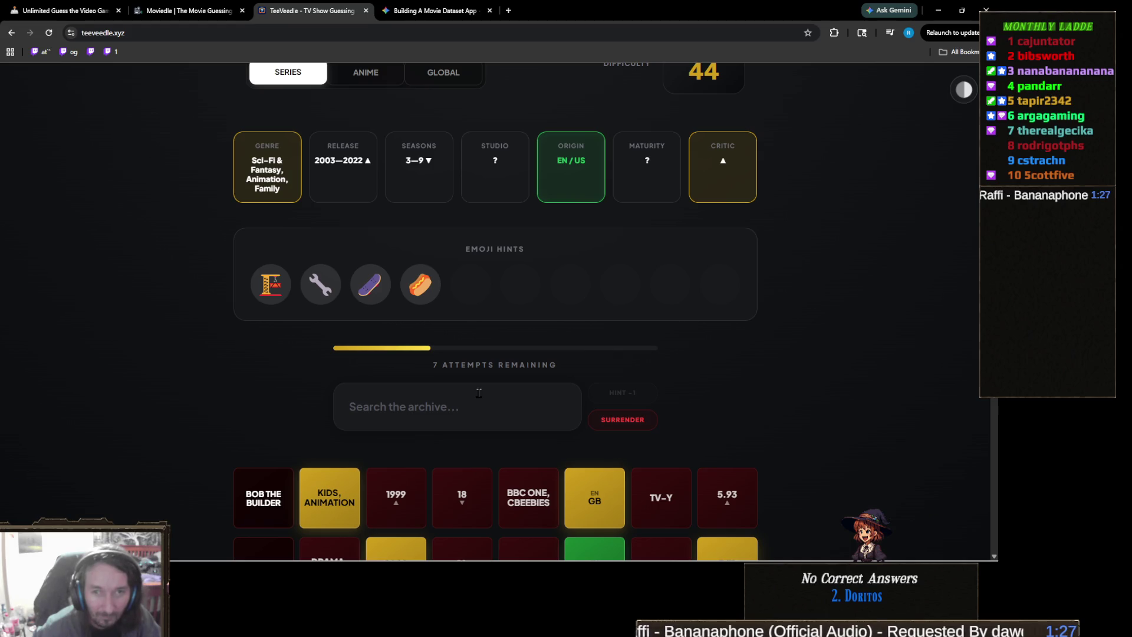
Step: Guess Game of Thrones, then spend an attempt on the description hint, leaving 5 attempts
click(479, 392)
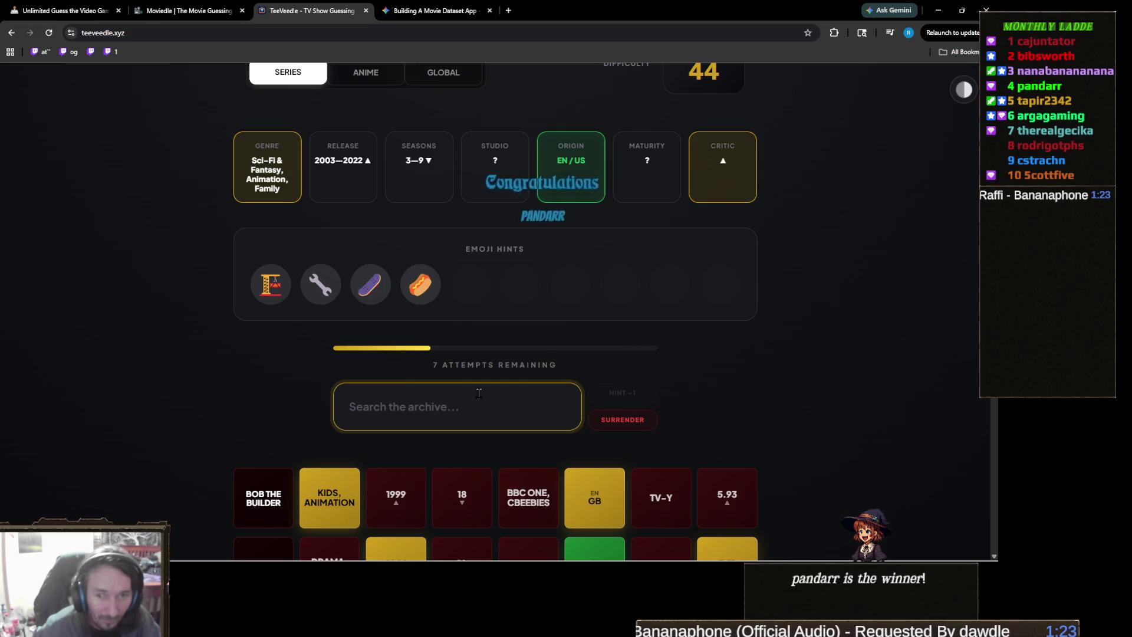
text(gat)
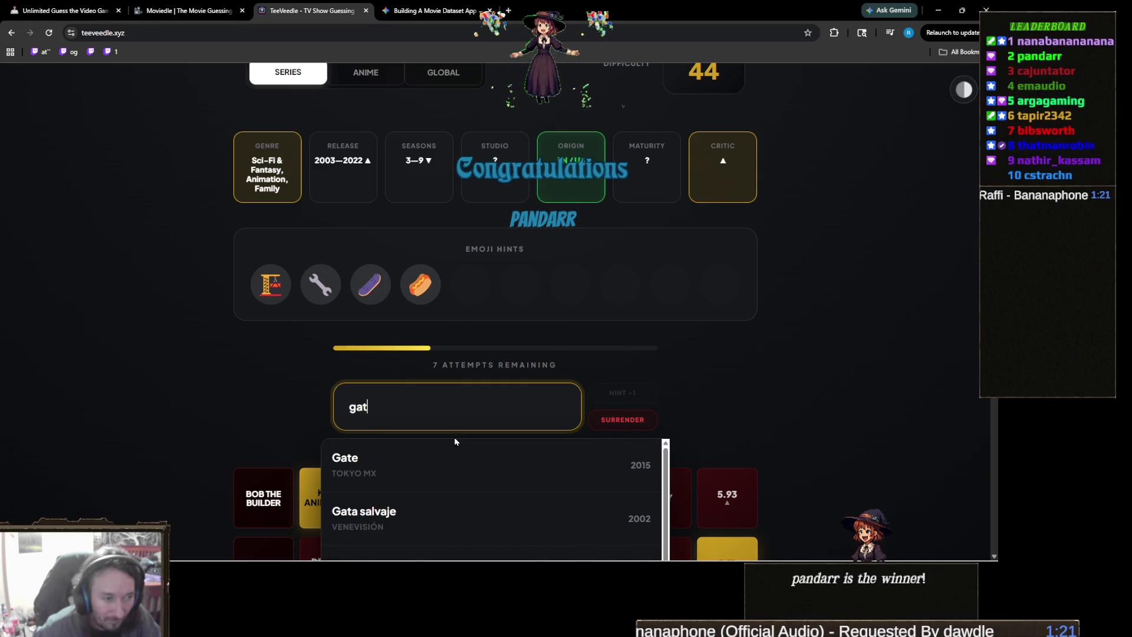
key(BackSpace)
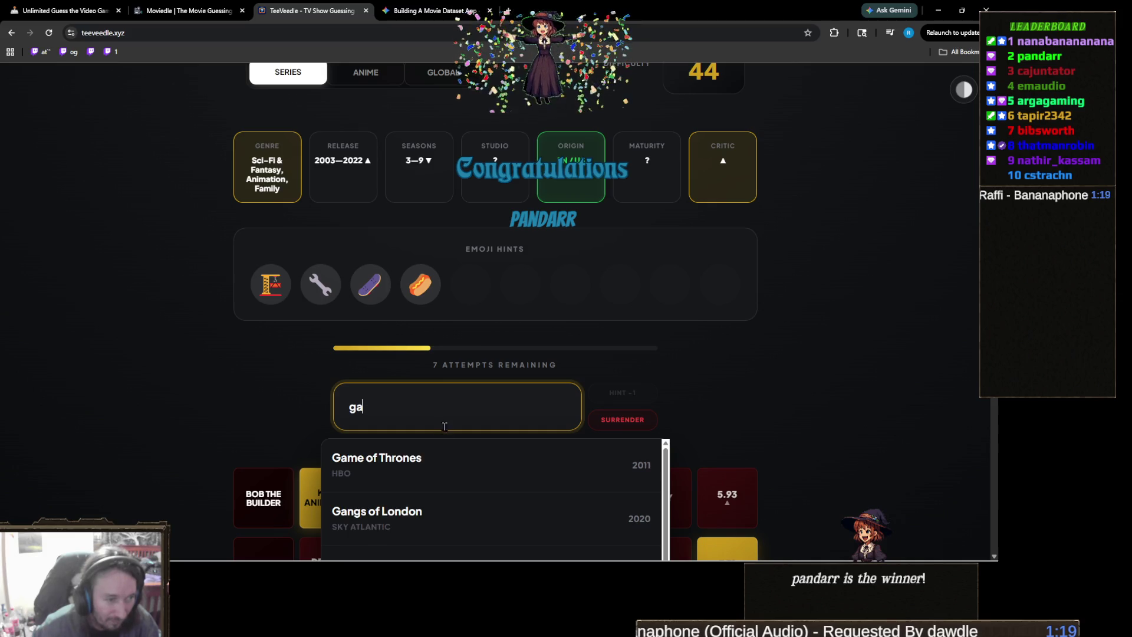
click(436, 460)
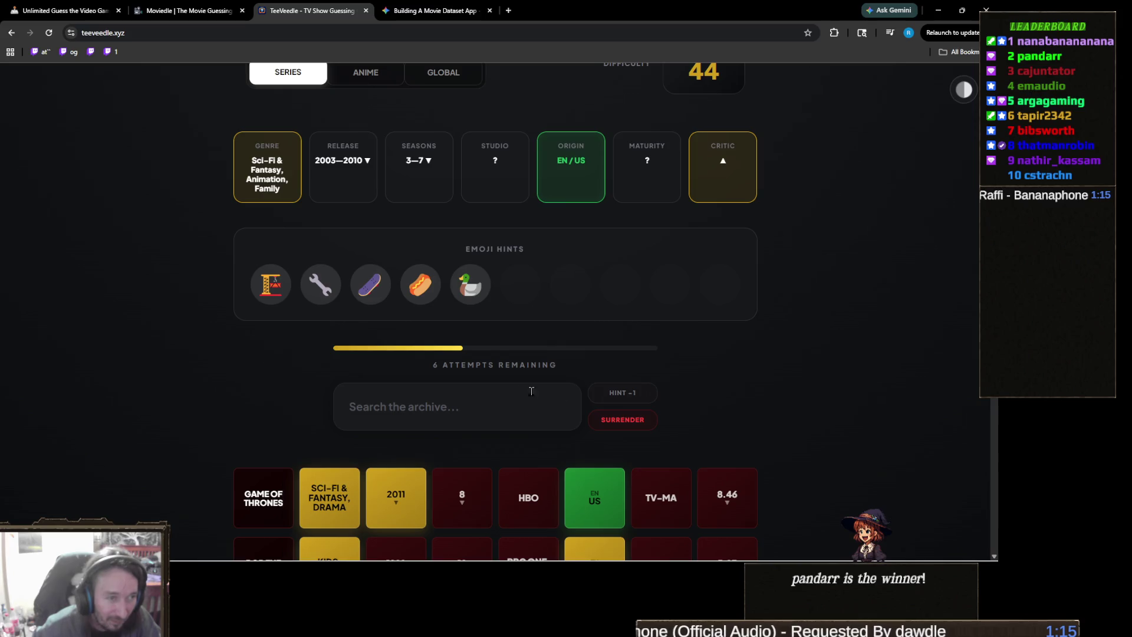
click(626, 391)
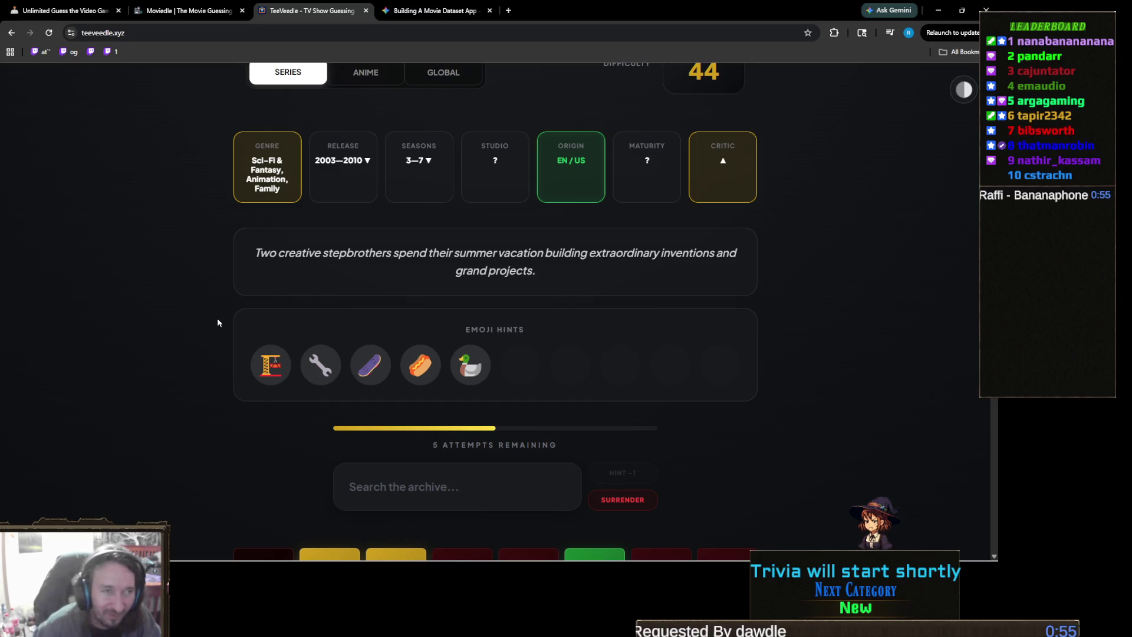
click(477, 481)
Step: Submit Phineas and Ferb as the winning guess, raising the streak to 45, then return to Unity
text(phine)
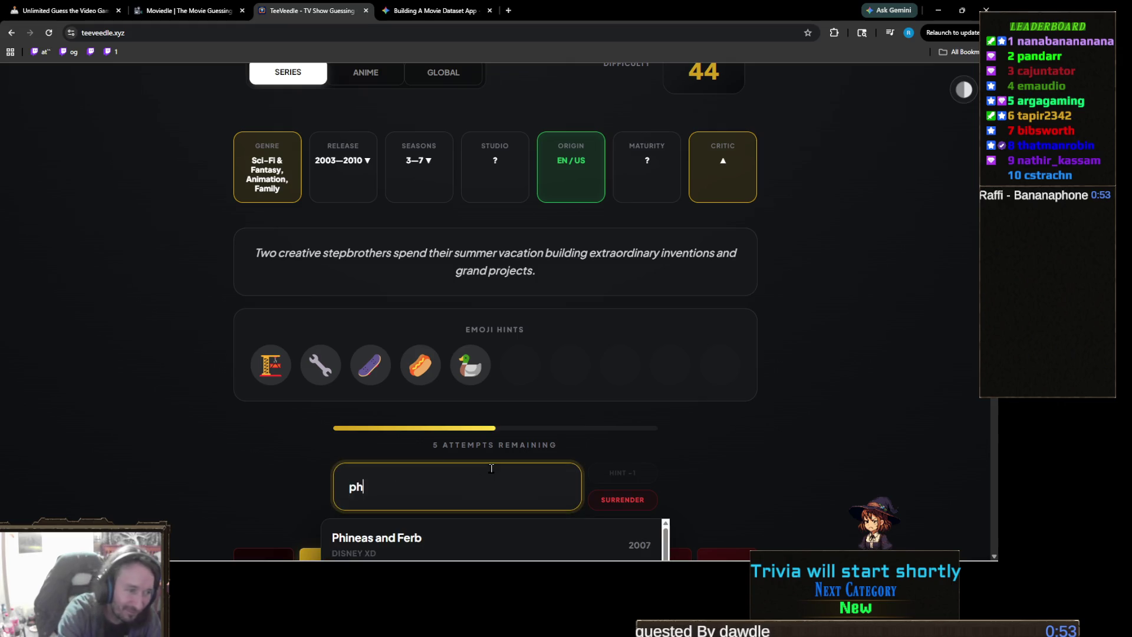
click(439, 539)
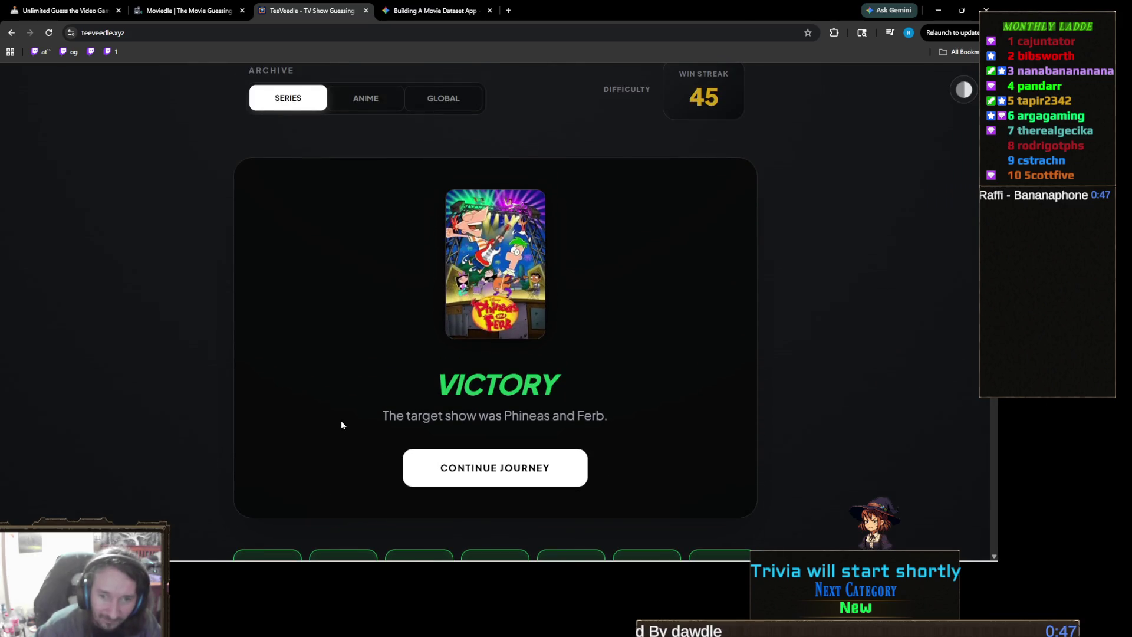
scroll(341, 419, down, 2)
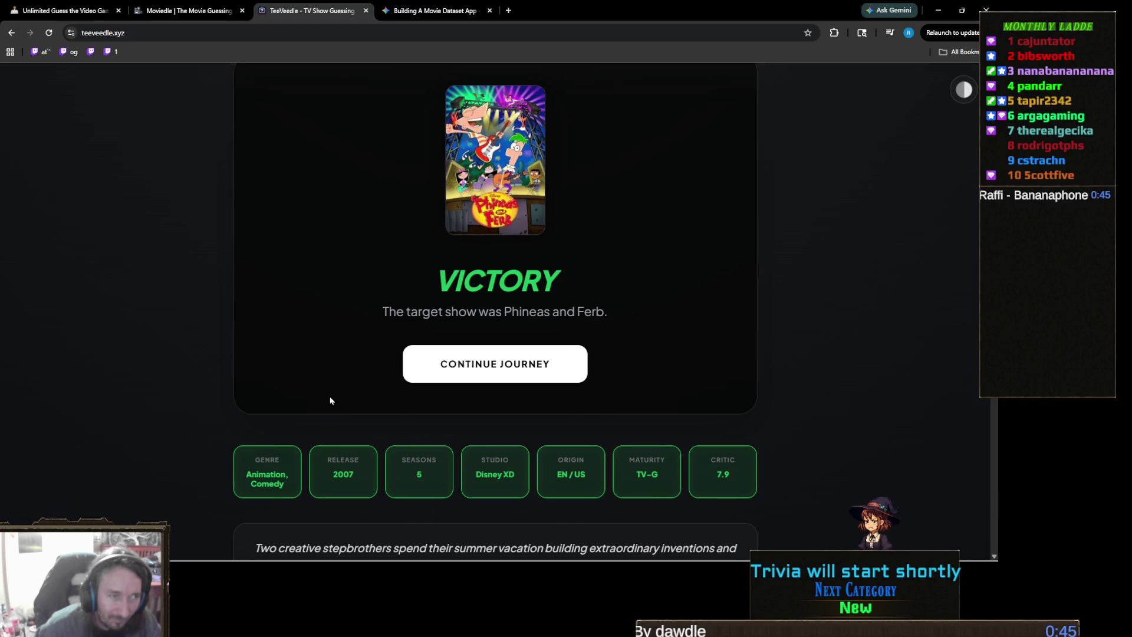
scroll(330, 401, up, 3)
scroll(378, 399, down, 1)
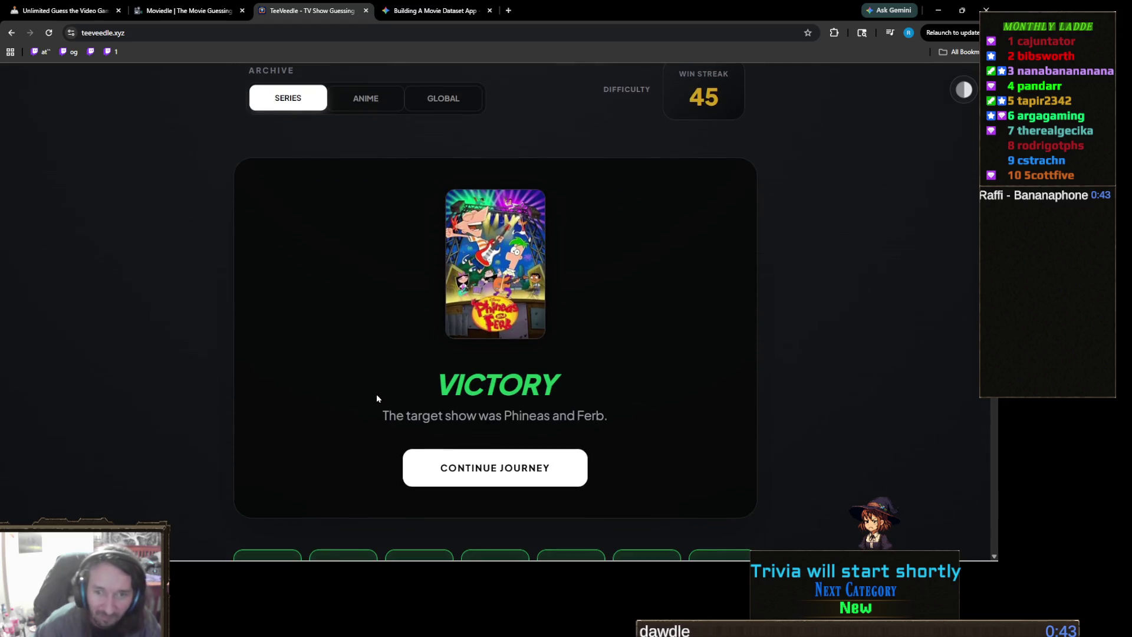
mouse_move(370, 549)
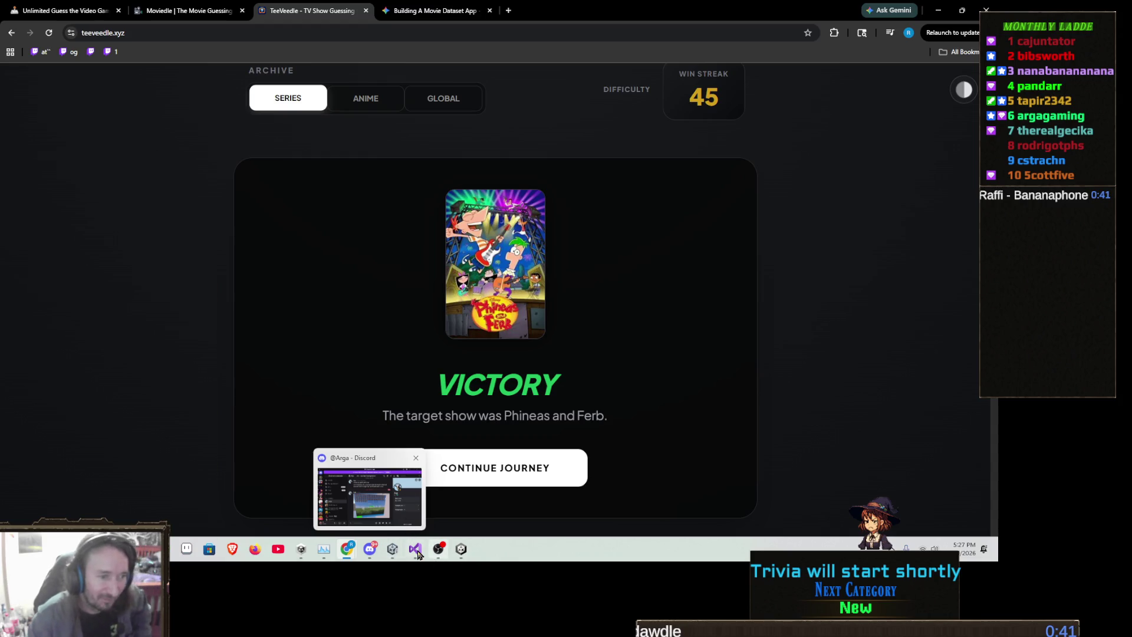
mouse_move(442, 548)
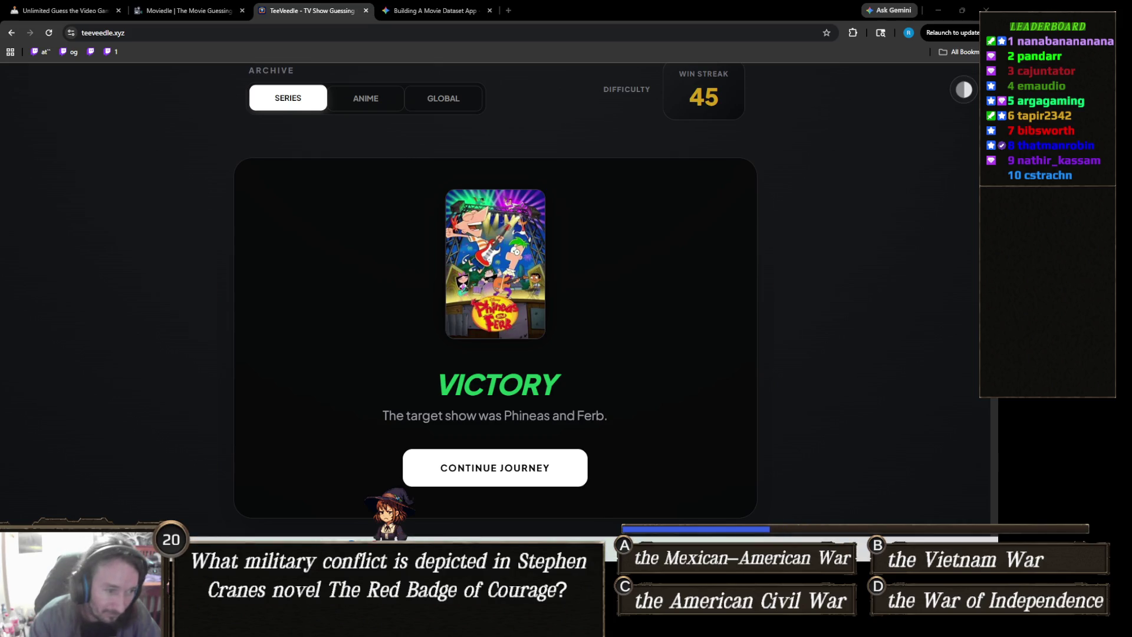
click(395, 625)
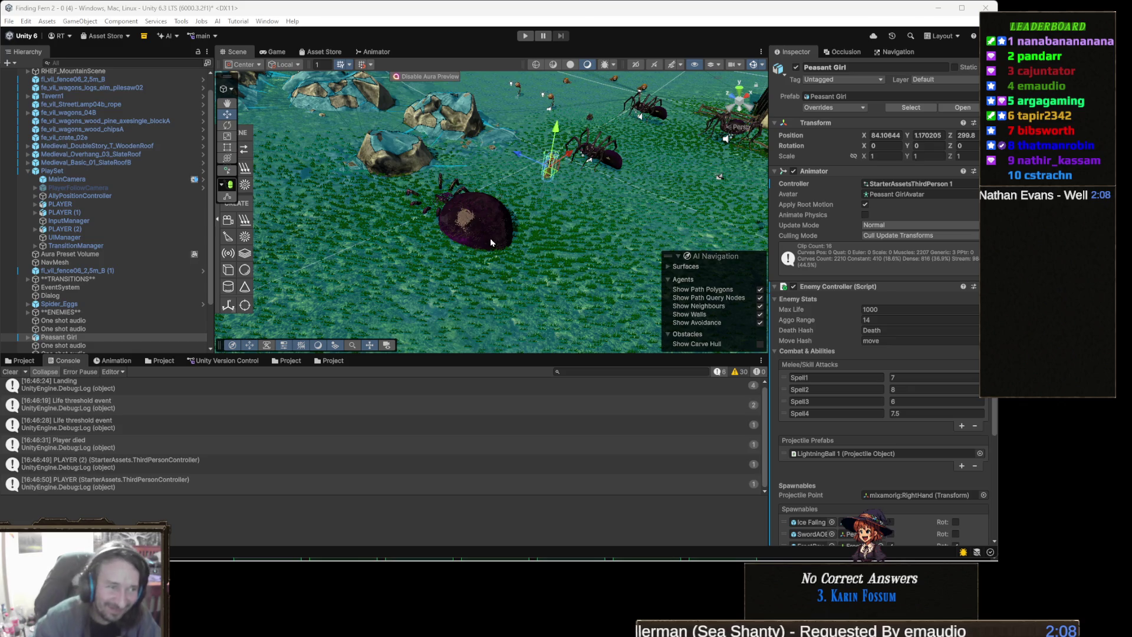
Step: Clear the Unity console, reframe the scene view on the spiders, and switch to Visual Studio
drag(489, 239, 441, 241)
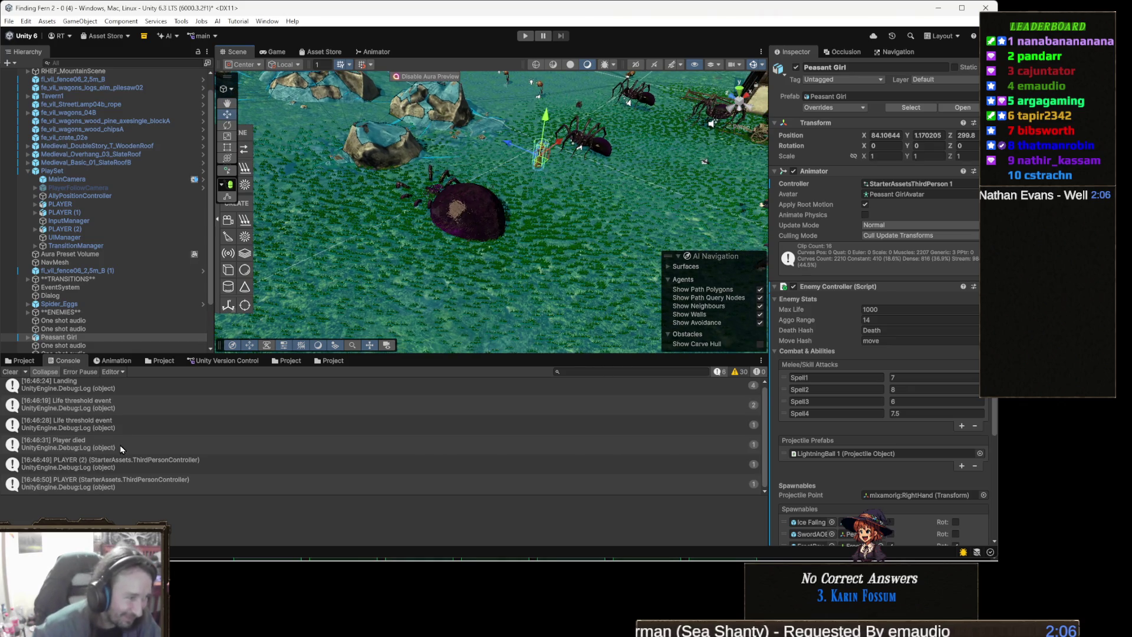
scroll(130, 443, up, 1)
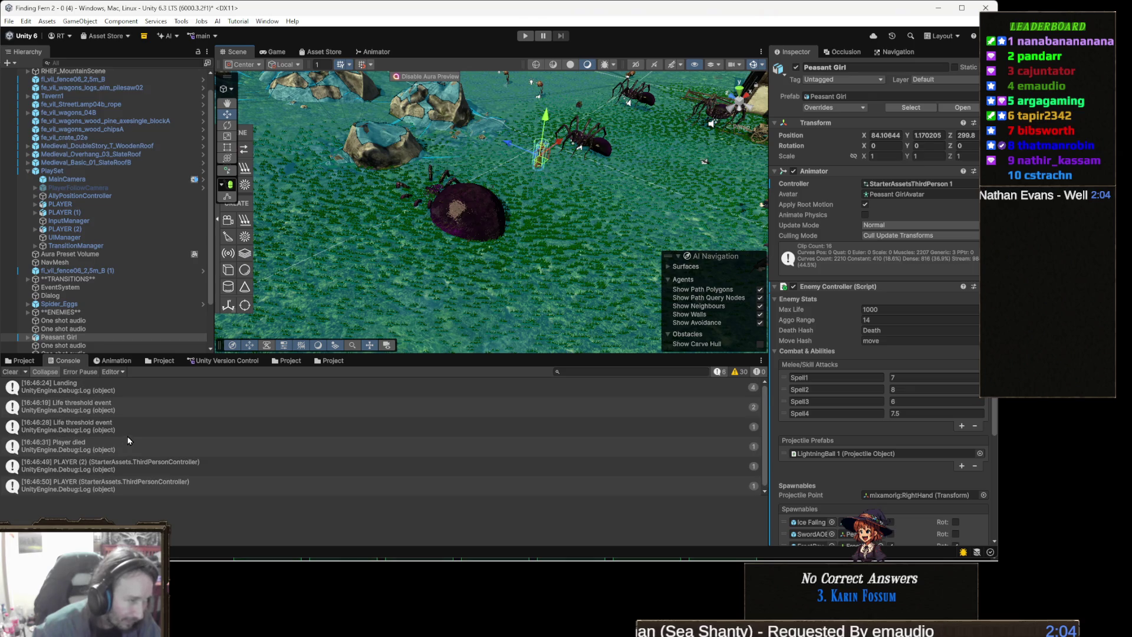
scroll(133, 437, down, 1)
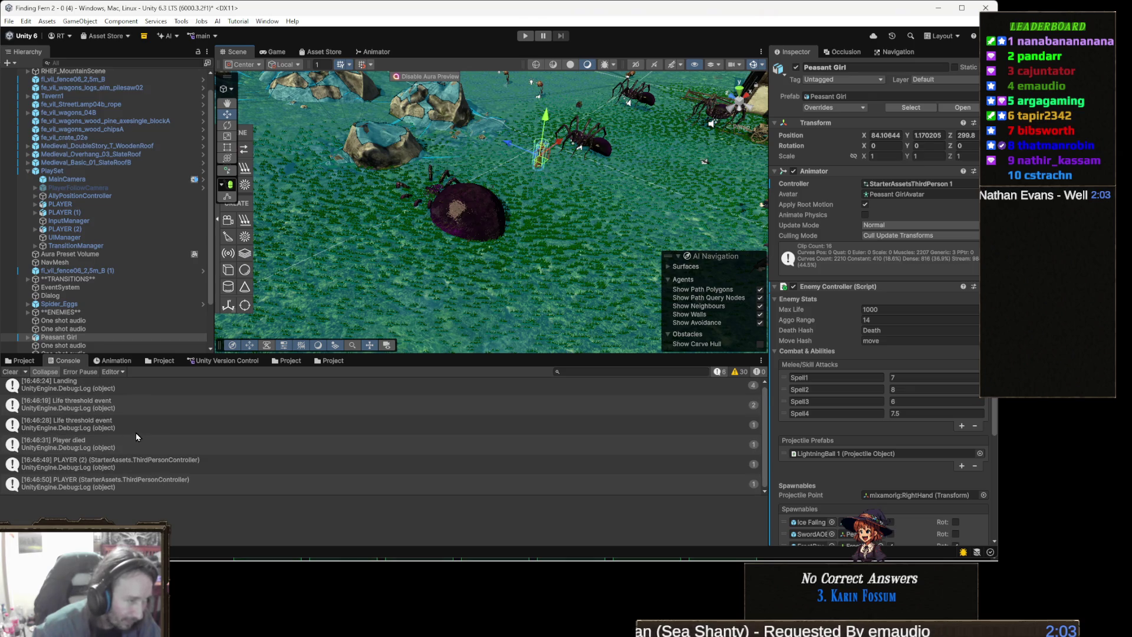
click(10, 372)
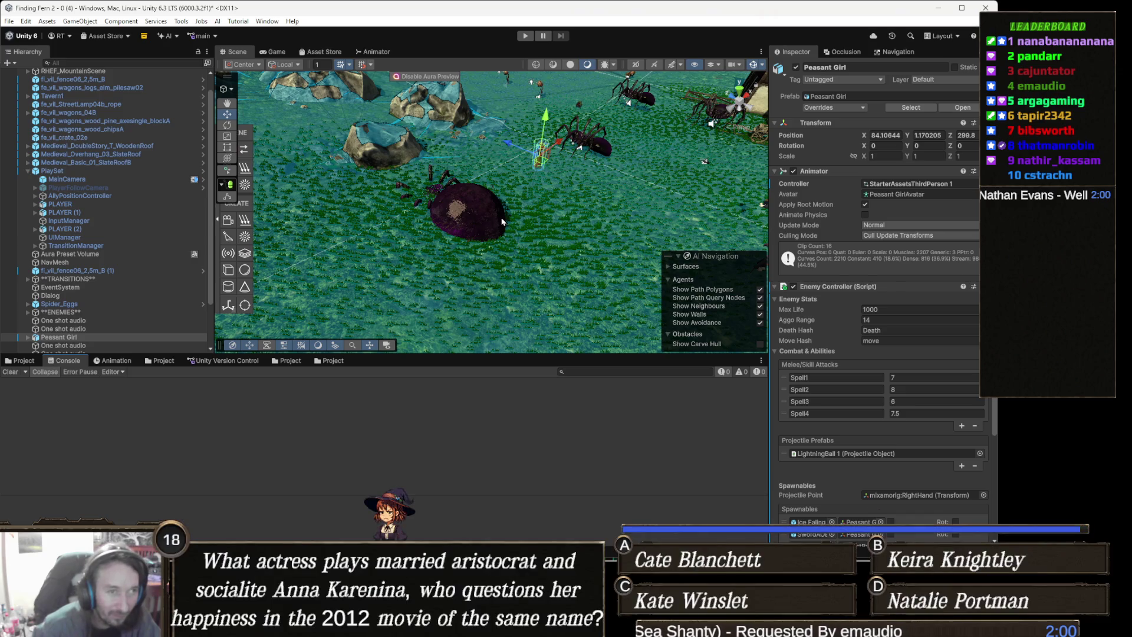
drag(502, 222, 675, 123)
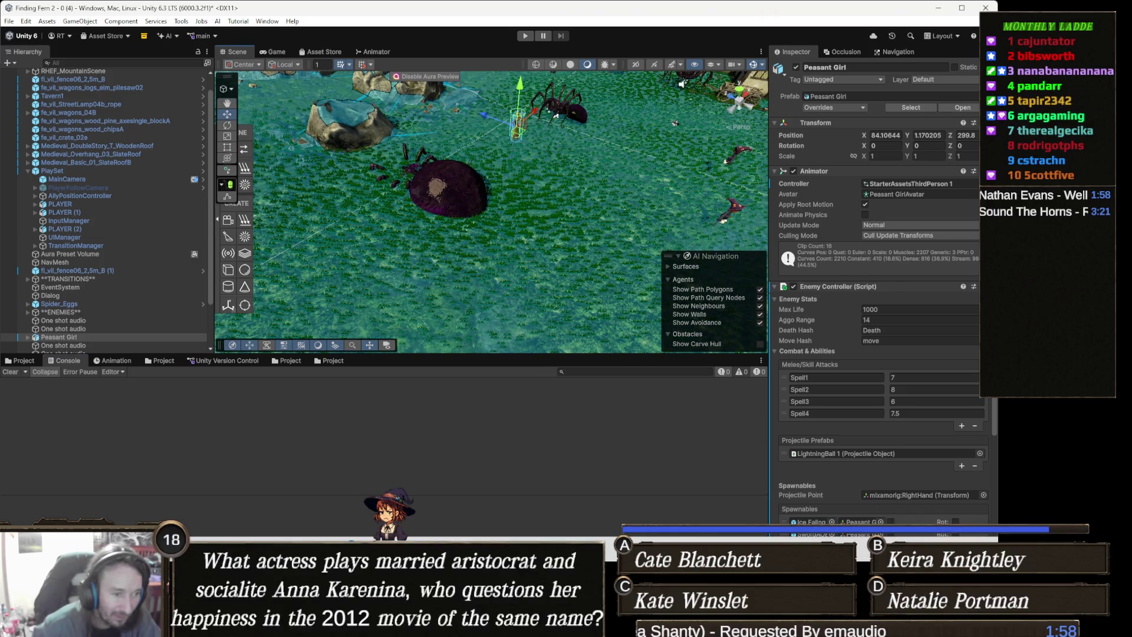
key(alt+Tab)
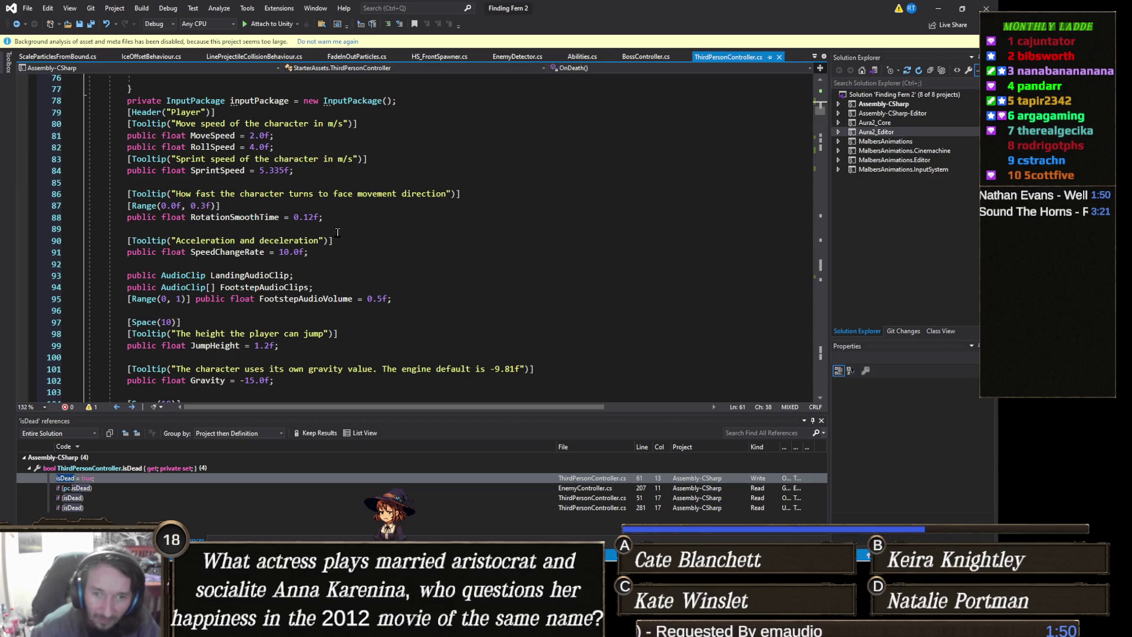
Step: Collapse UpdateNonPlayer, GetClosestLiveEnemy and FaceTarget to bring UpdatePlayer's player-switching code into view
scroll(385, 258, down, 20)
scroll(385, 258, down, 20)
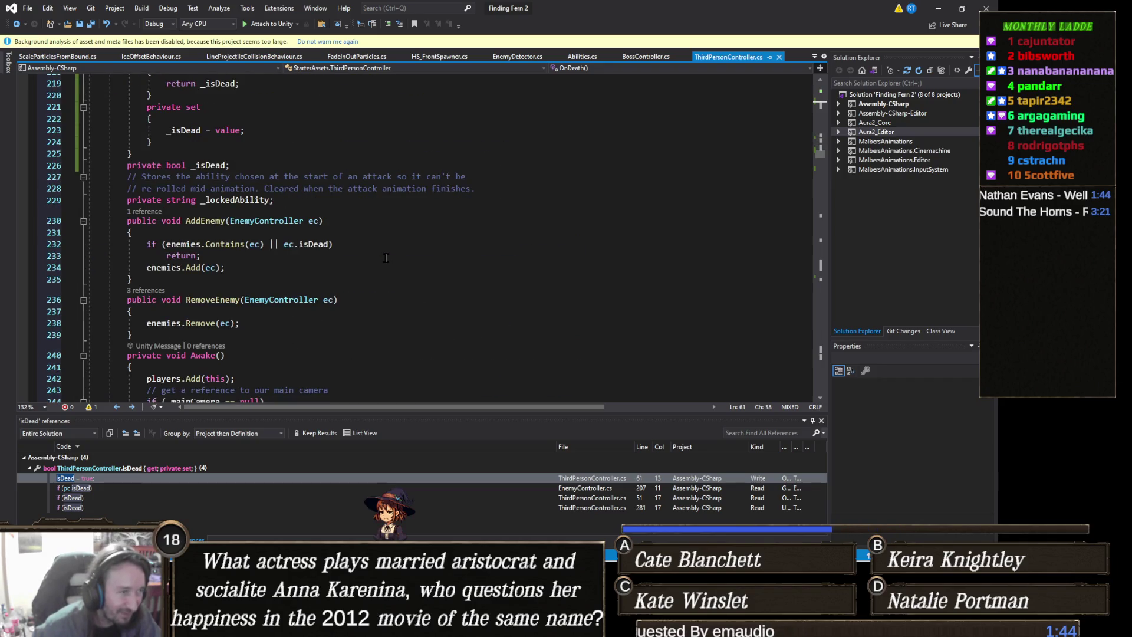
scroll(386, 257, down, 10)
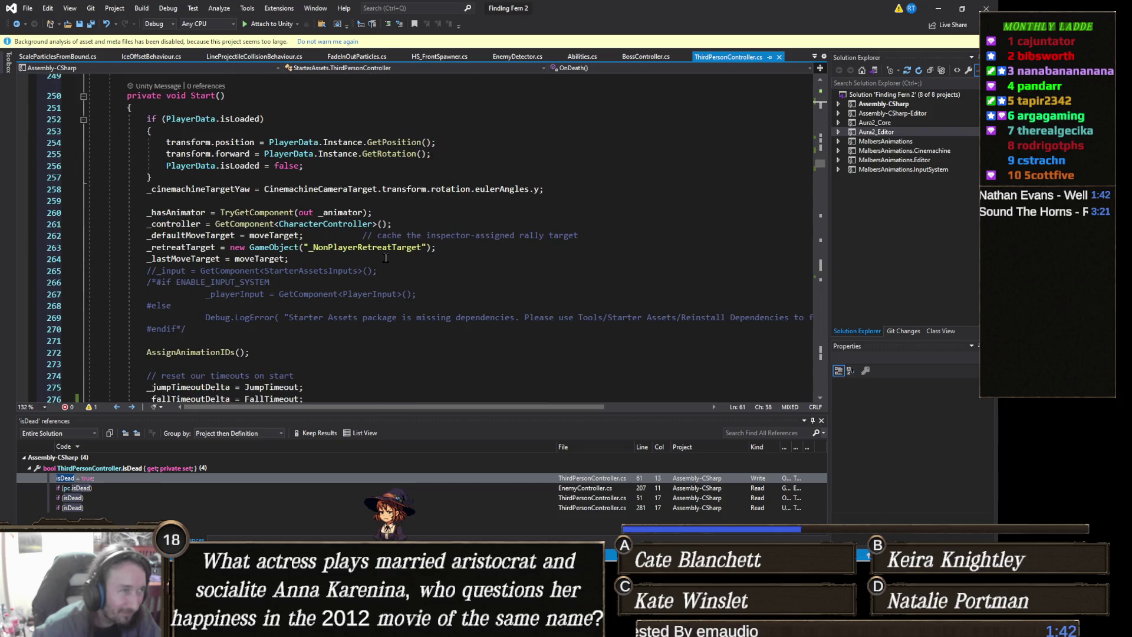
scroll(385, 257, down, 14)
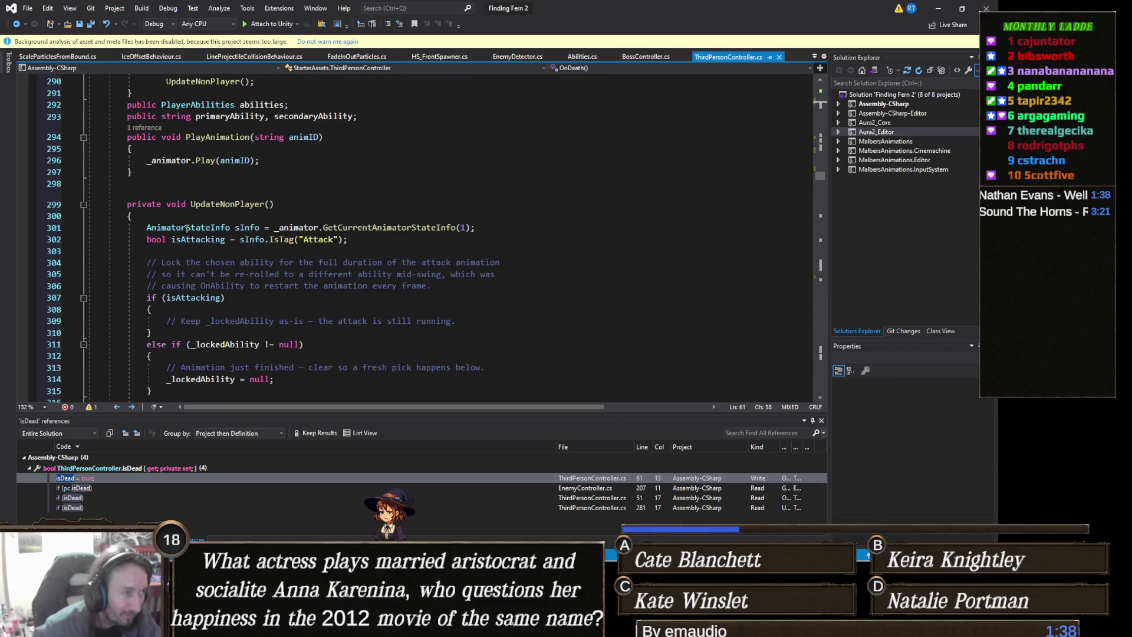
click(83, 205)
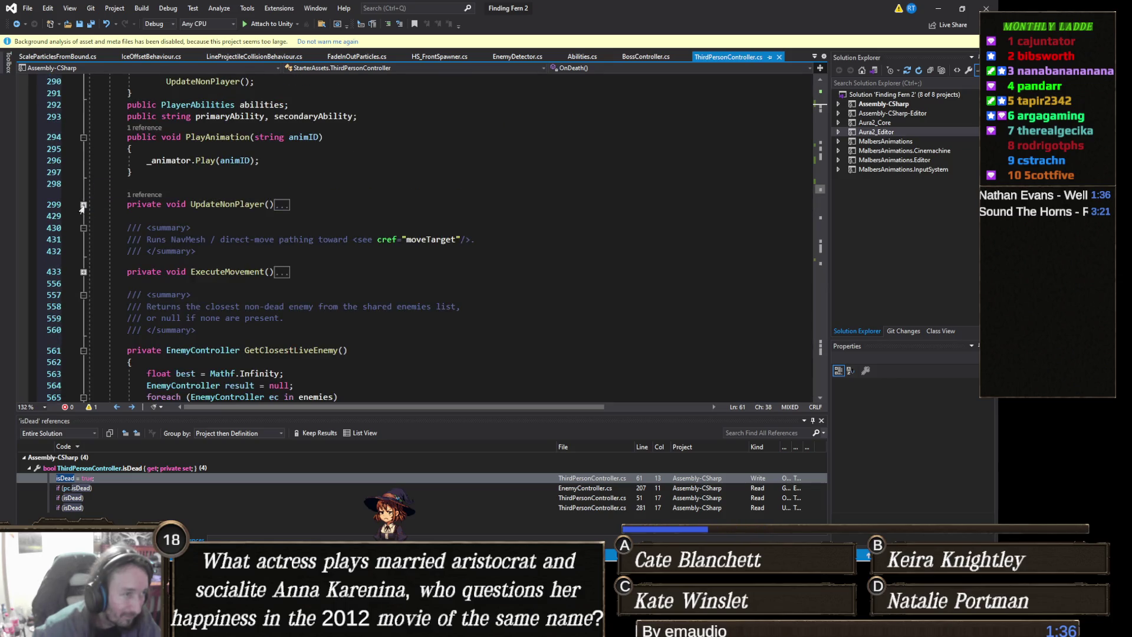
scroll(126, 226, down, 3)
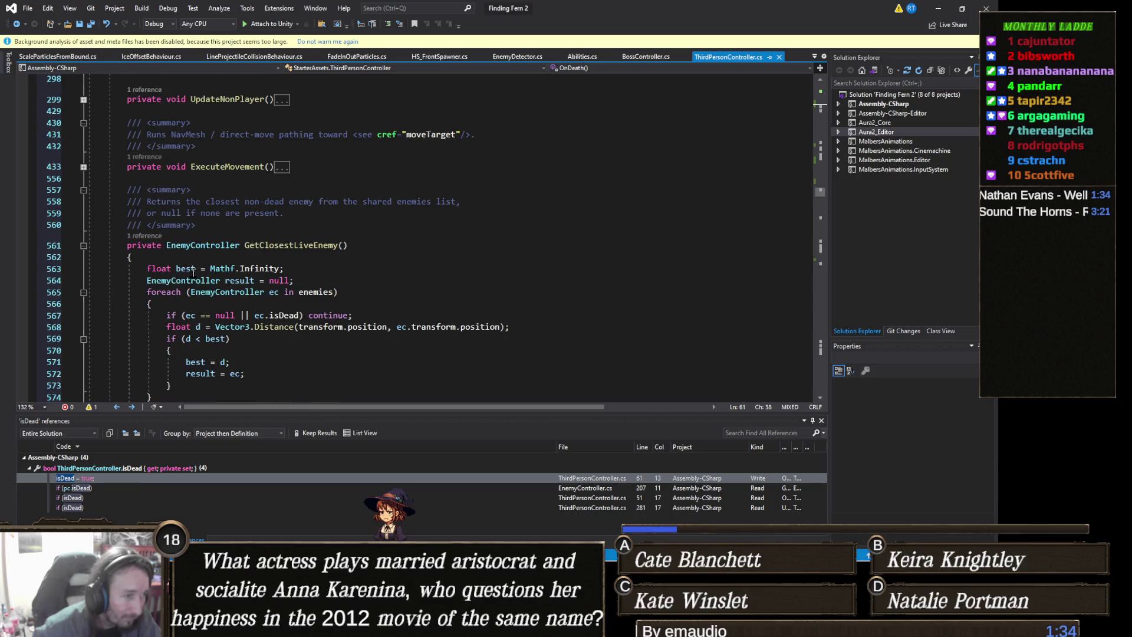
click(83, 245)
scroll(187, 260, down, 2)
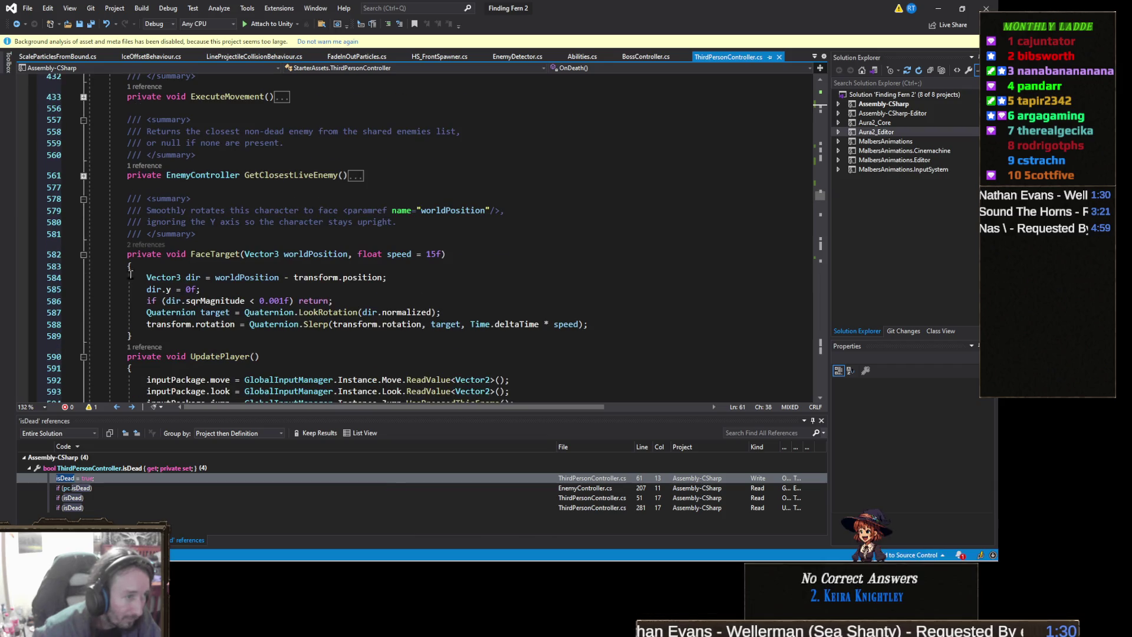
click(83, 254)
scroll(102, 260, down, 3)
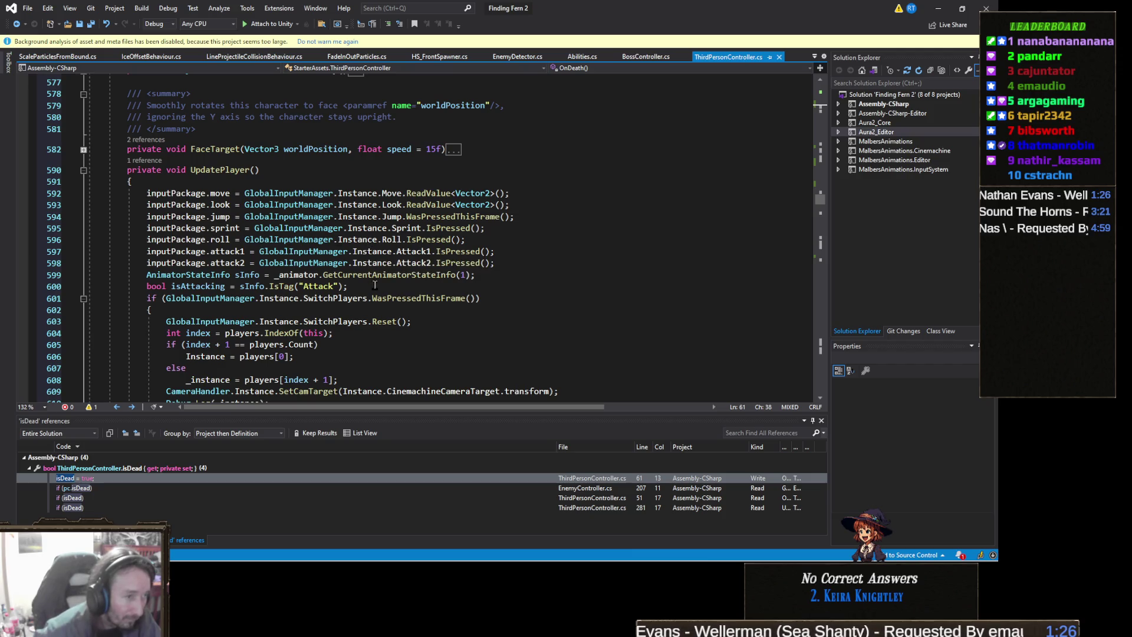
scroll(423, 302, down, 2)
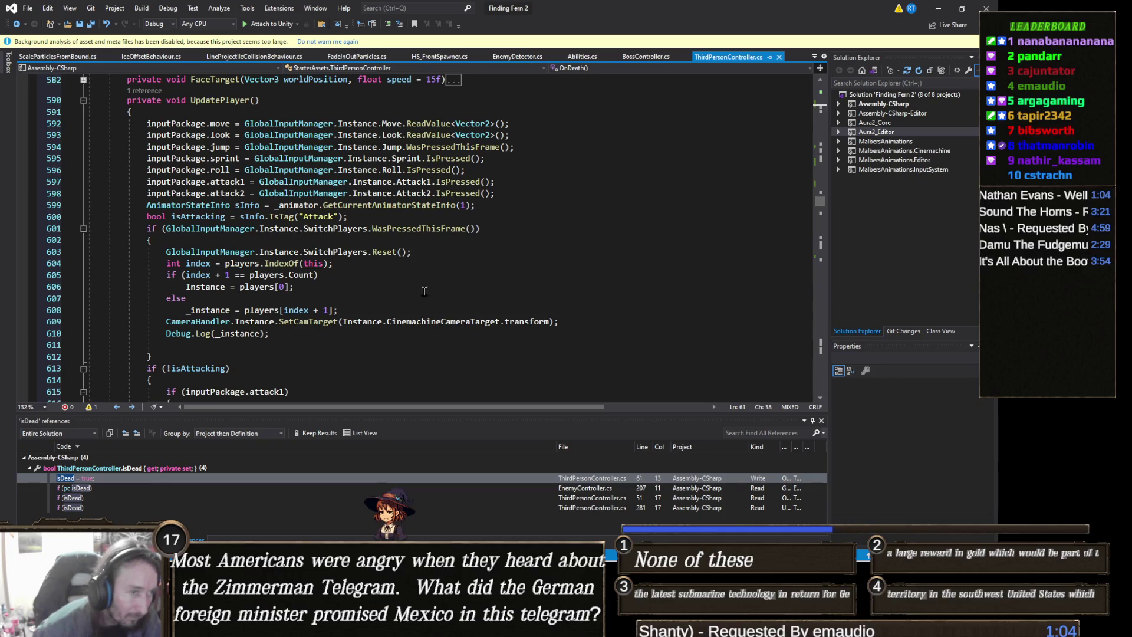
click(479, 231)
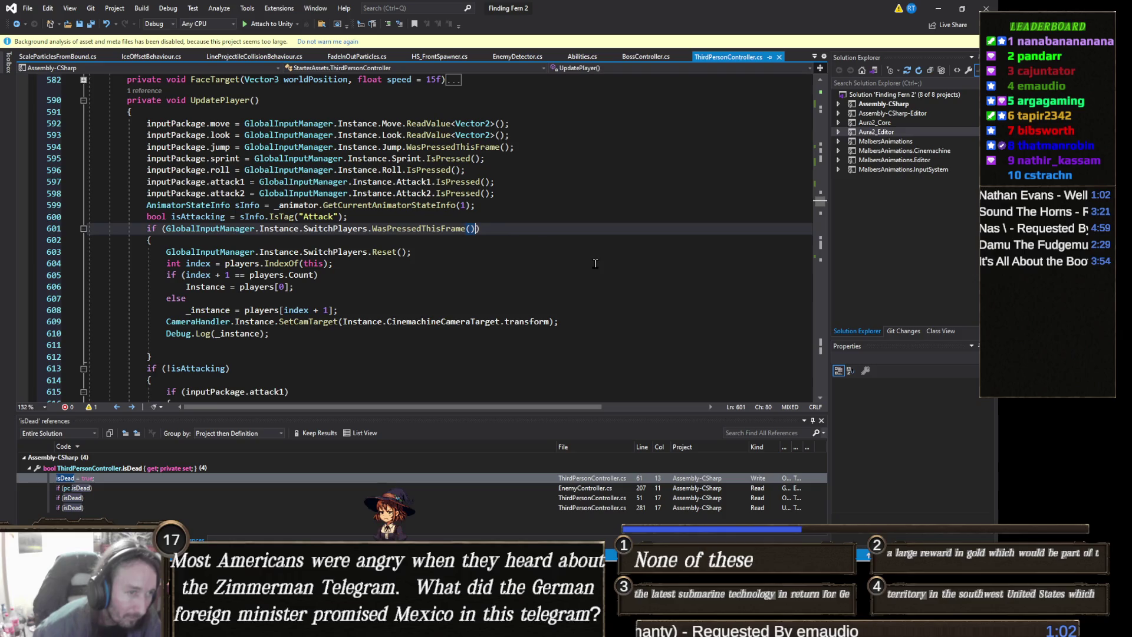
Step: Append '|| isDead' to the switch-players if condition in UpdatePlayer
text(|| )
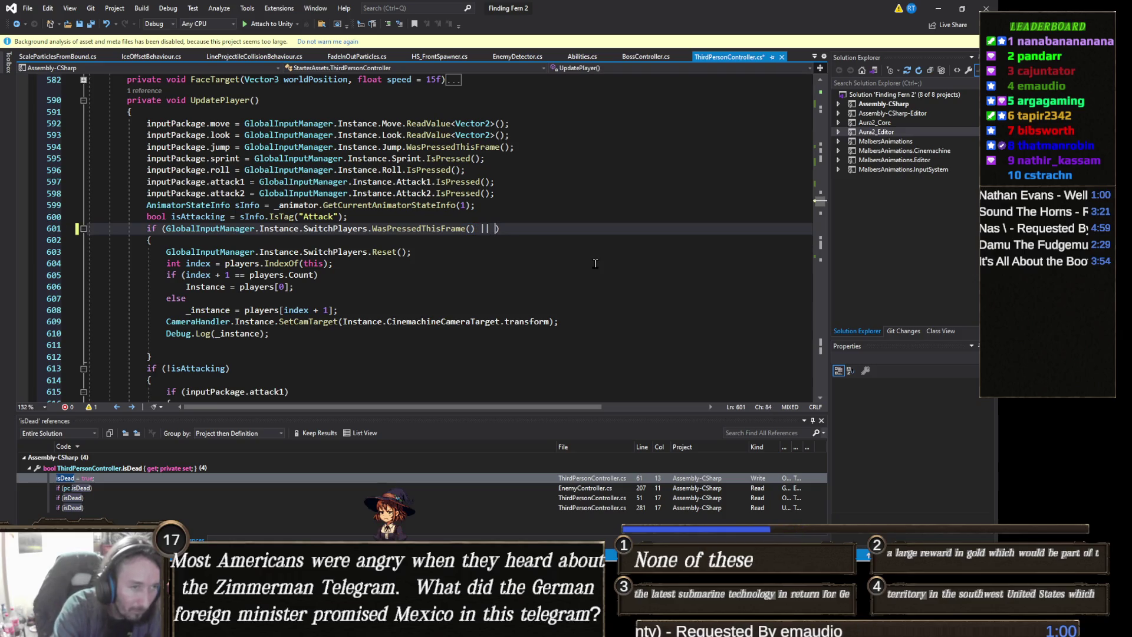
text(isDead)
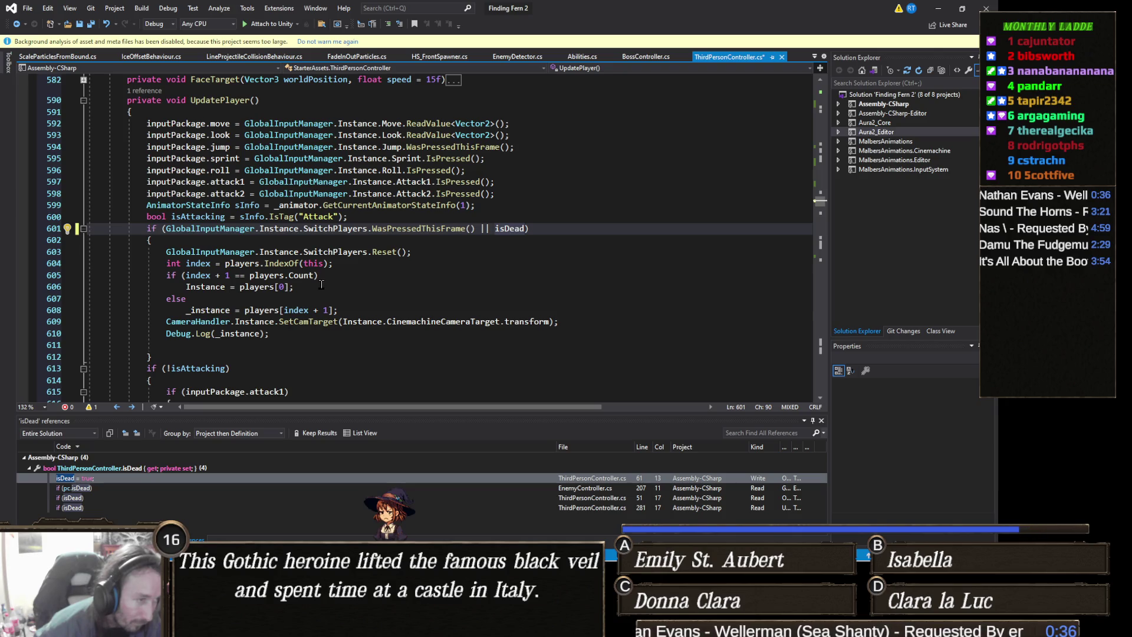
Step: Wrap the 'Instance = players[0];' assignment in braces under the wrap-around condition
click(344, 275)
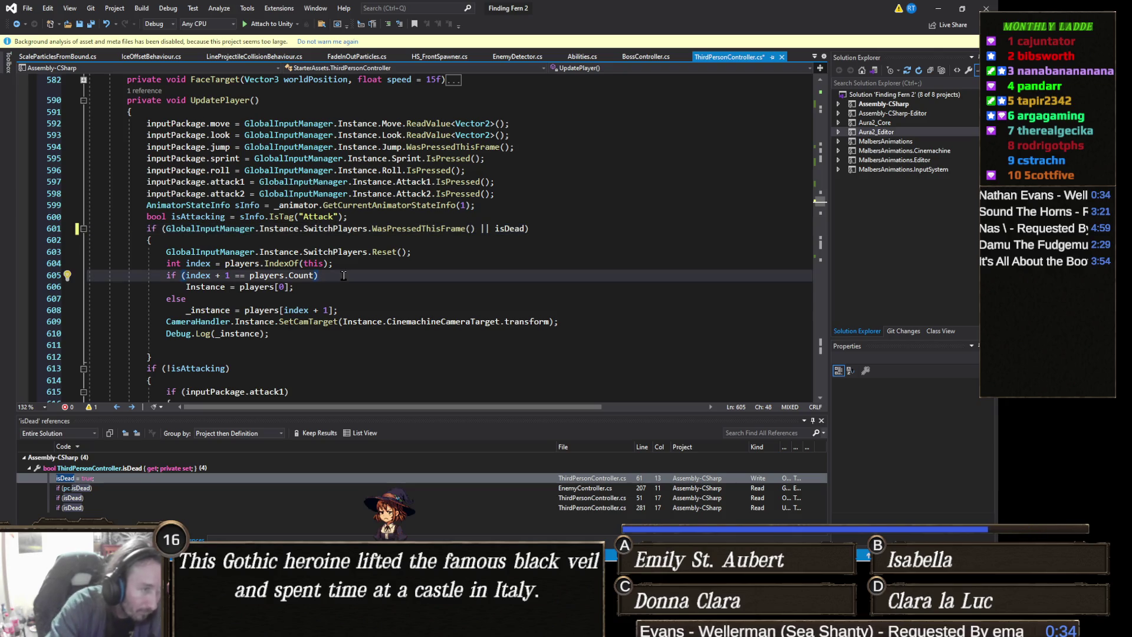
key(Return)
text({)
click(332, 296)
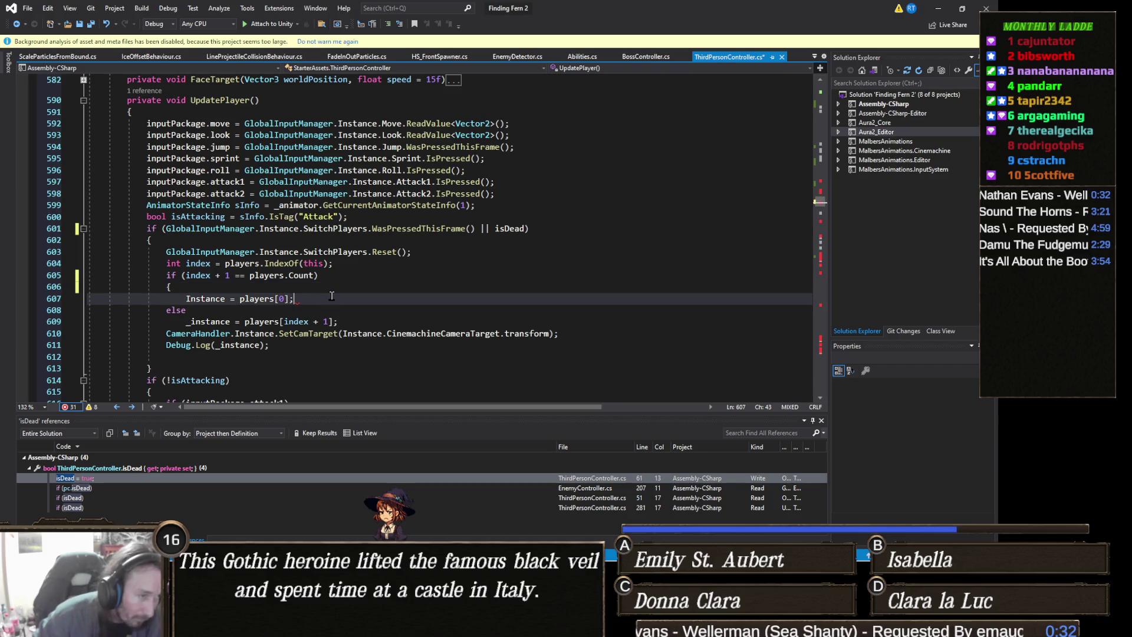
key(Return)
text(})
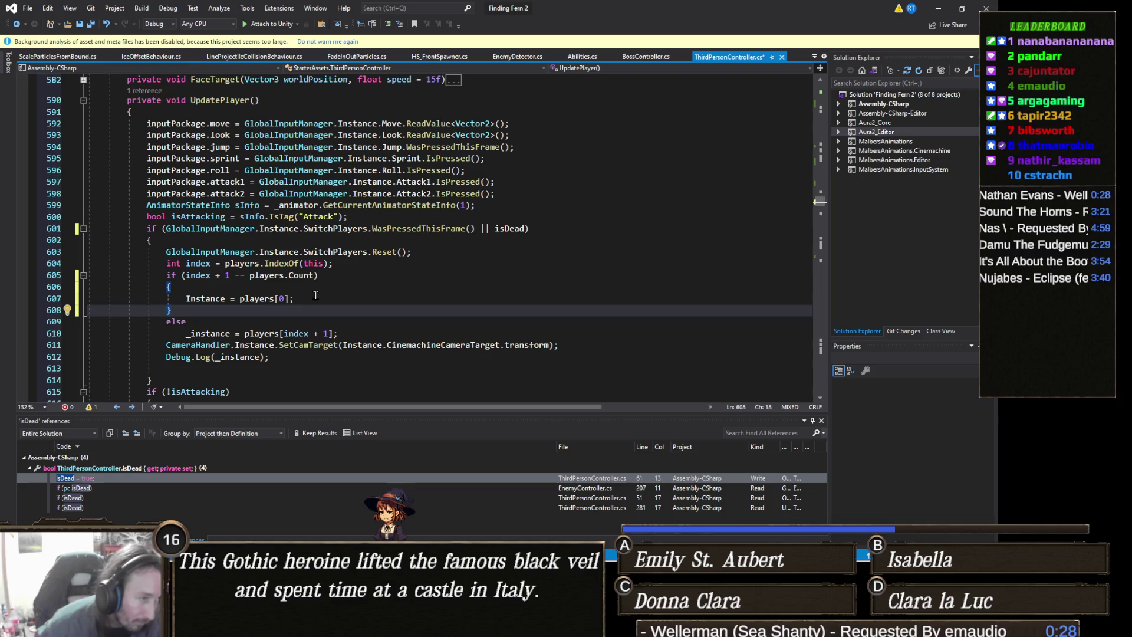
Step: Append '&& !players[0].isDead' to the wrap-around if condition on line 605
click(321, 275)
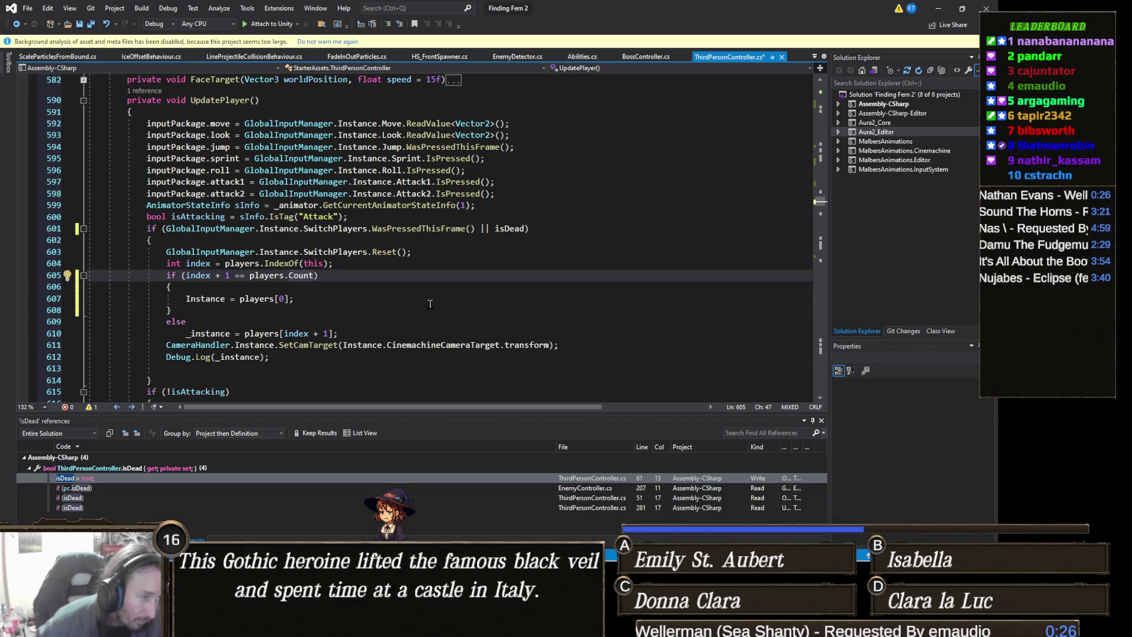
text(&&)
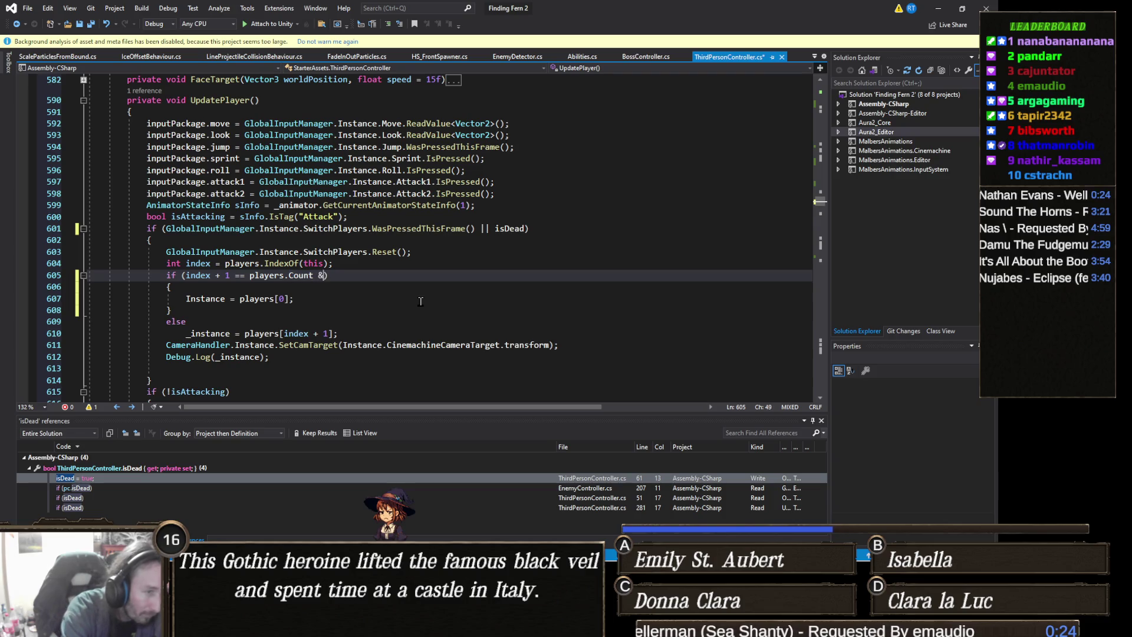
text( players[0].isD)
key(Tab)
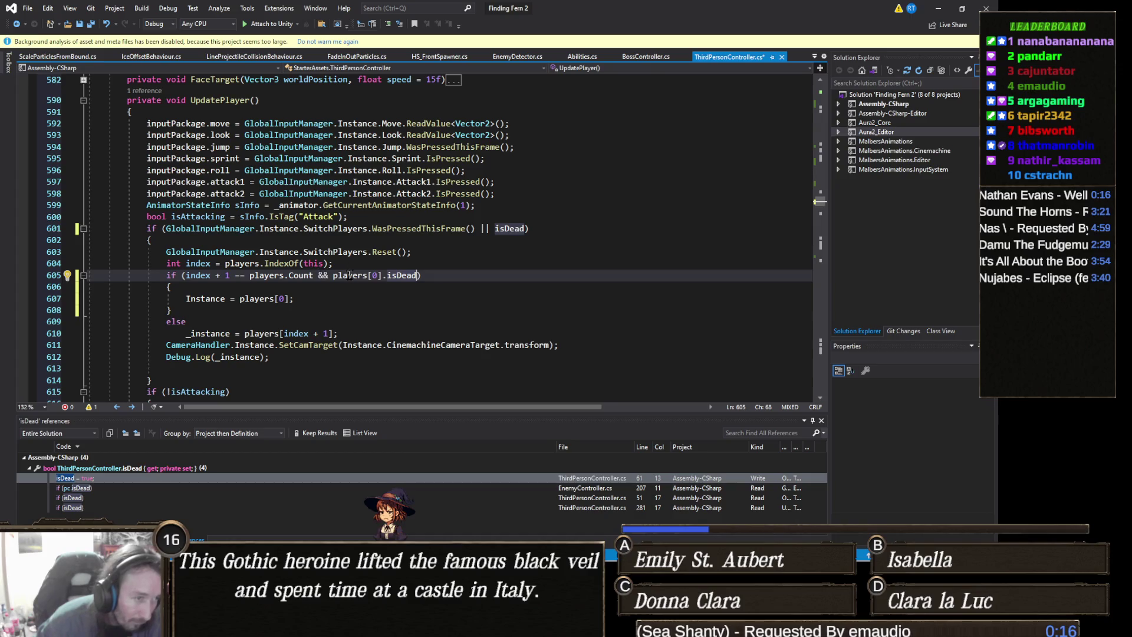
text(!)
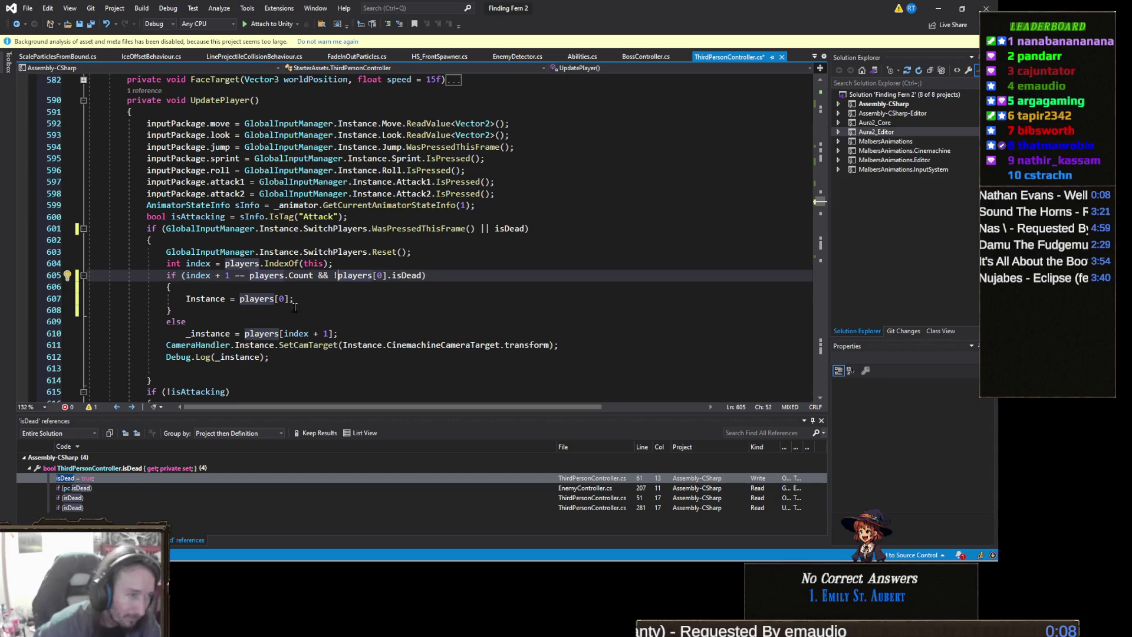
scroll(307, 294, down, 1)
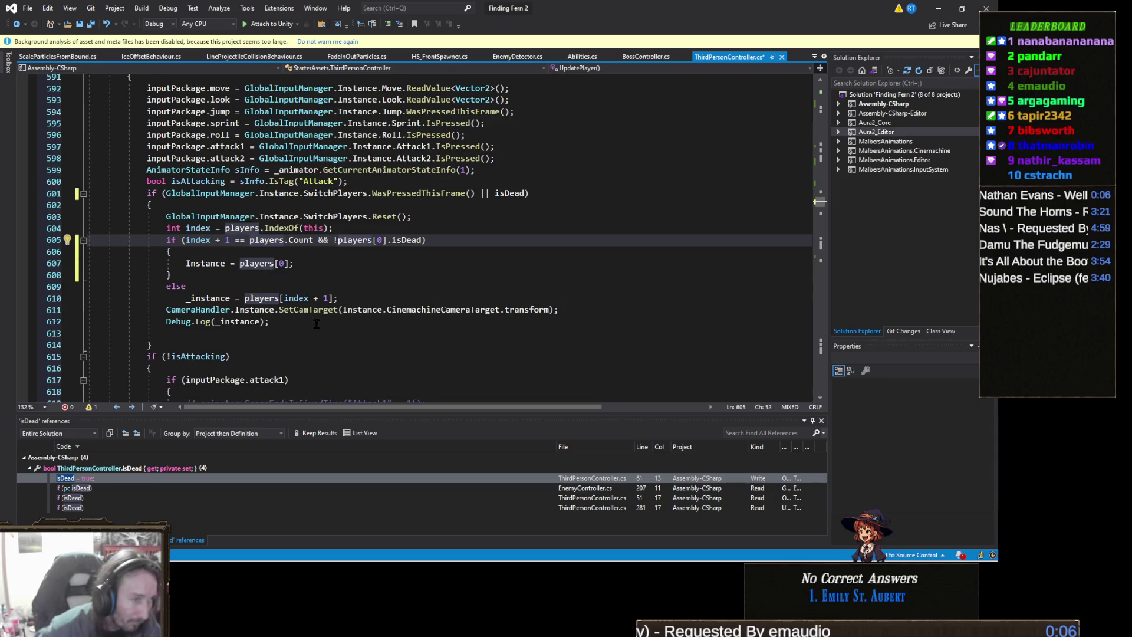
click(239, 287)
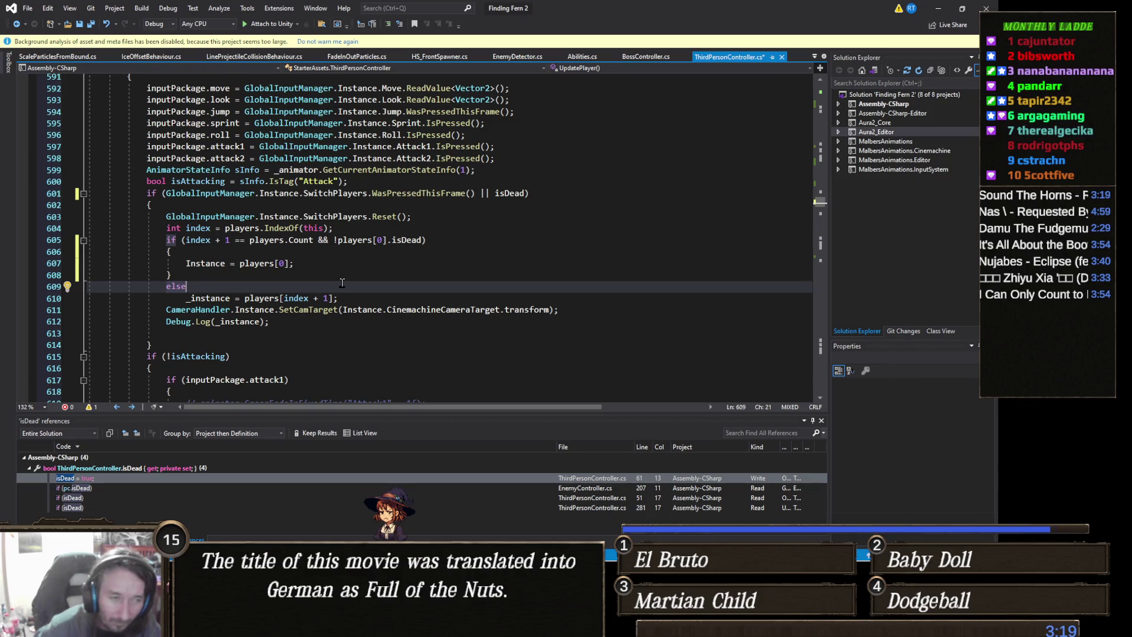
Step: Add an 'if (!players[index + 1].isDead)' check after the else on line 609
text(if (p)
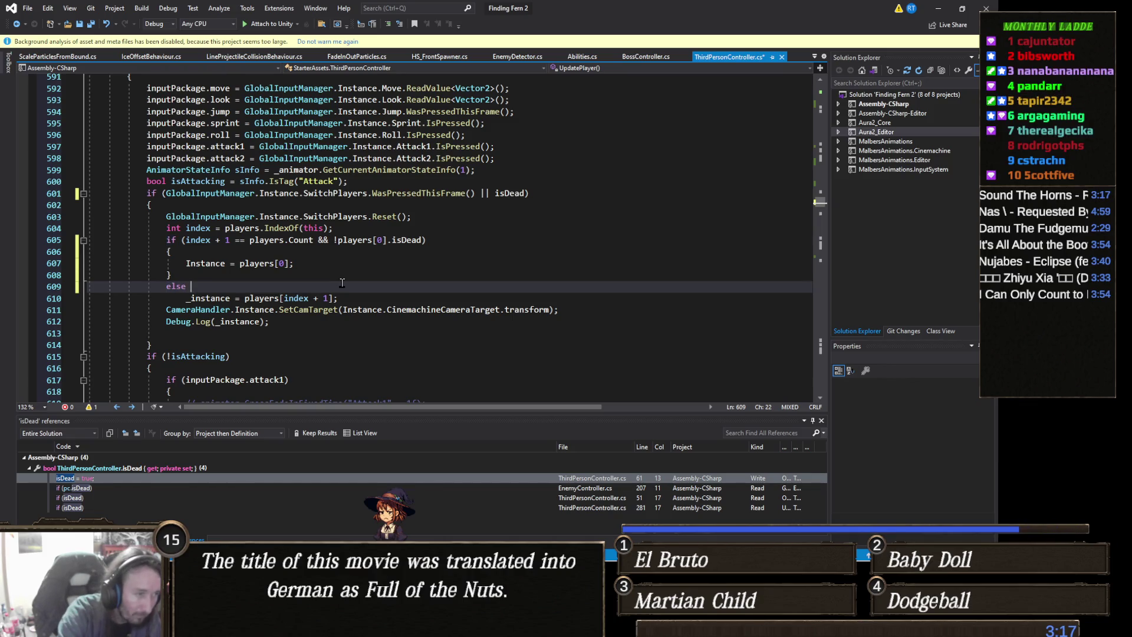
text(layers[)
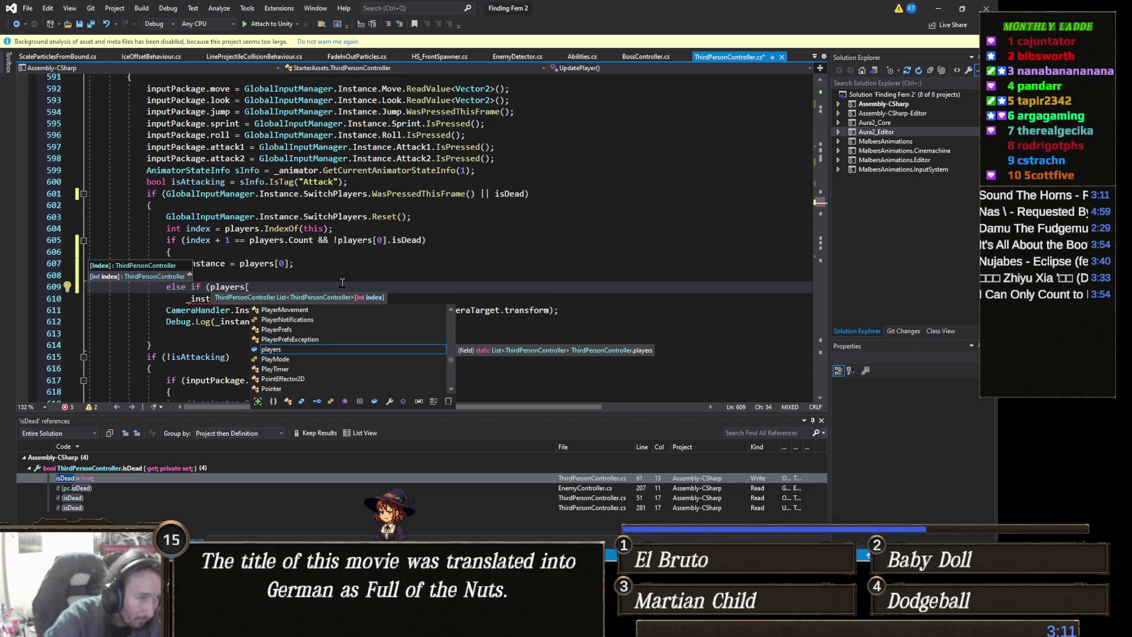
text(index)
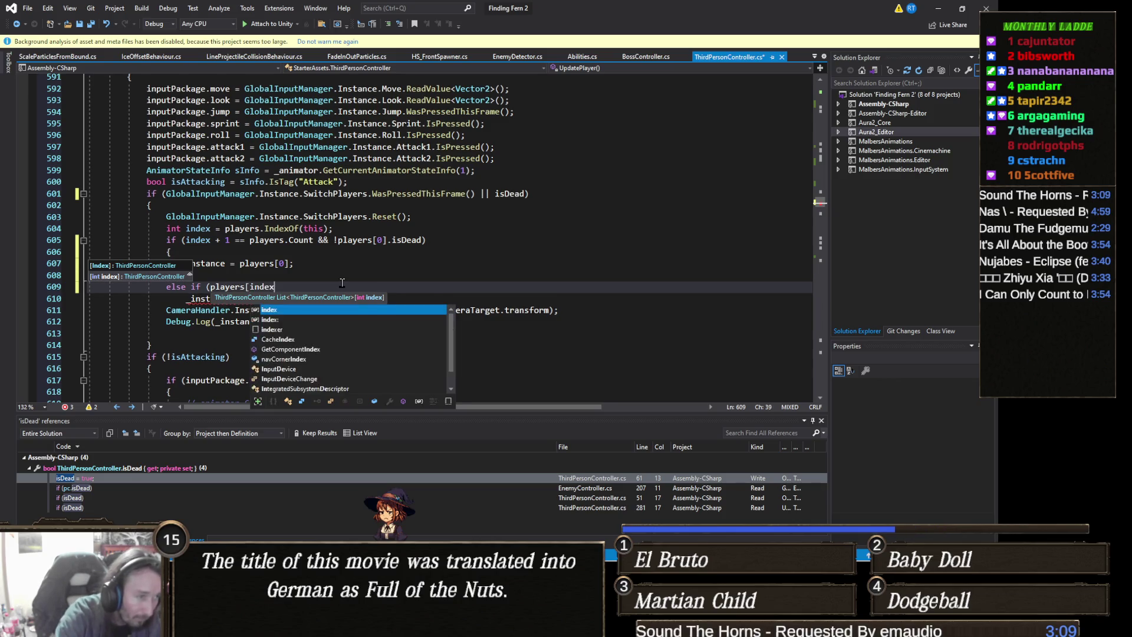
text( + 1].is)
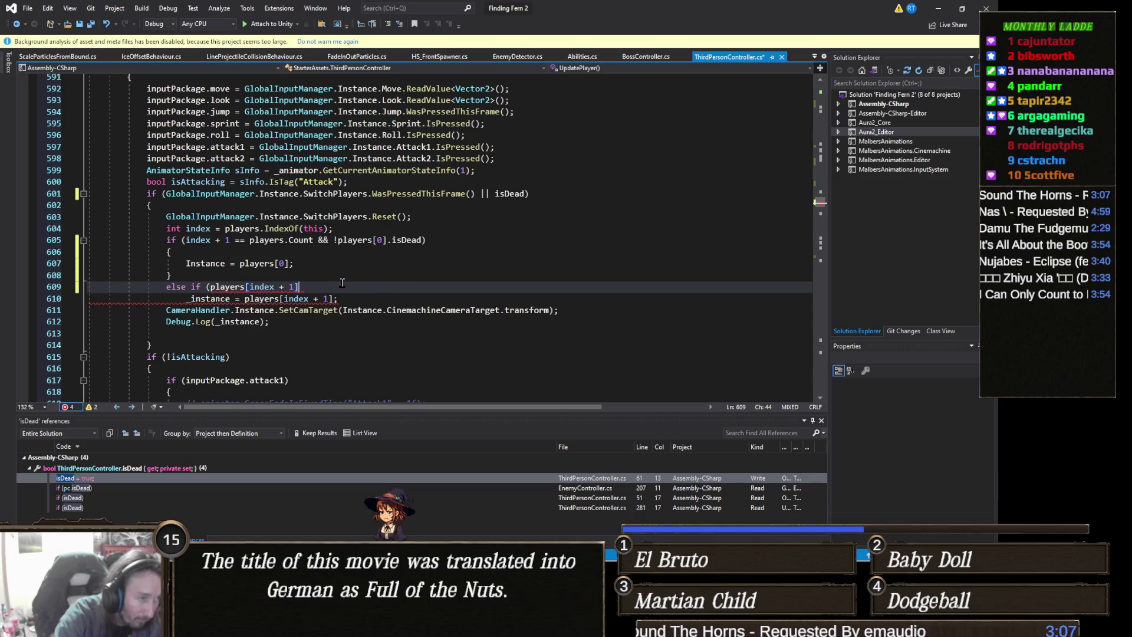
text(Dead))
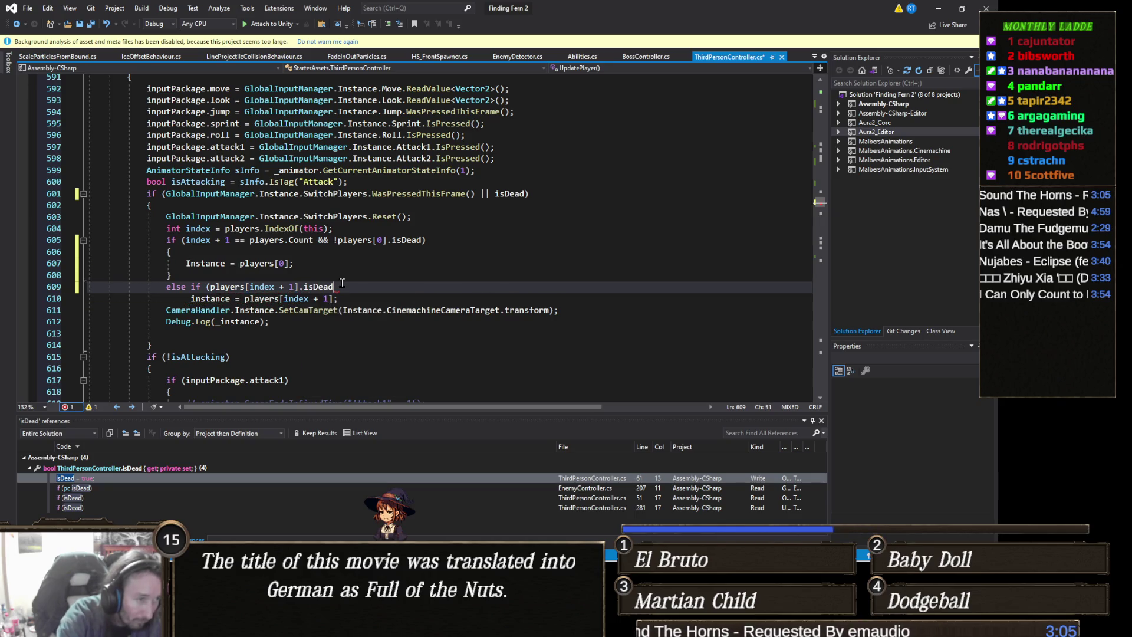
click(211, 286)
text(!)
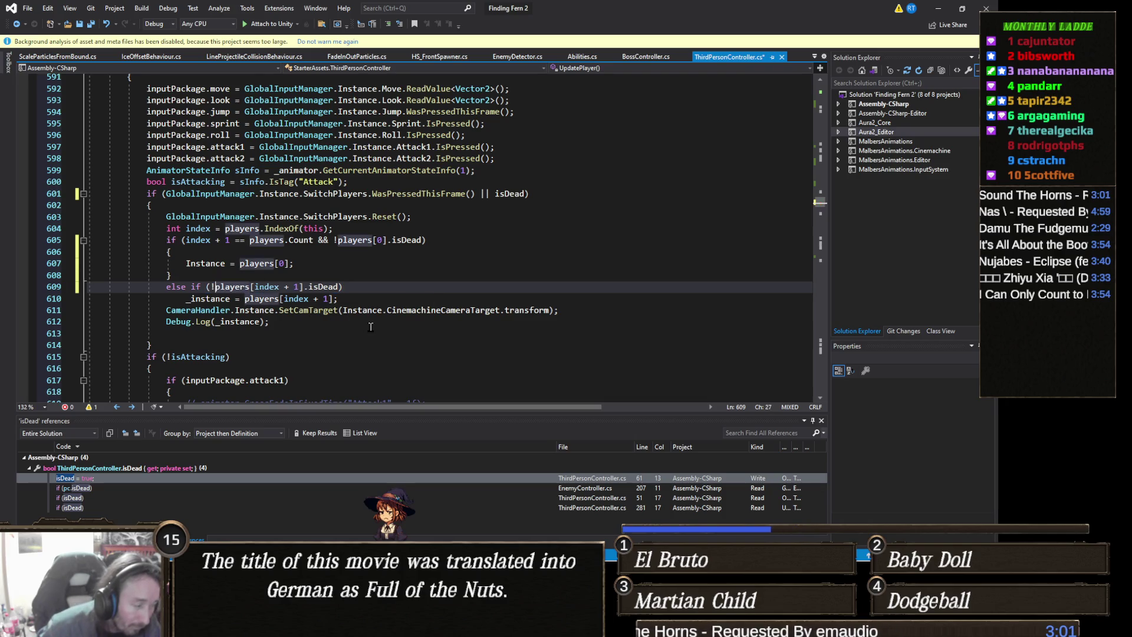
click(375, 288)
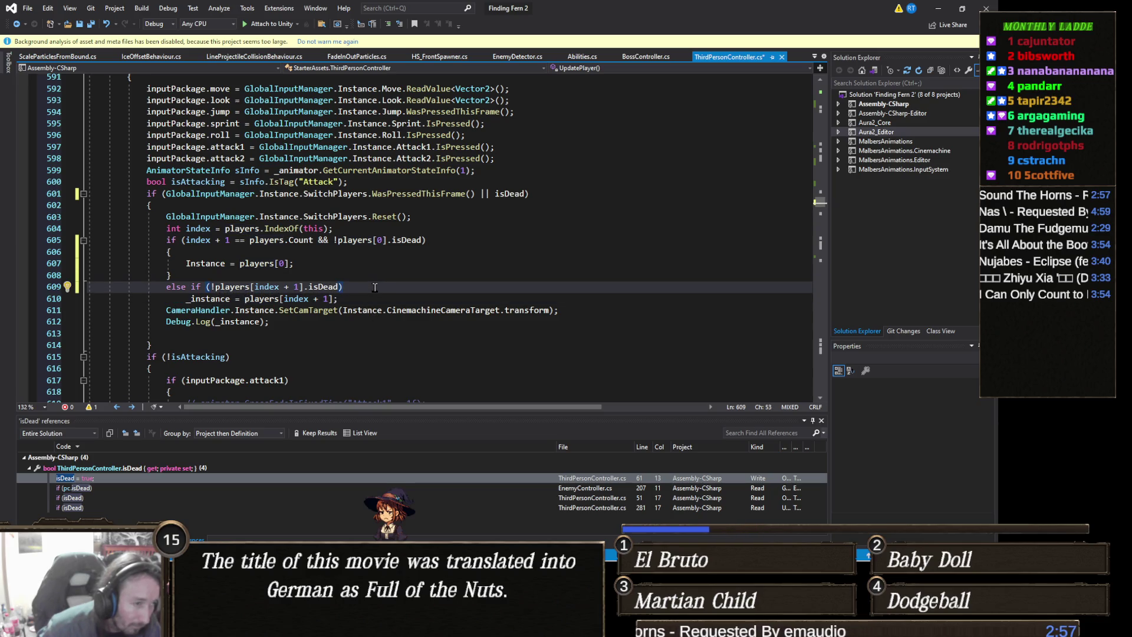
click(375, 296)
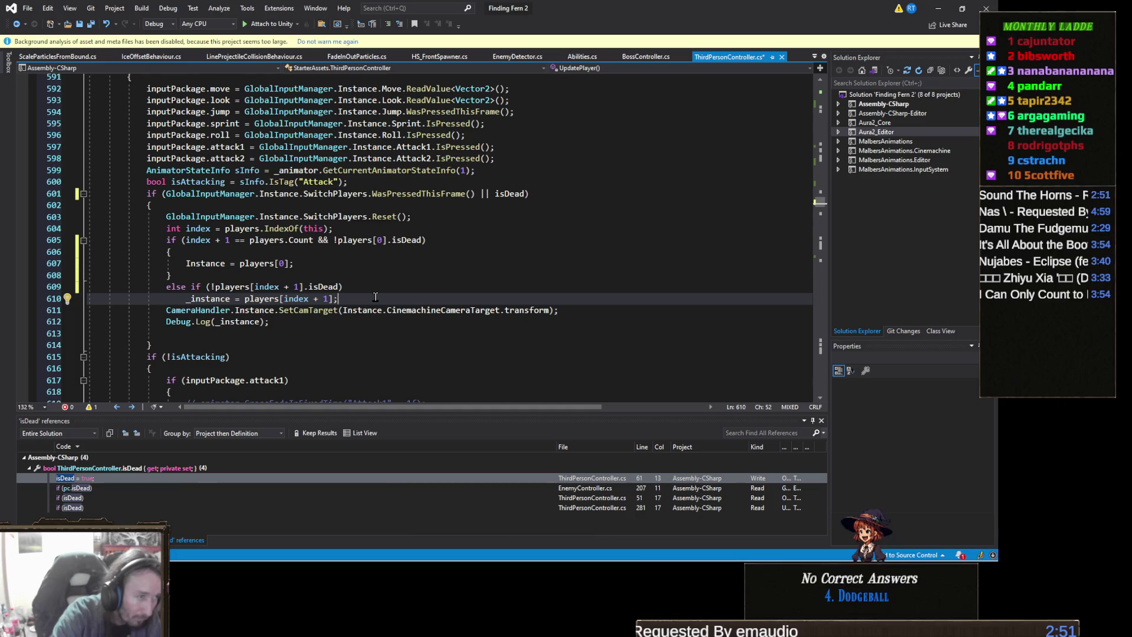
Step: Add an 'else if (players.Count > index +2)' line after the _instance assignment
key(Return)
text(els)
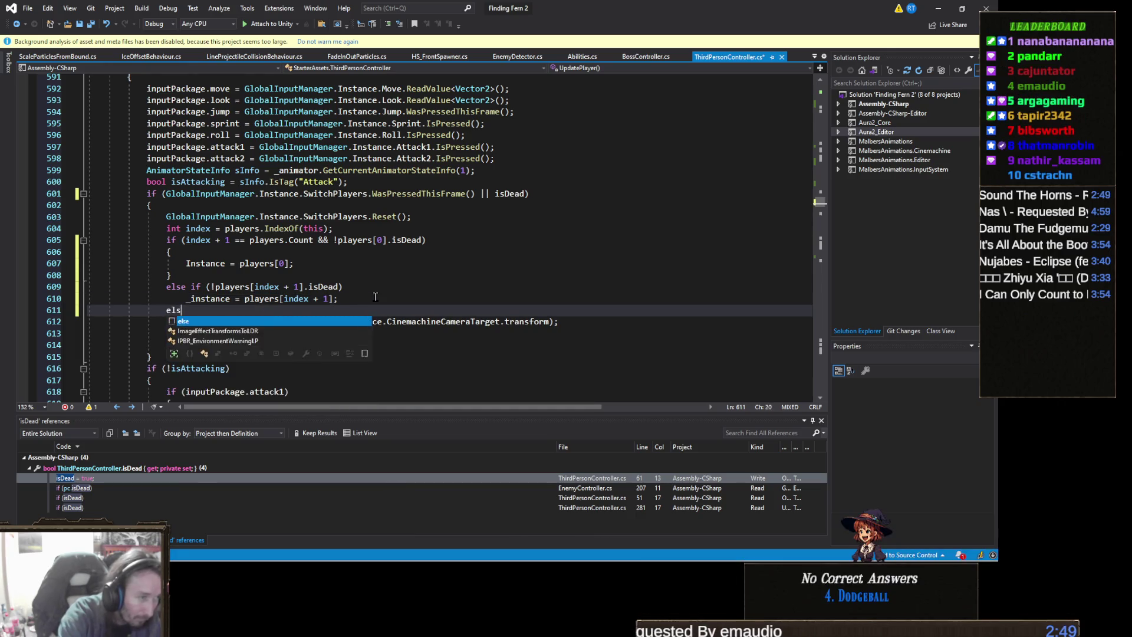
text(e if ()
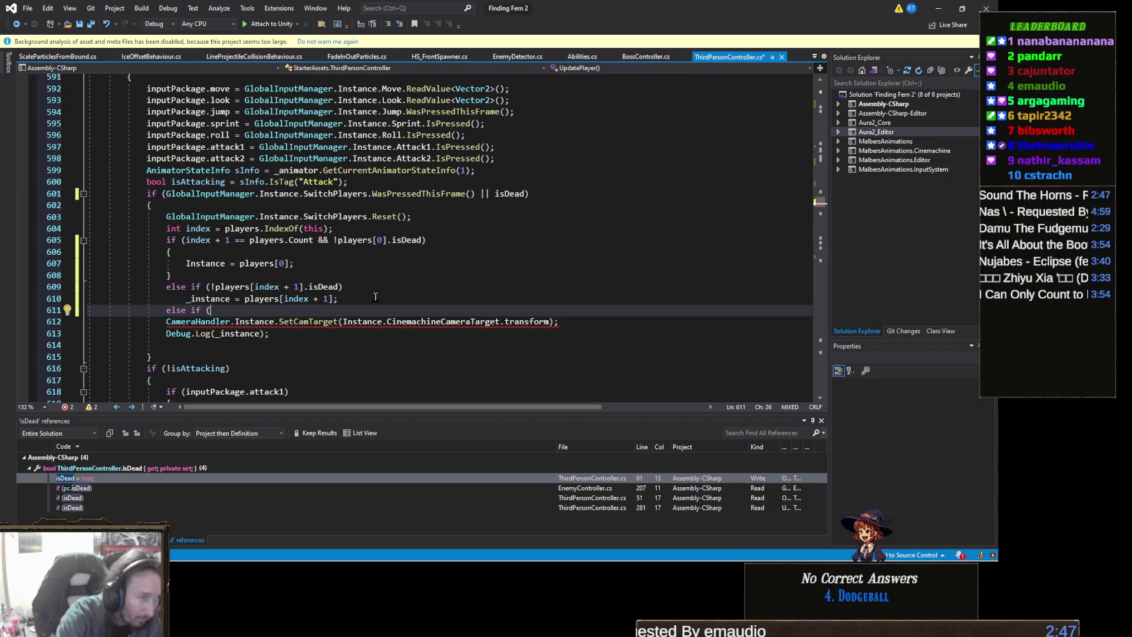
text(players.leg)
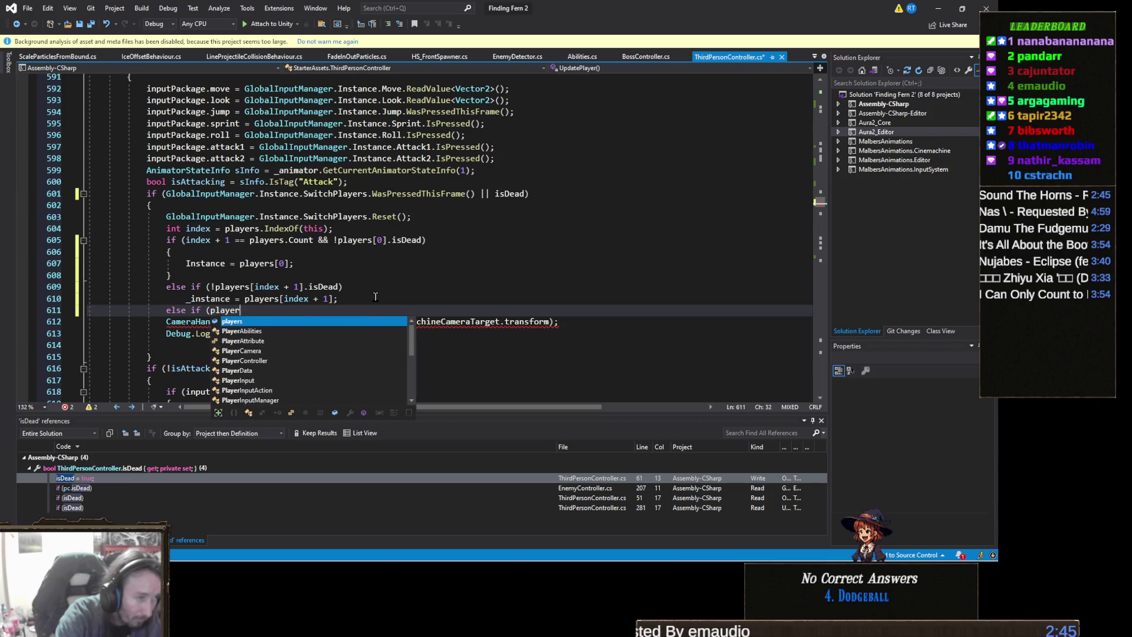
key(BackSpace)
key(BackSpace)
key(BackSpace)
text(Count)
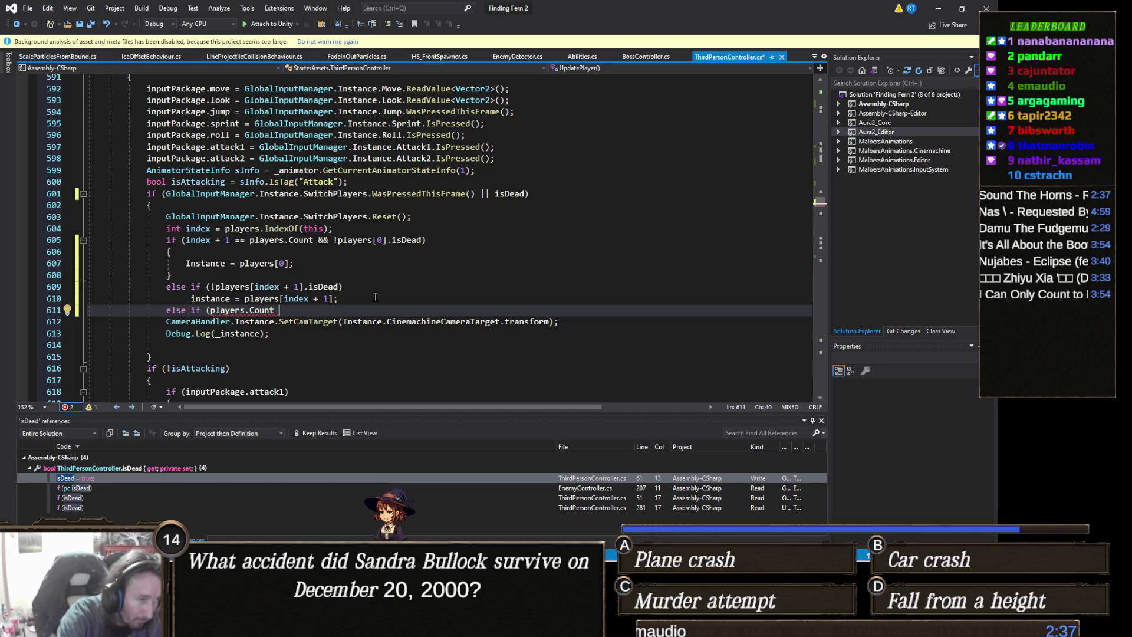
text(>=)
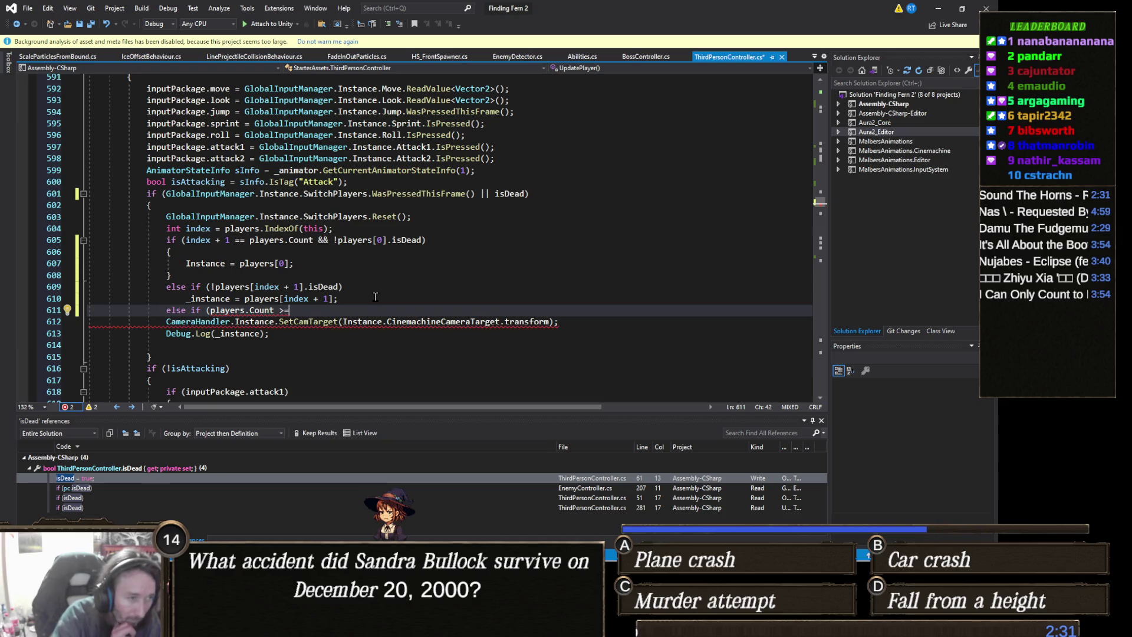
key(BackSpace)
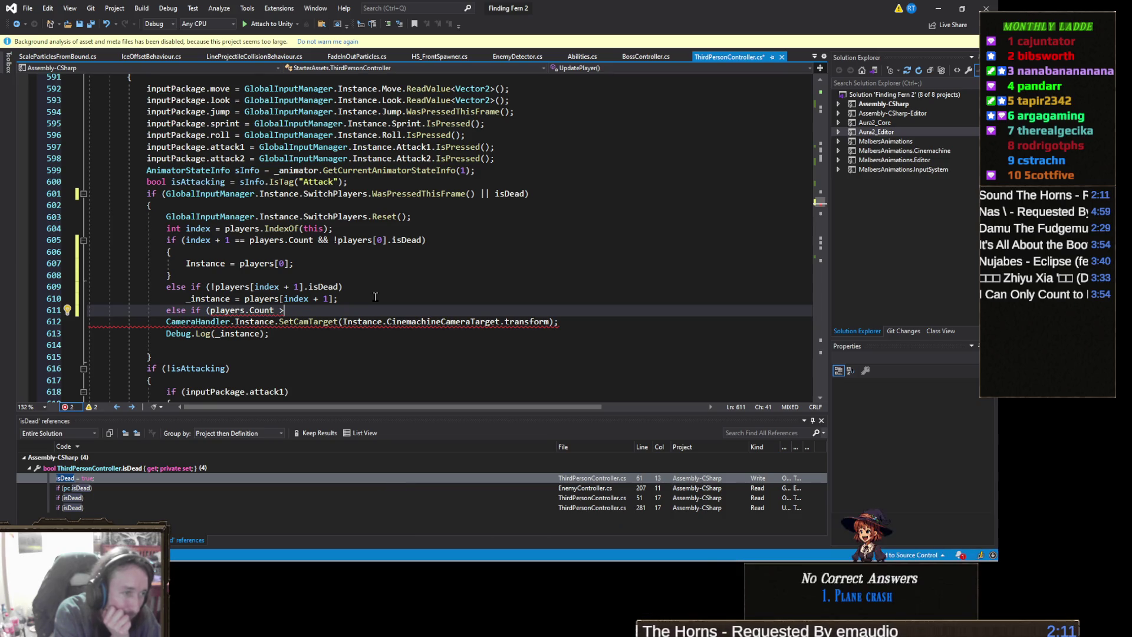
text(= )
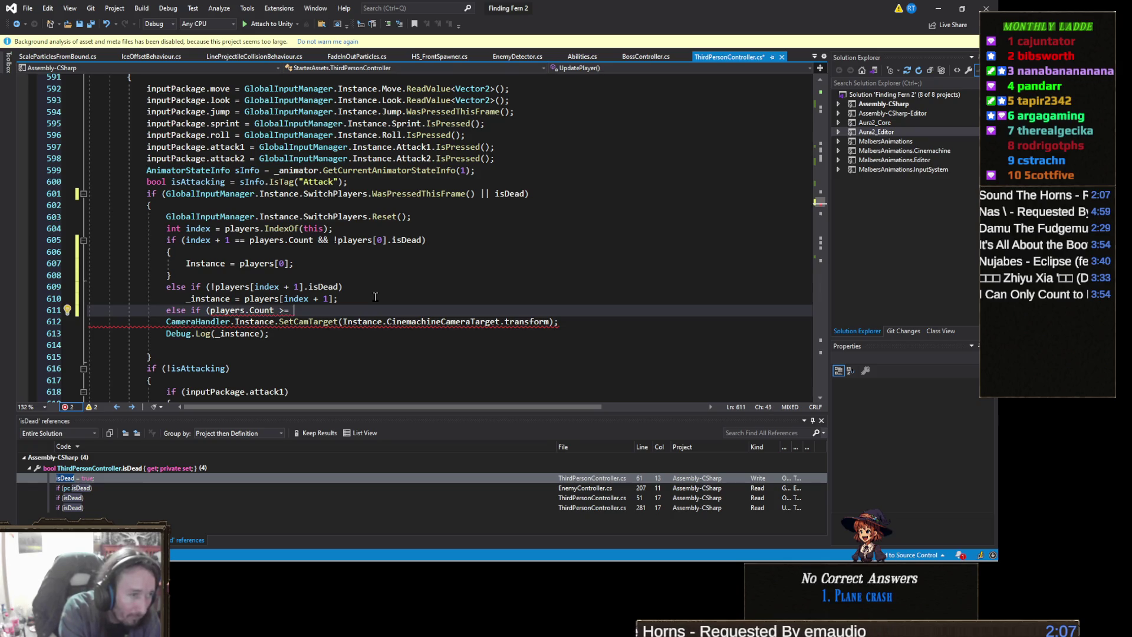
text(index +2)
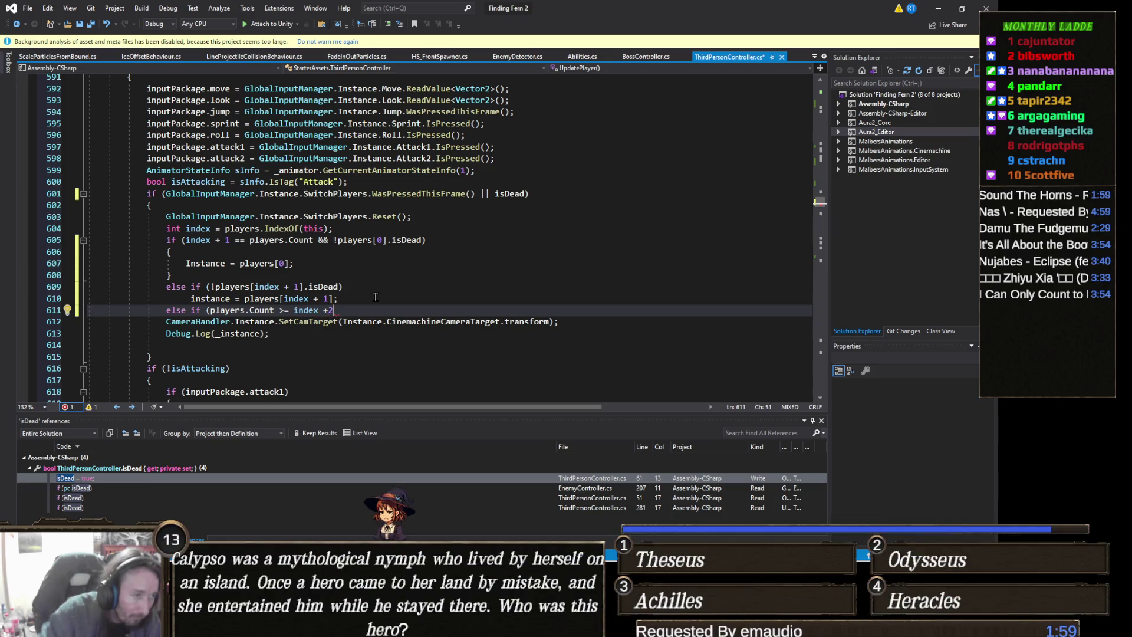
text())
click(347, 310)
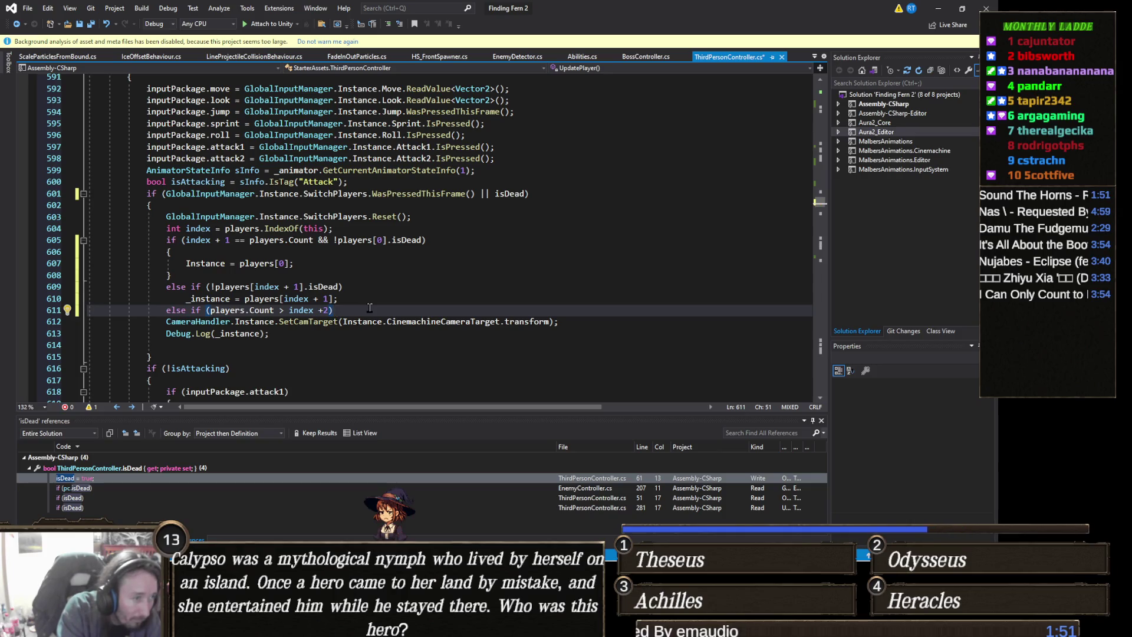
Step: Give the else-if a body assigning '_instance = players[index + 2];' and save ThirdPersonController.cs
key(Return)
text({)
key(Return)
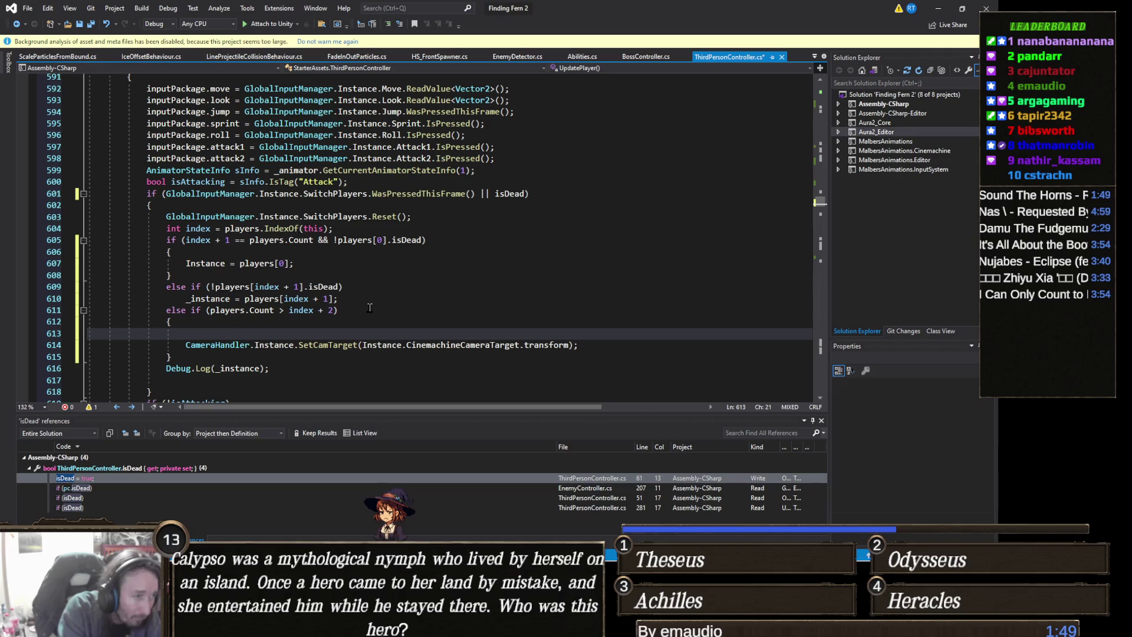
text(_instance)
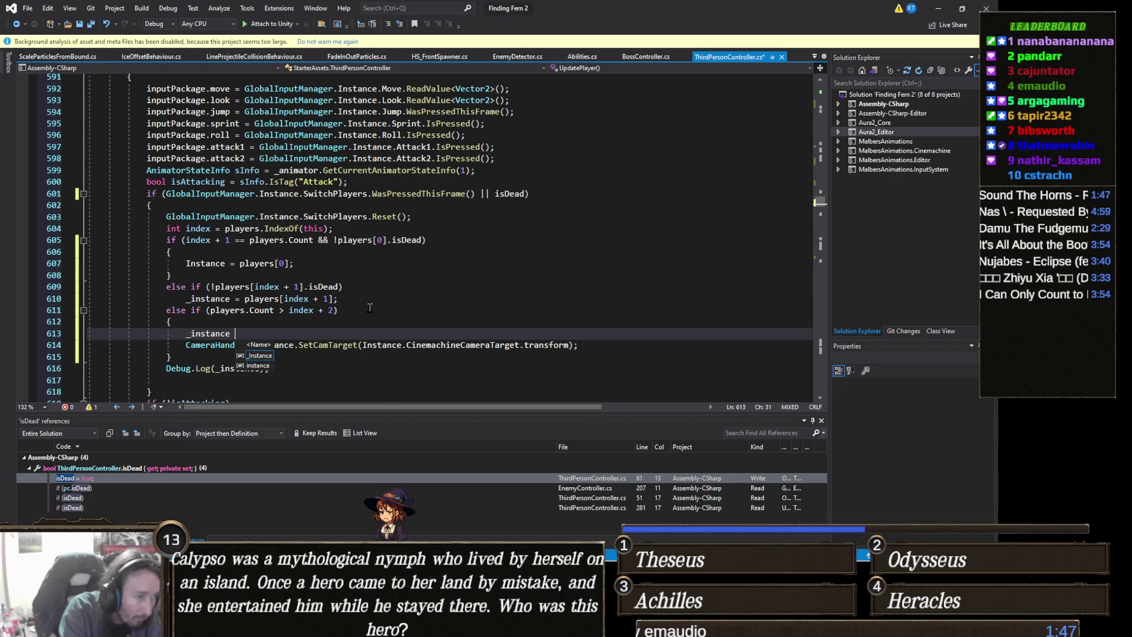
key(ctrl+z)
key(ctrl+z)
key(ctrl+z)
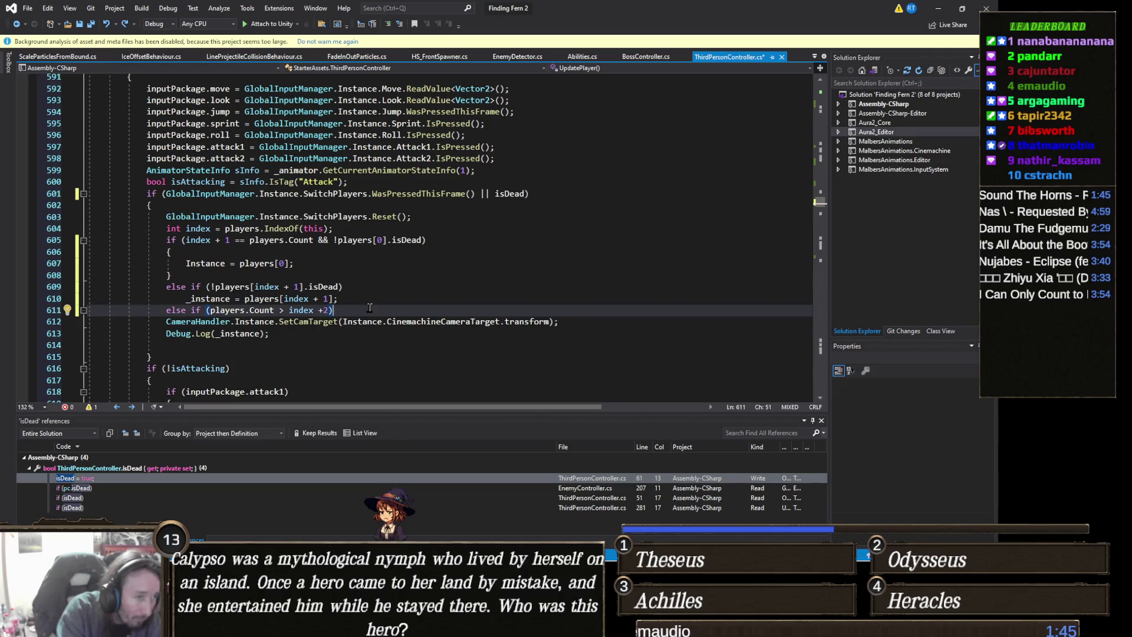
key(Return)
key(Return)
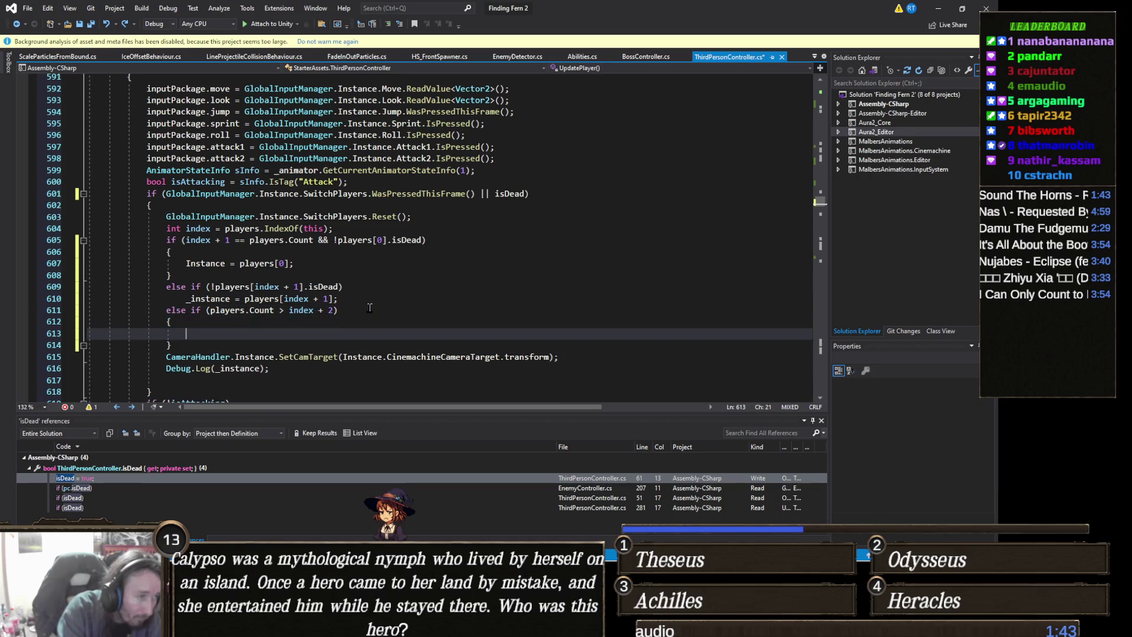
text(_nt )
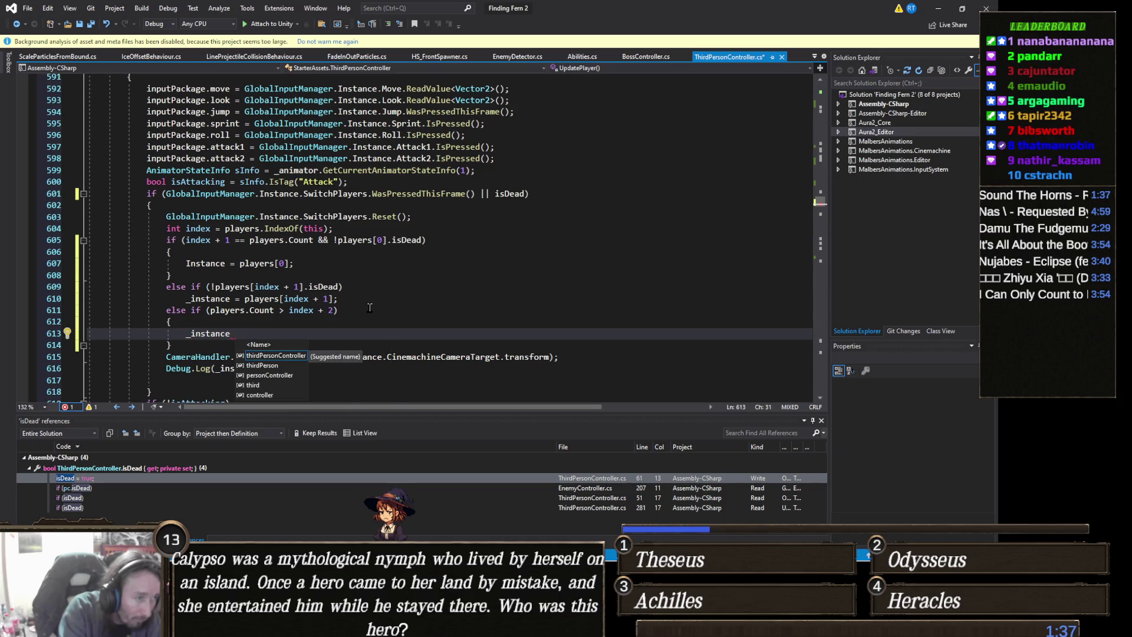
text( = players[)
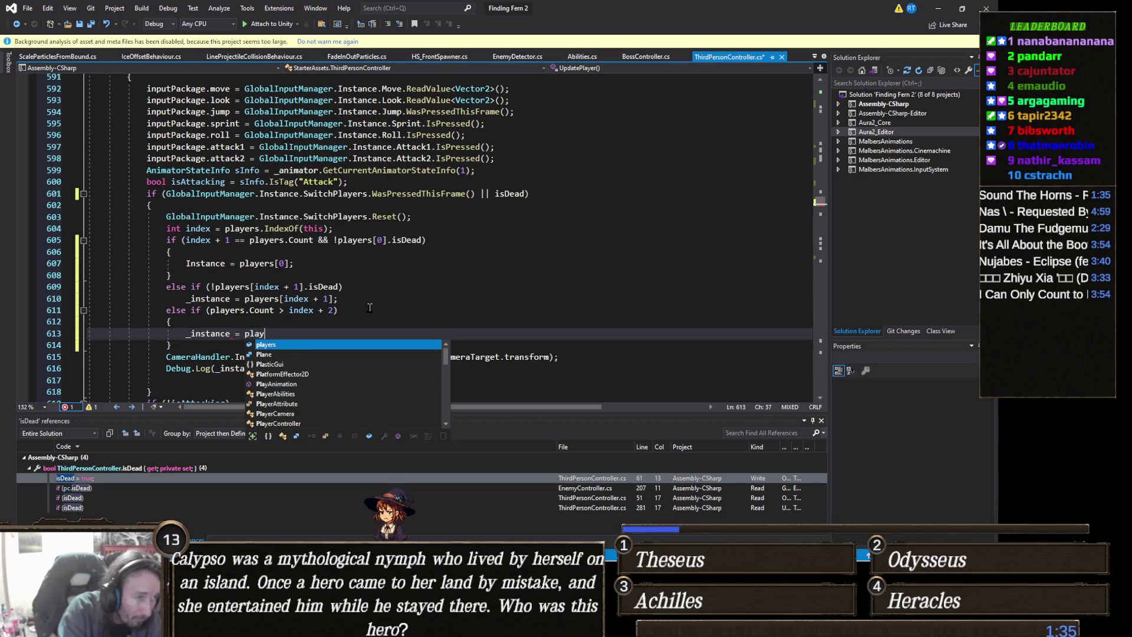
text(index+2)
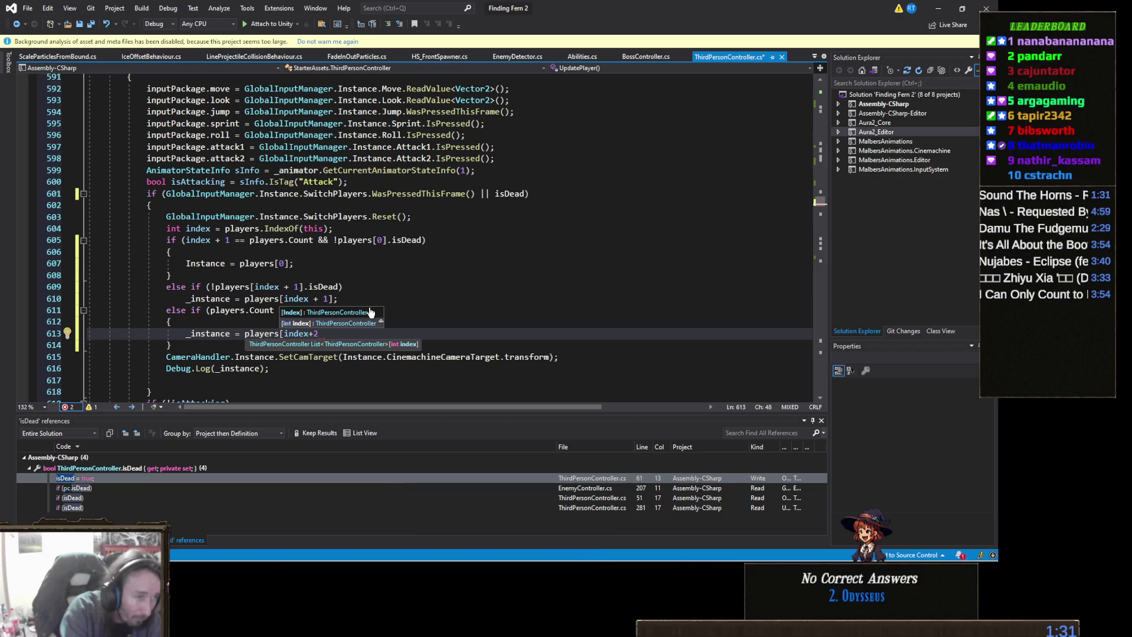
text( 2];)
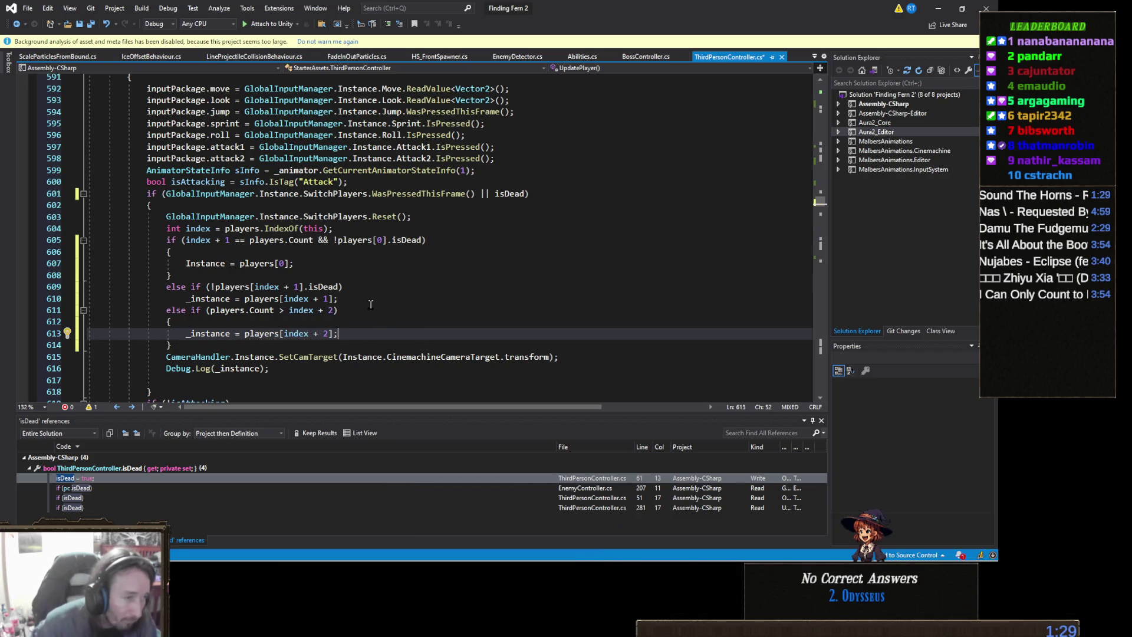
scroll(370, 290, down, 1)
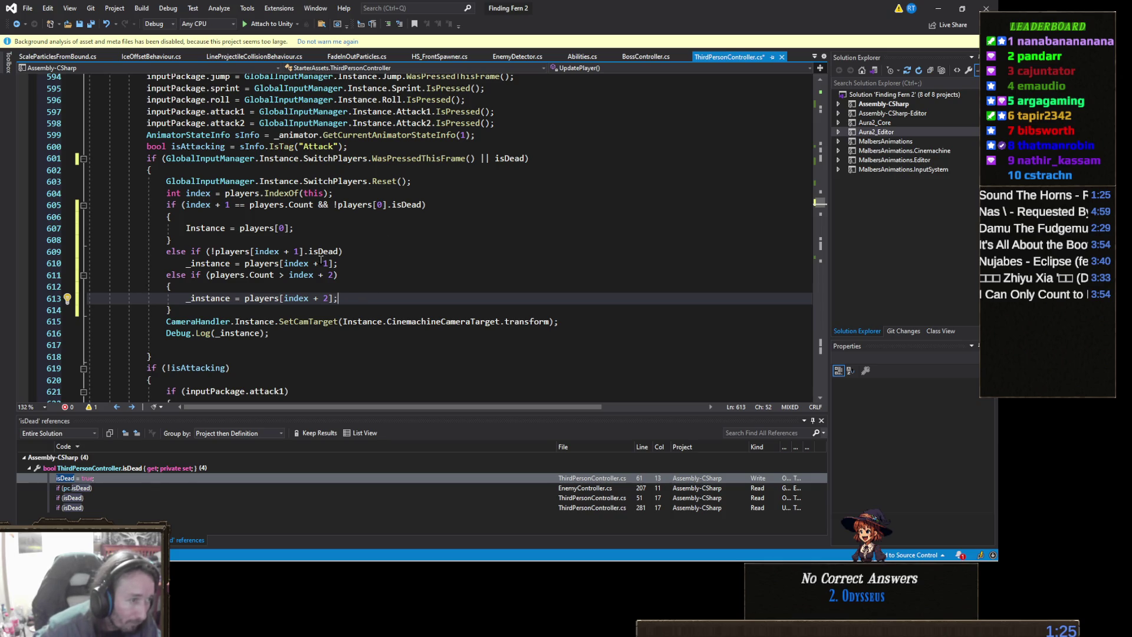
key(ctrl+s)
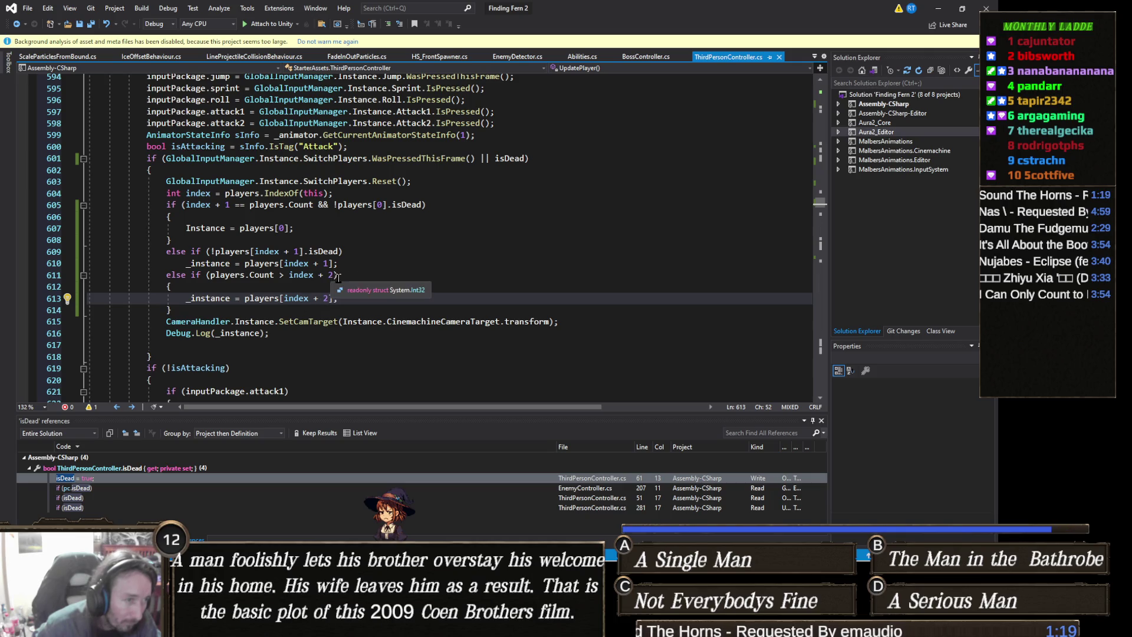
Step: Extend the else-if condition with '&& !players[index +2].isDead', then return to Unity
click(398, 276)
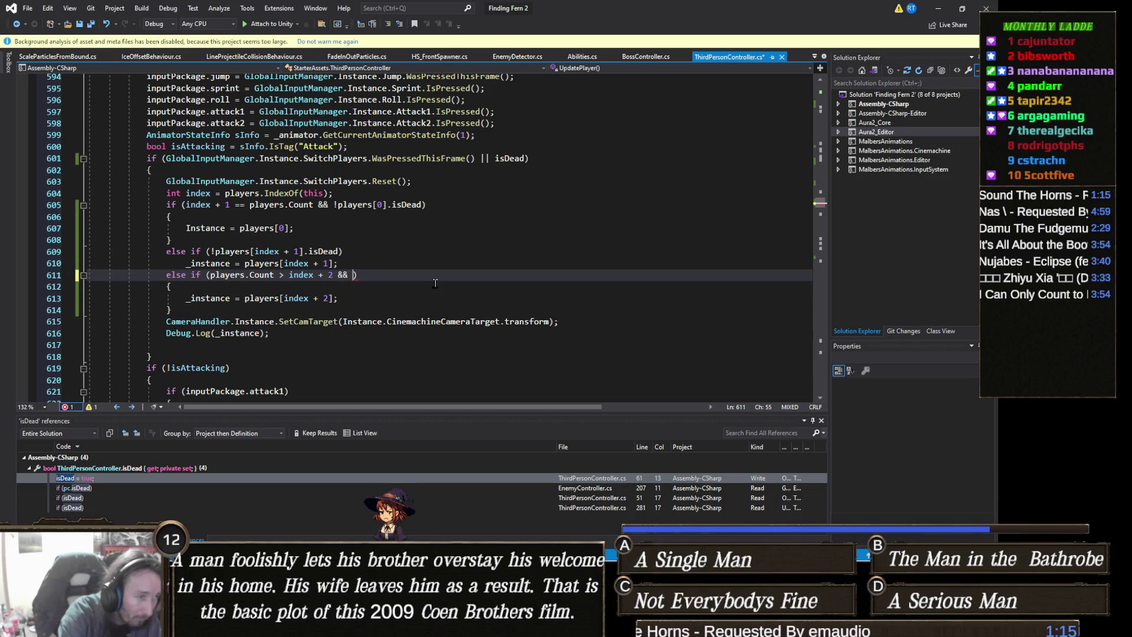
text(players[index)
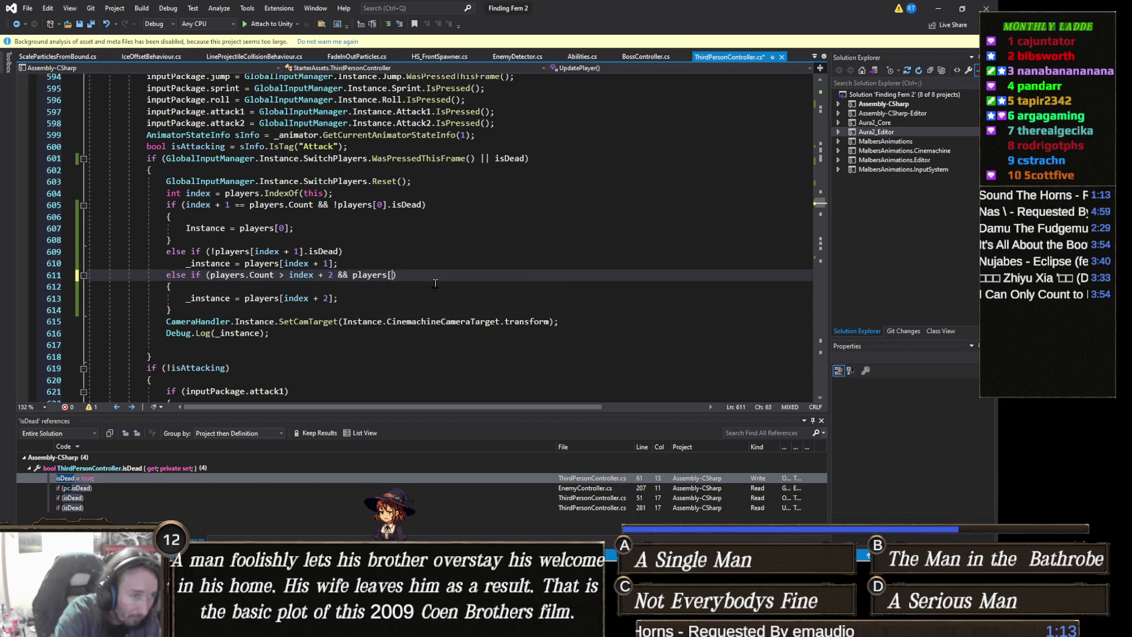
text(]+2)
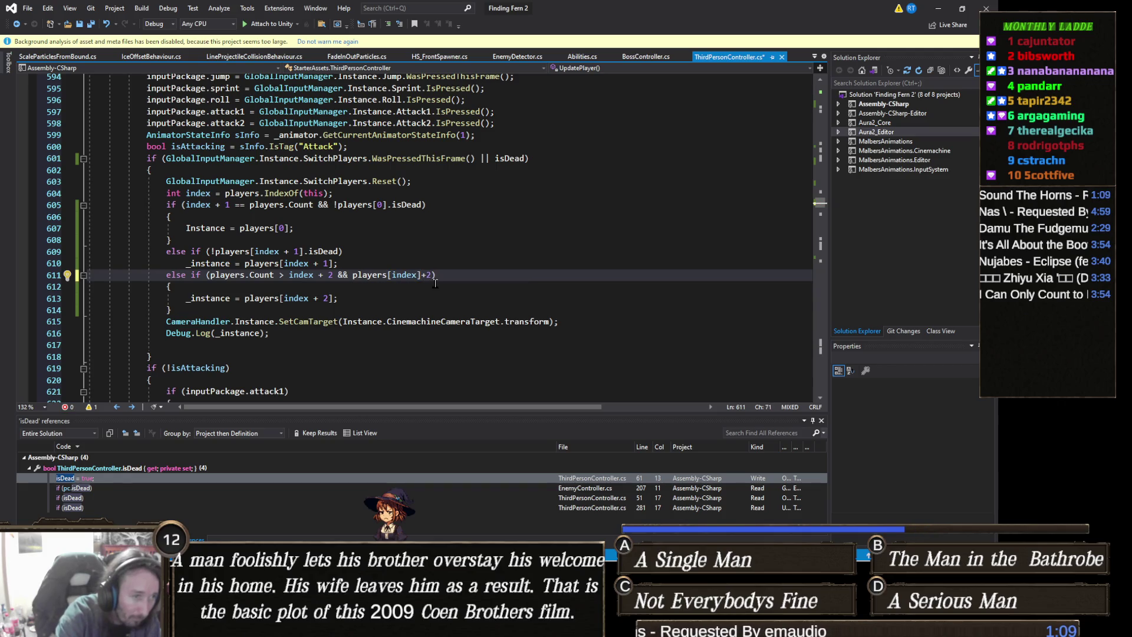
key(BackSpace)
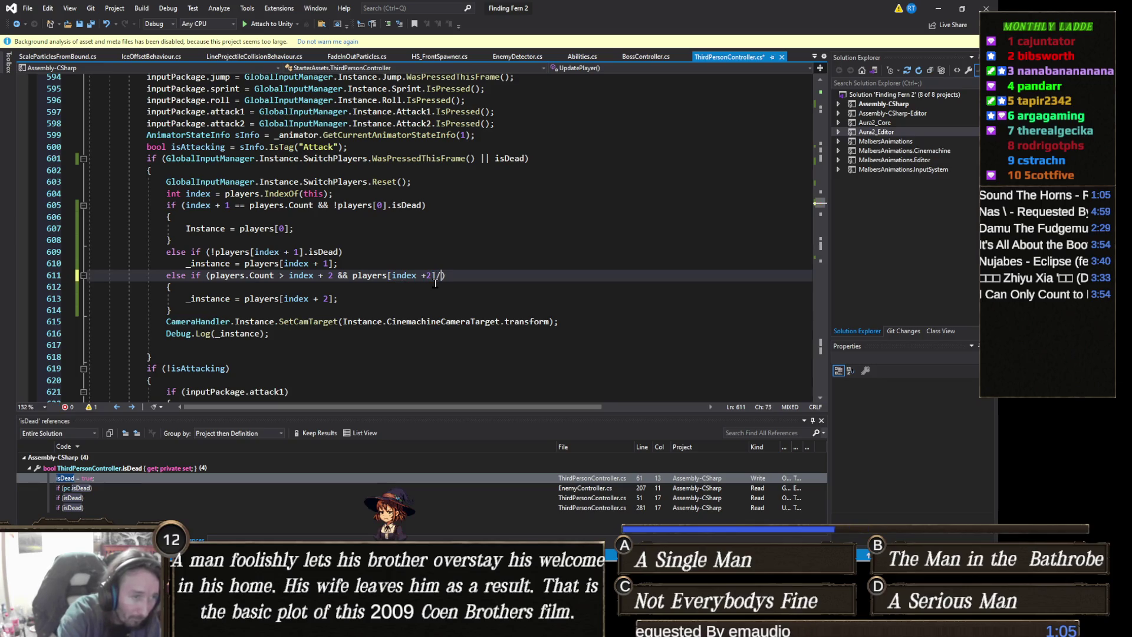
text(.isDead)
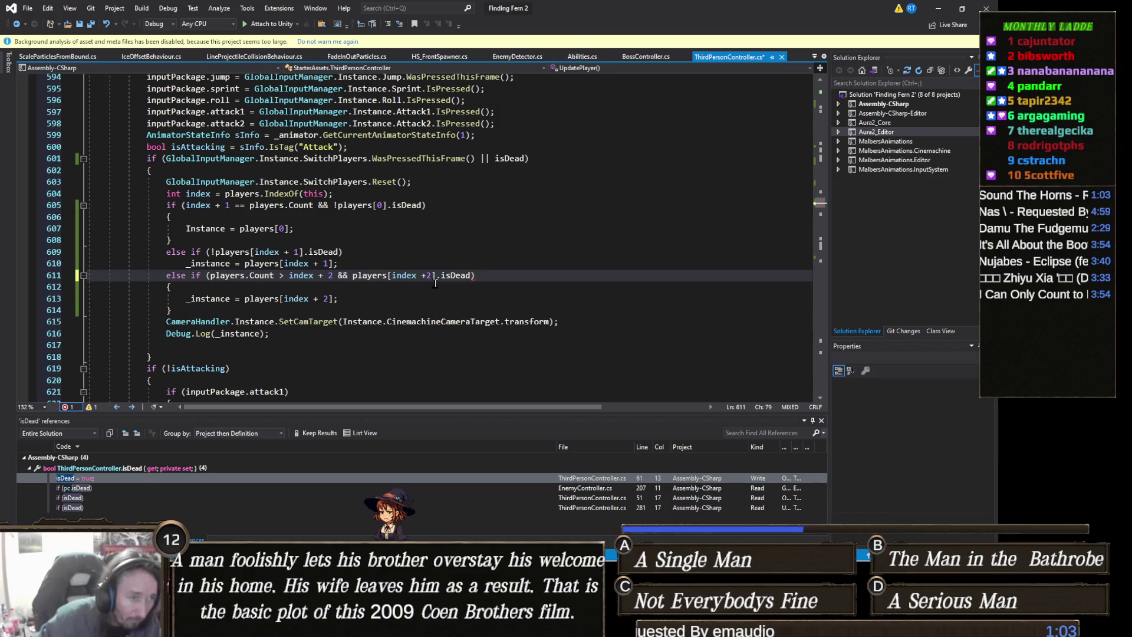
click(354, 275)
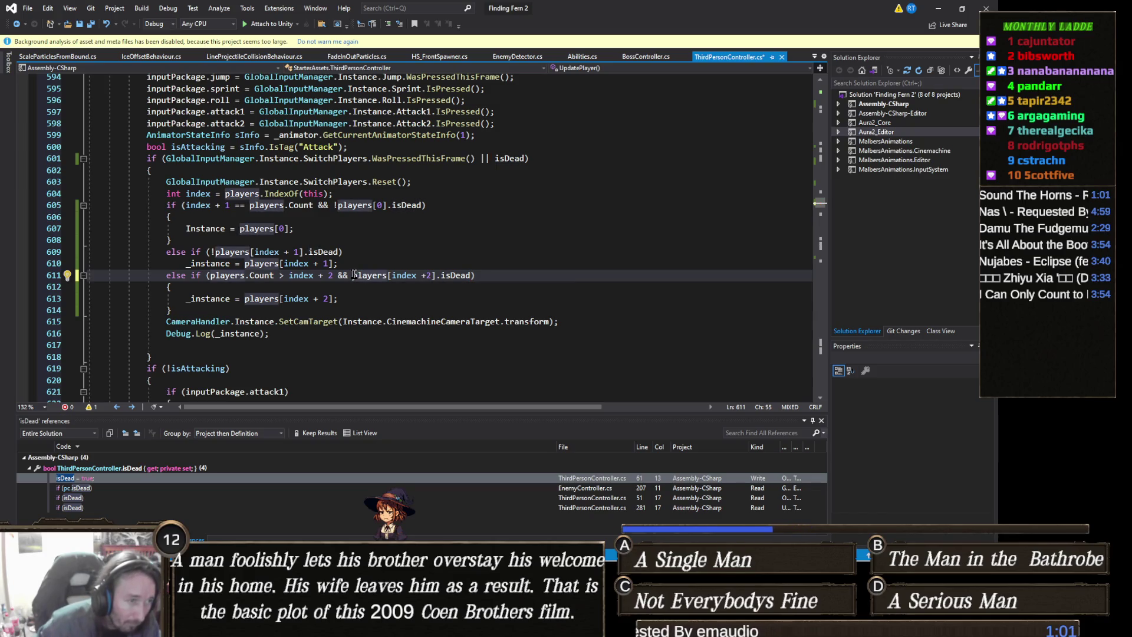
text(!)
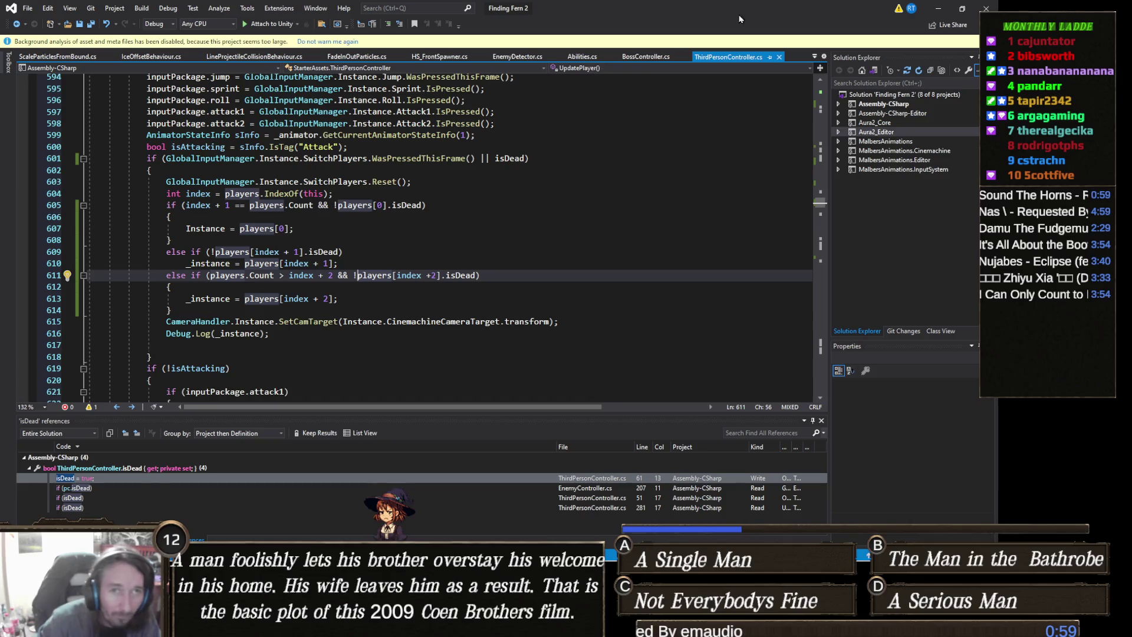
click(942, 12)
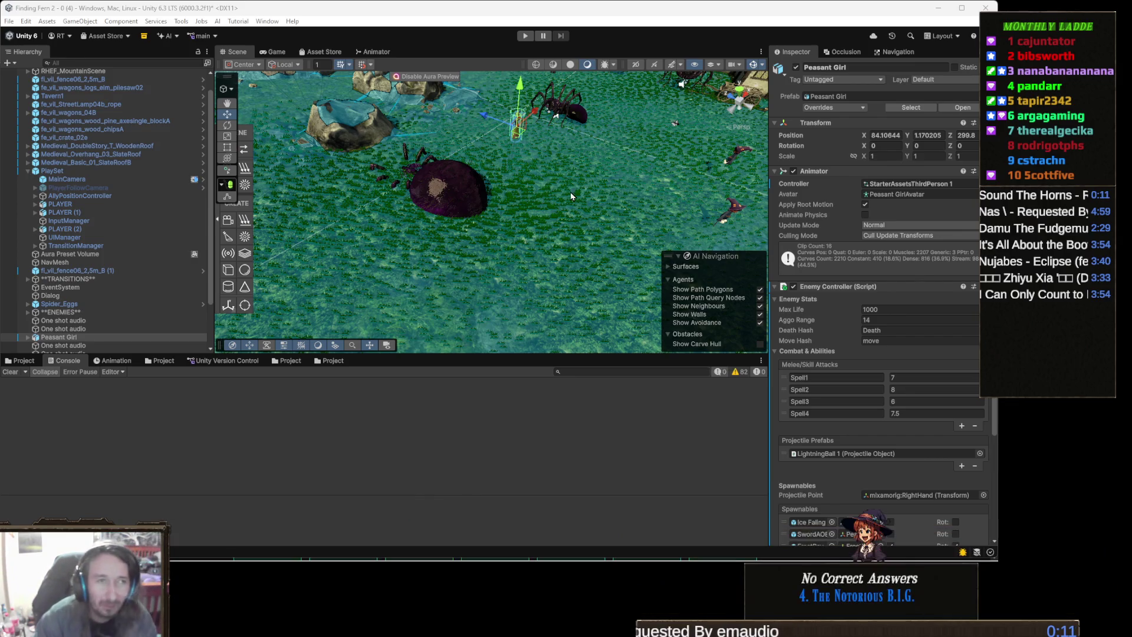
Step: Run Finding Fern 2 in play mode and switch control to the next player character with S
click(521, 39)
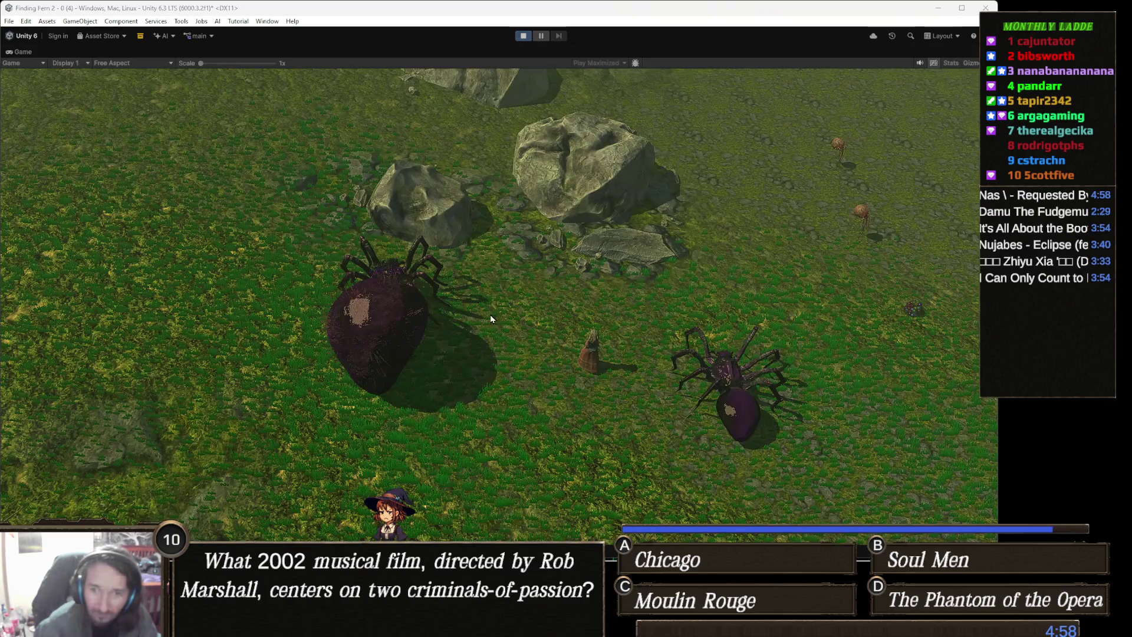
key(s)
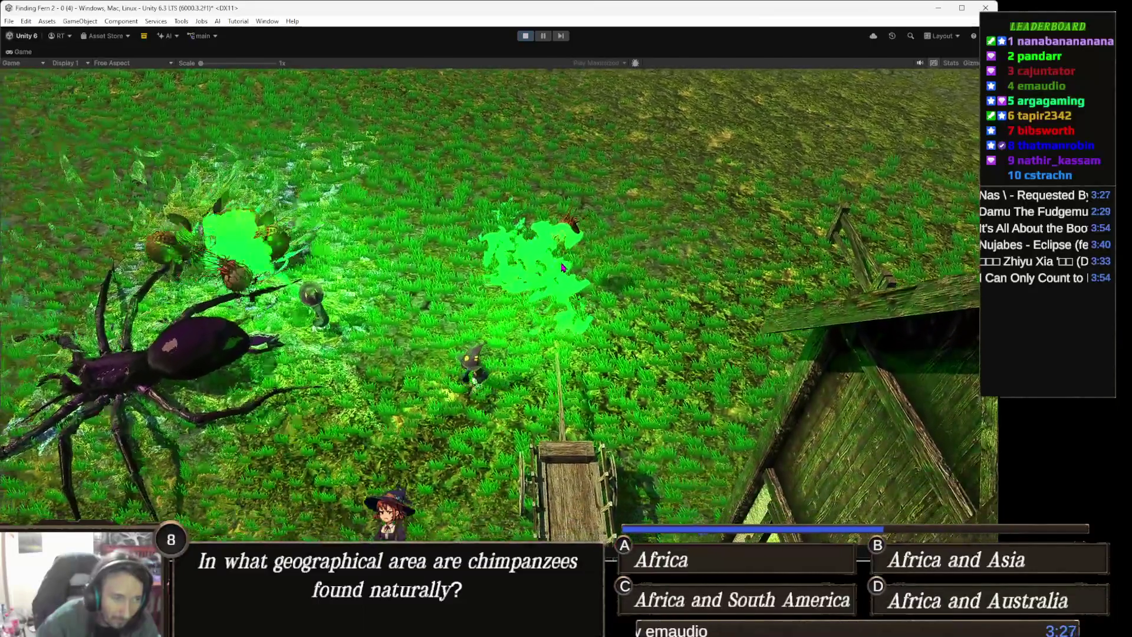
Step: Attack a spot on the grass, then exit play mode with Ctrl+P
click(564, 249)
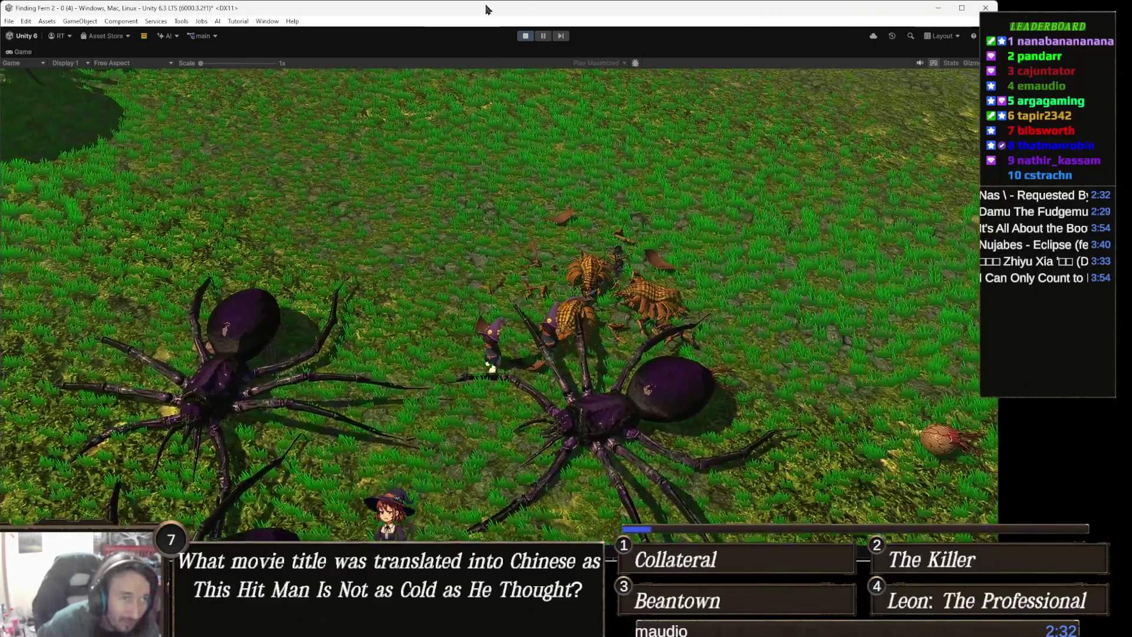
key(ctrl+p)
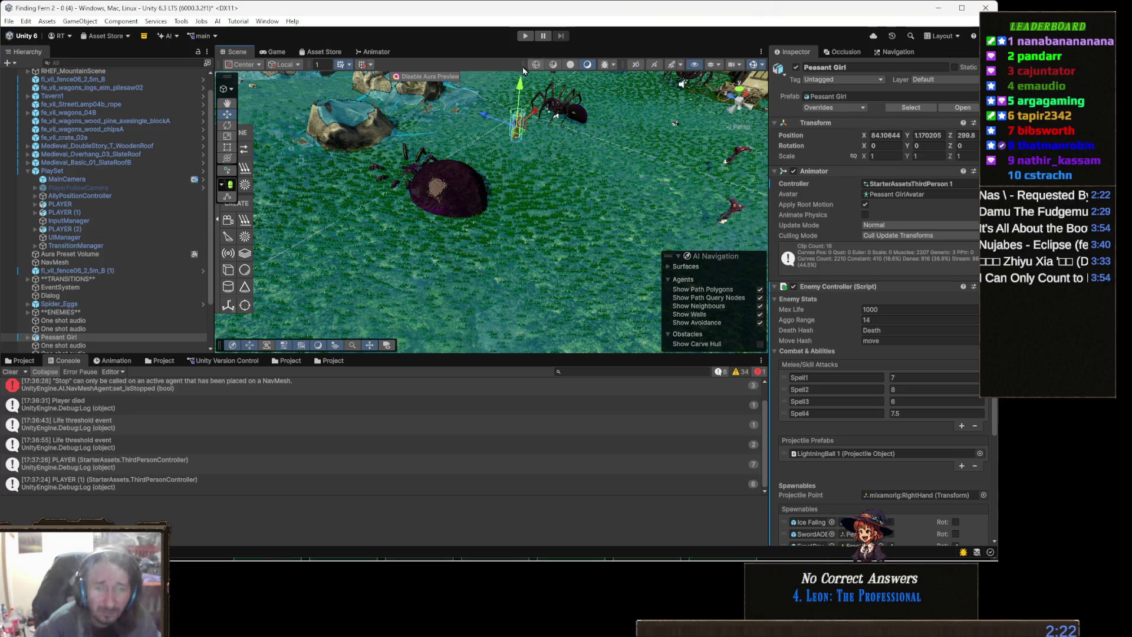
Step: Run and stop a quick play test, then show the PLAYER object's Animator state graph
click(525, 36)
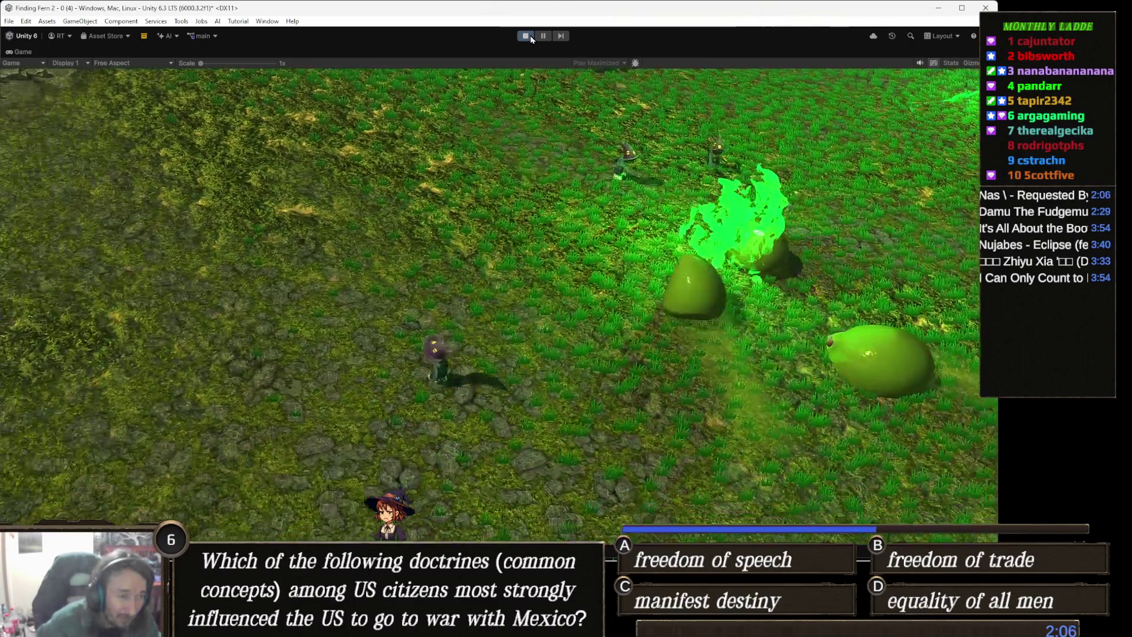
click(531, 36)
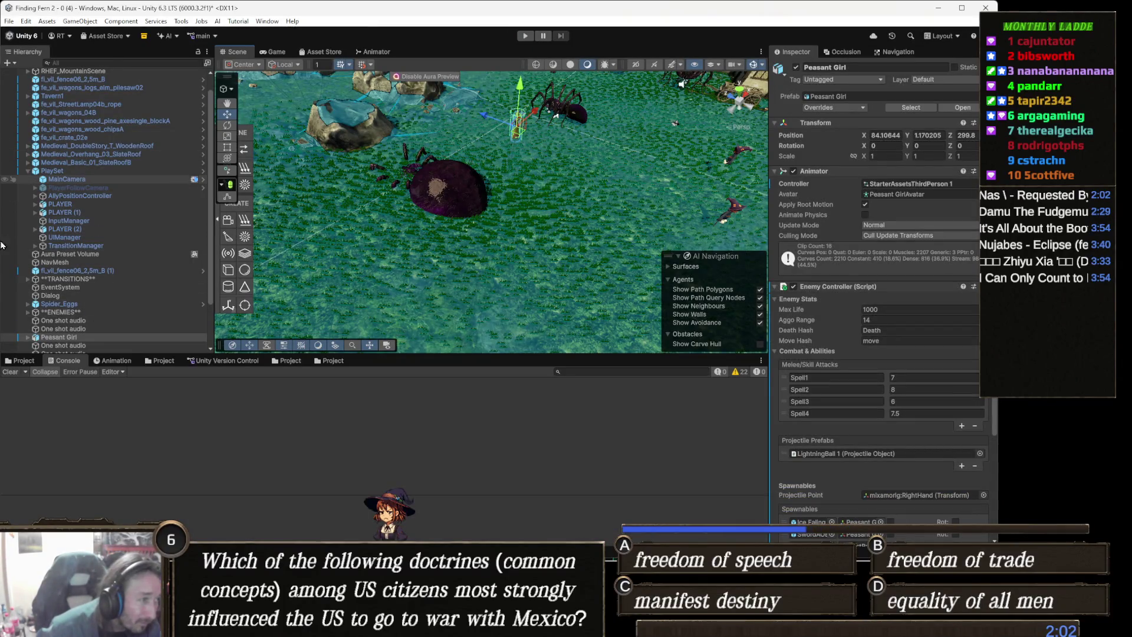
click(138, 204)
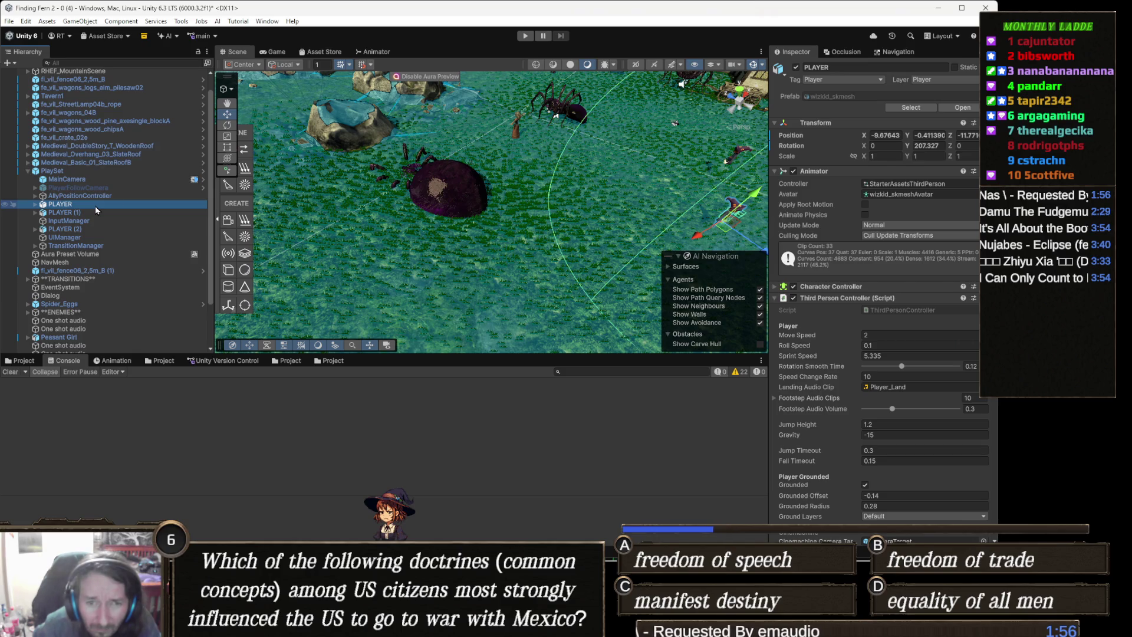
click(367, 53)
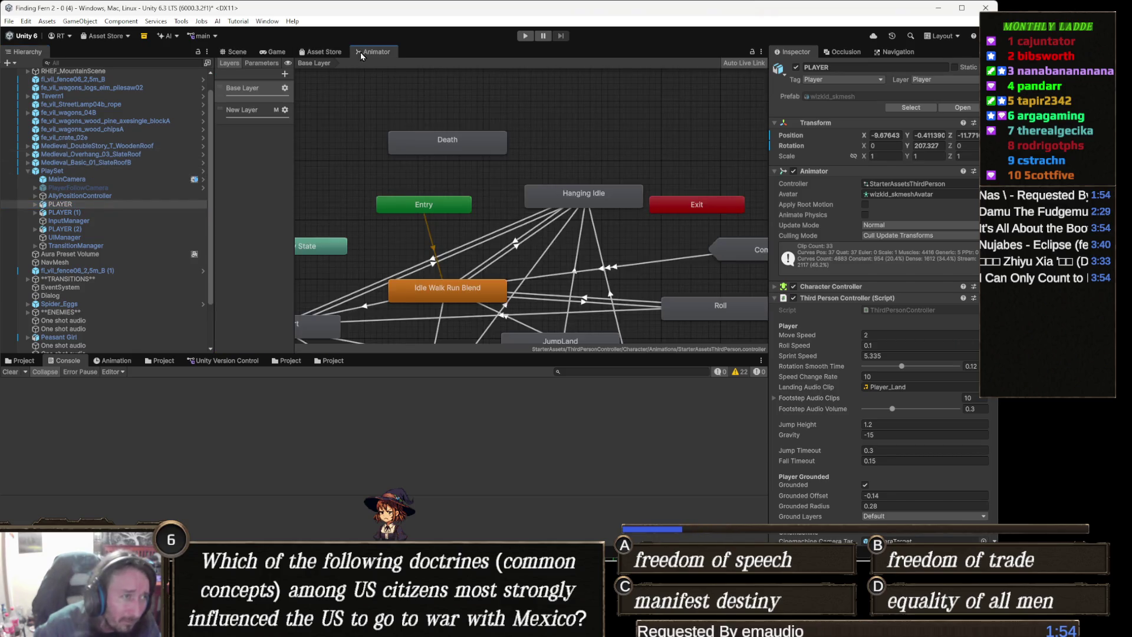
Step: Pan the state graph, list the Animator parameters, and open the Idle Walk Run Blend tree
drag(415, 174, 409, 129)
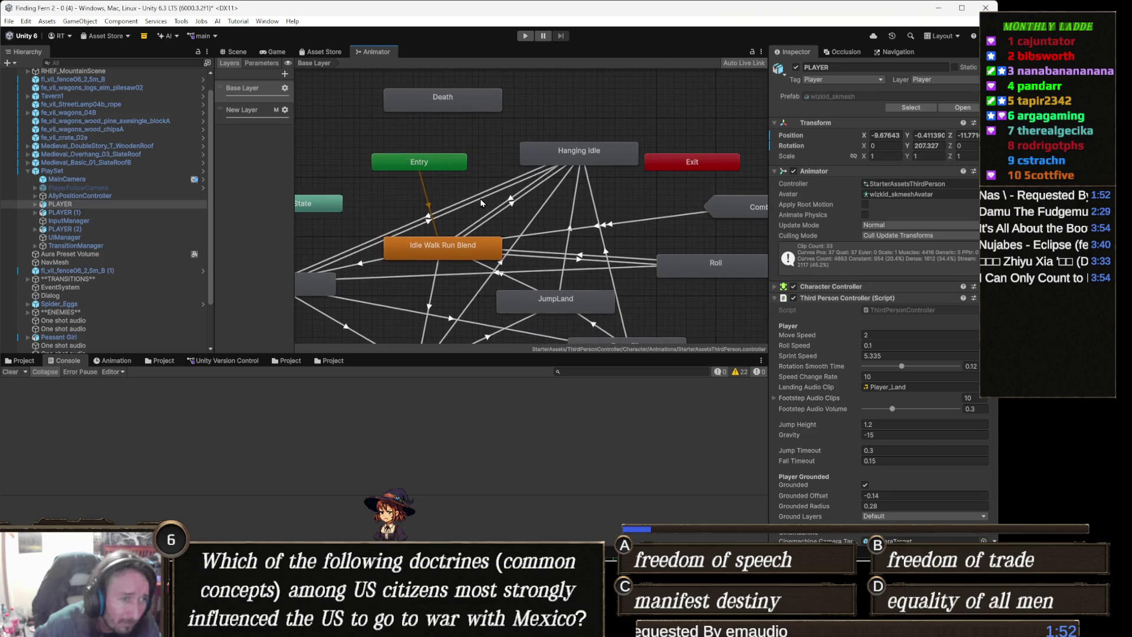
click(269, 64)
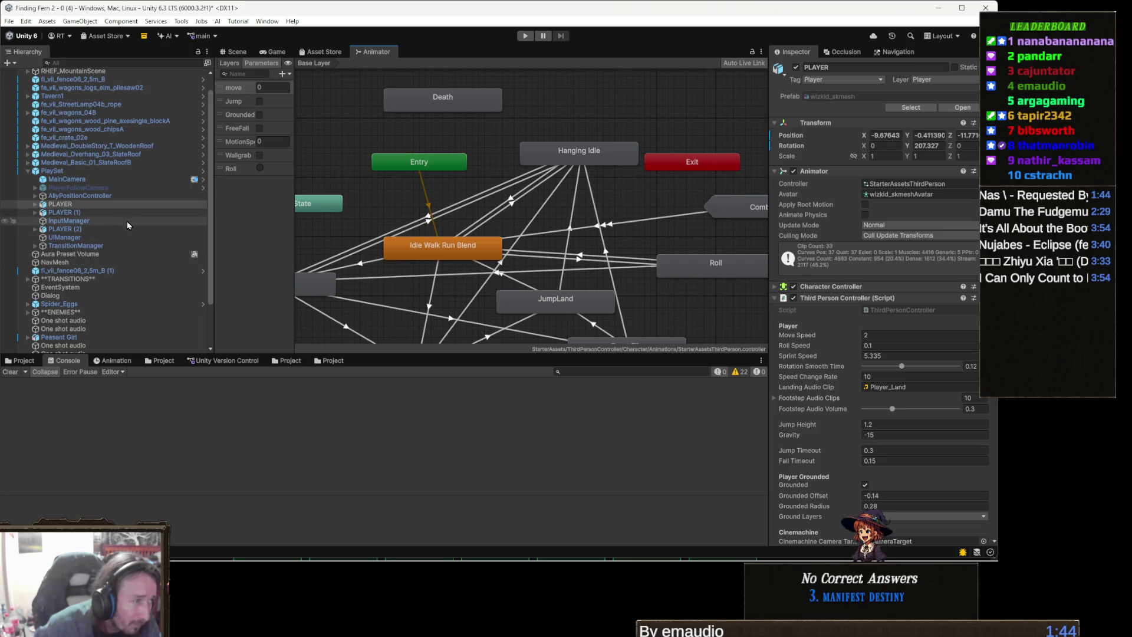
mouse_move(351, 225)
mouse_down()
mouse_move(392, 235)
mouse_move(397, 210)
mouse_up()
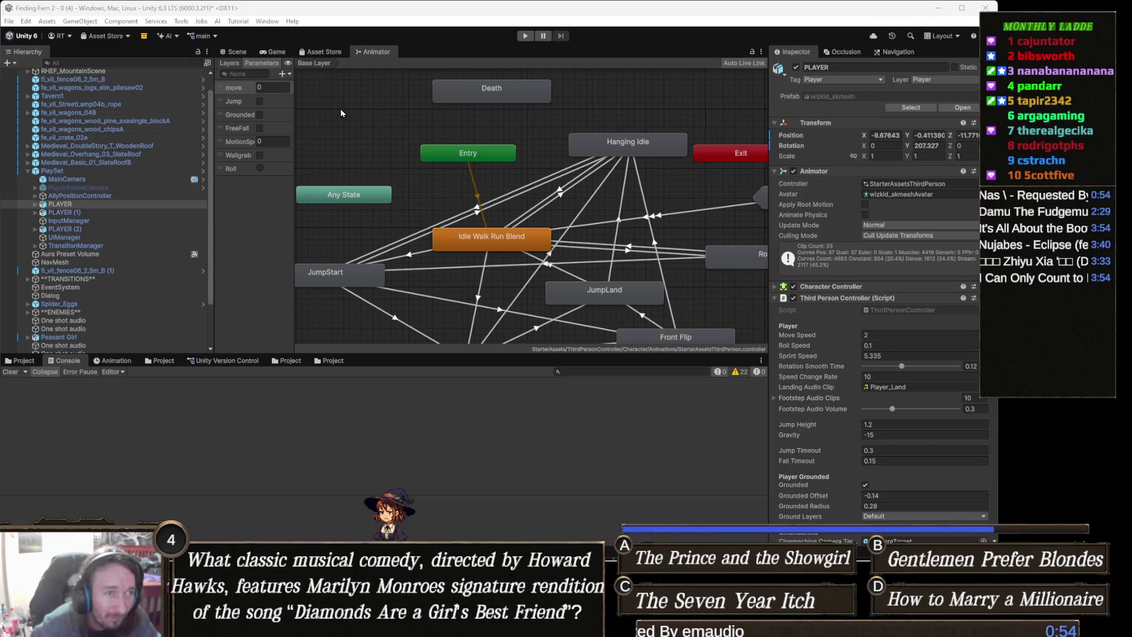
double_click(514, 242)
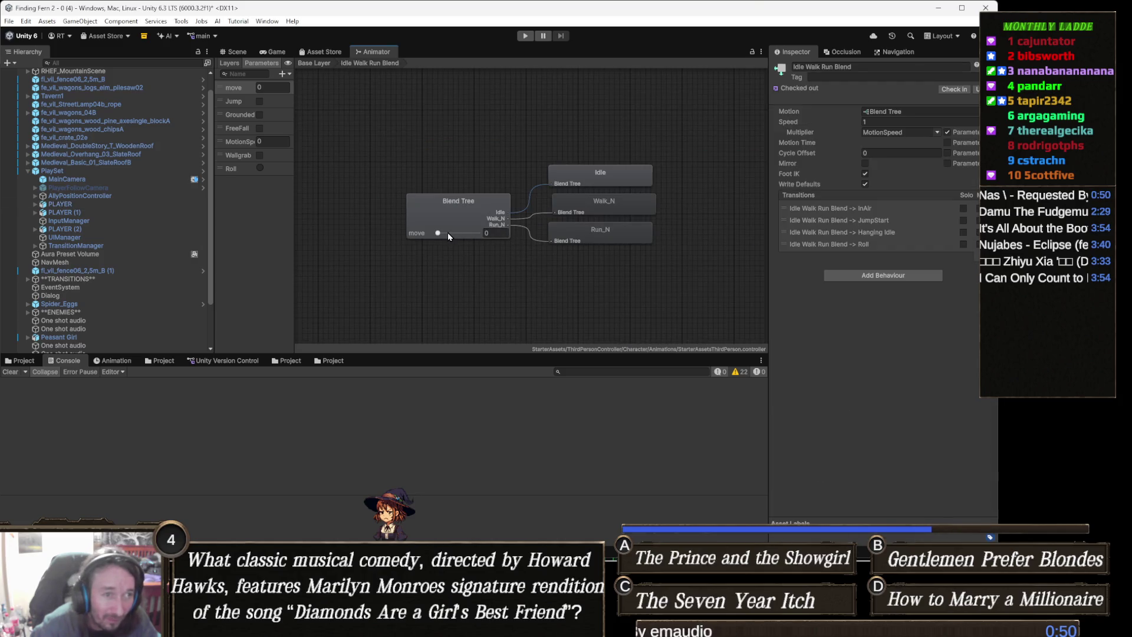
Step: Review the Base Layer and New Layer graphs, pan up to InAir, then start play mode
click(314, 63)
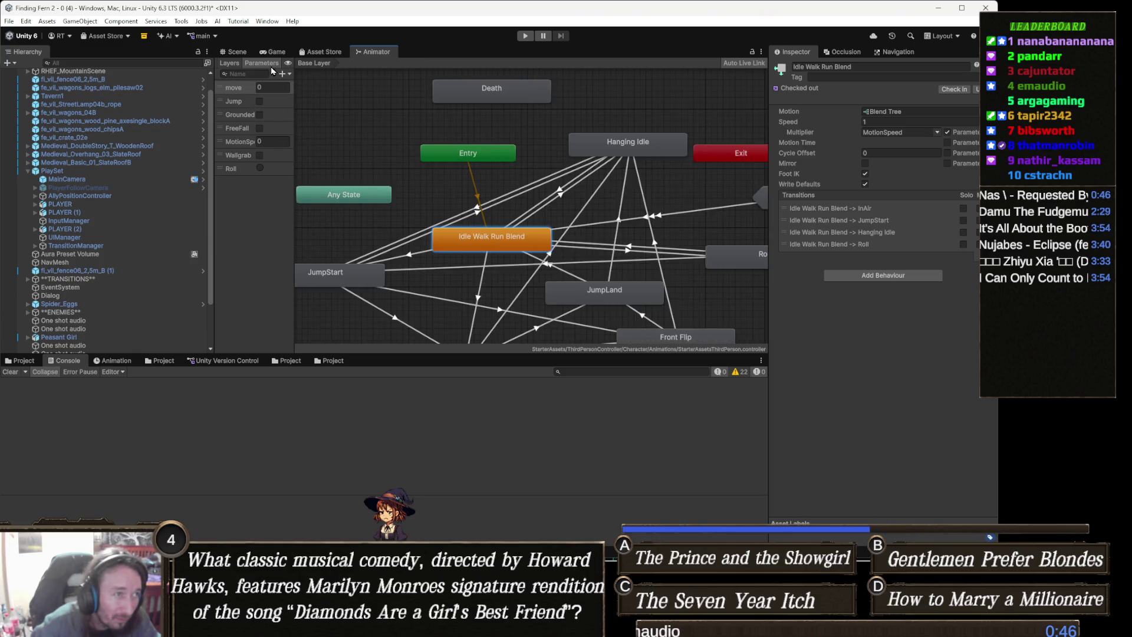
click(236, 62)
click(253, 118)
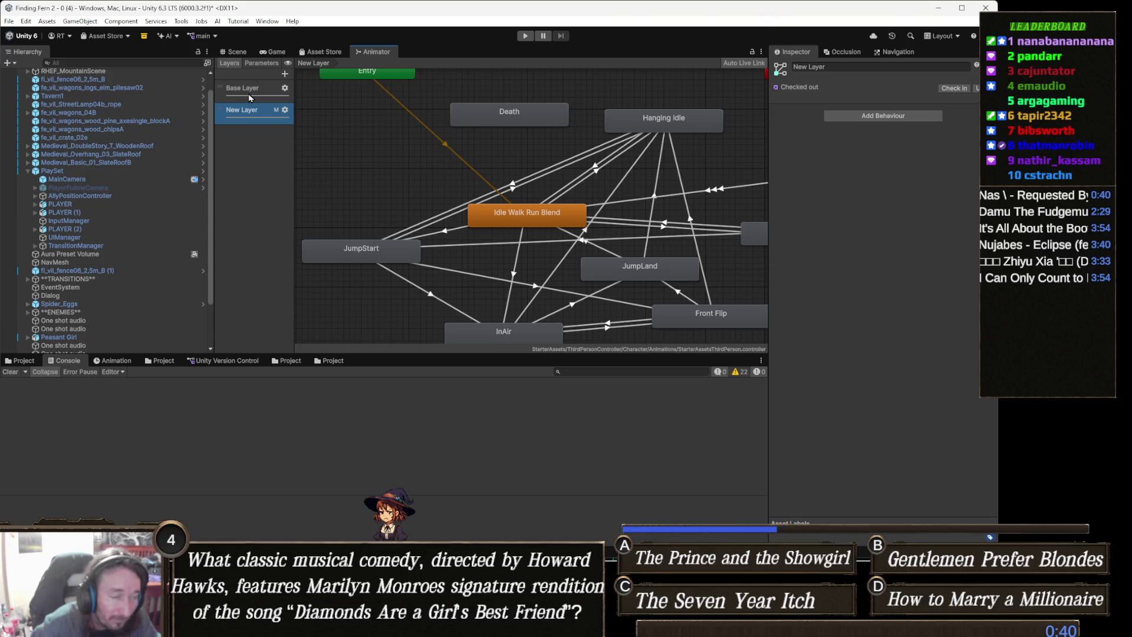
click(251, 95)
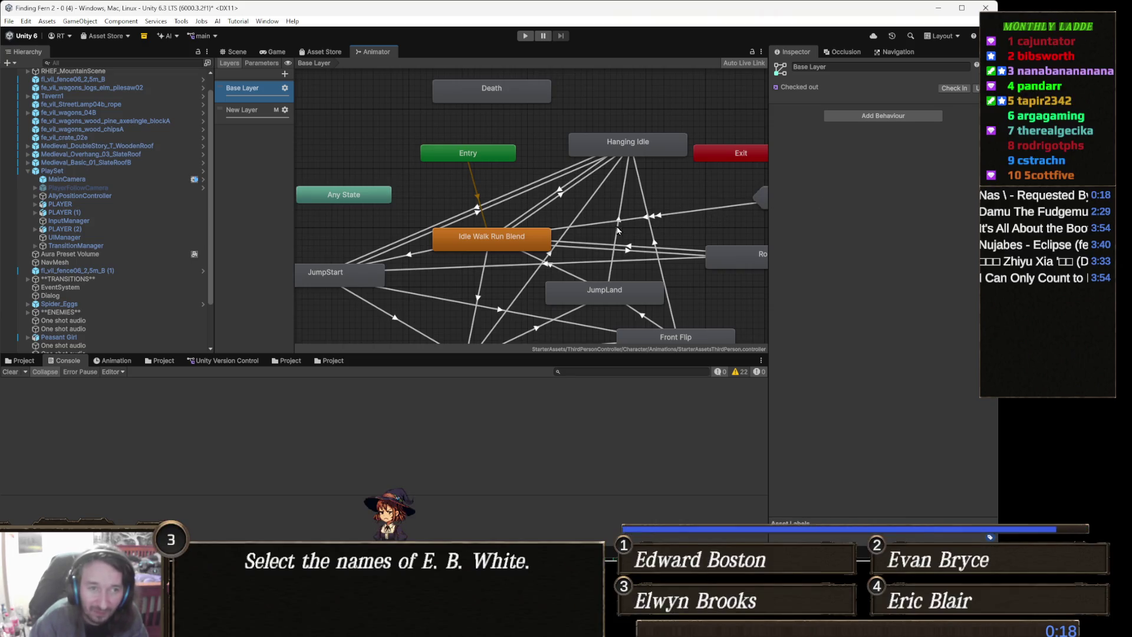
drag(577, 239, 577, 208)
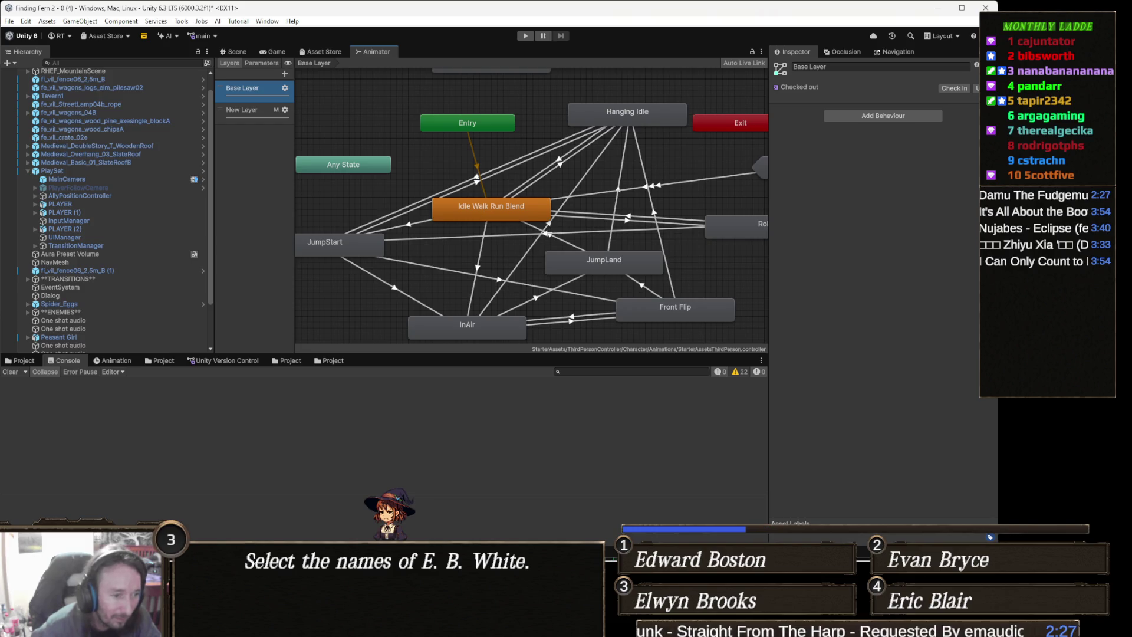
click(524, 36)
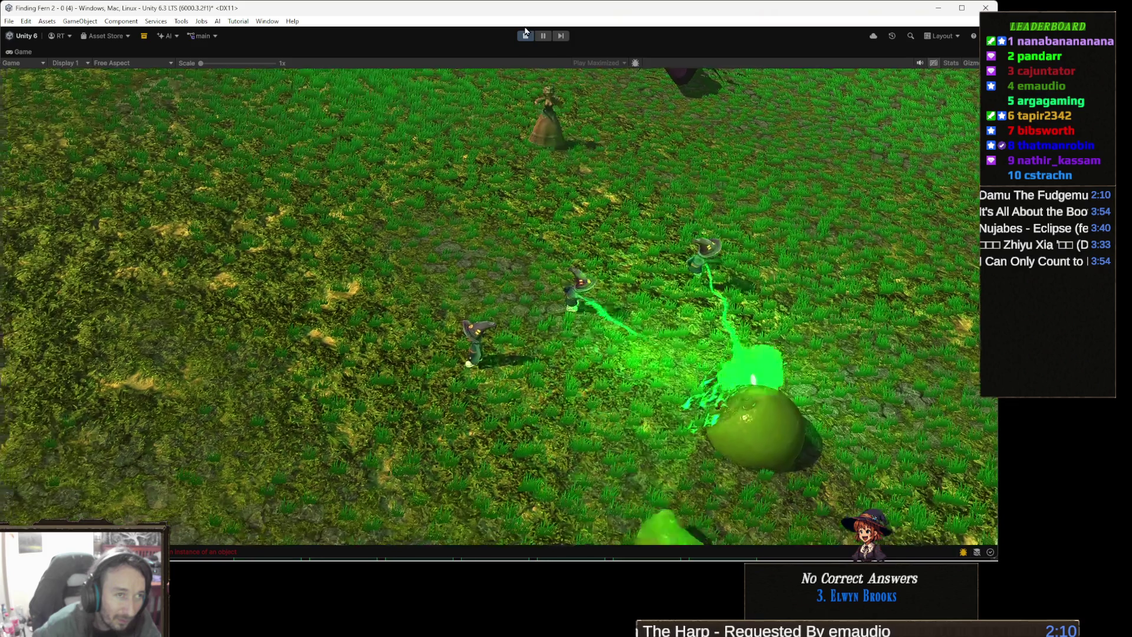
Step: Stop play mode, read the NullReferenceException stack trace, and bring up ThirdPersonController.cs
click(525, 35)
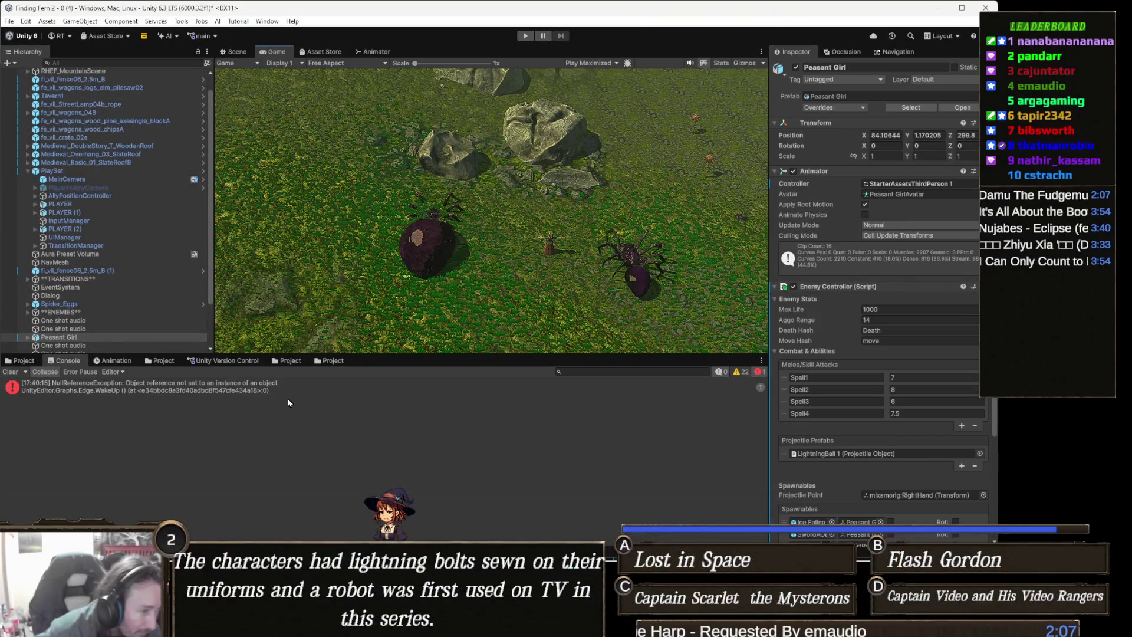
click(277, 388)
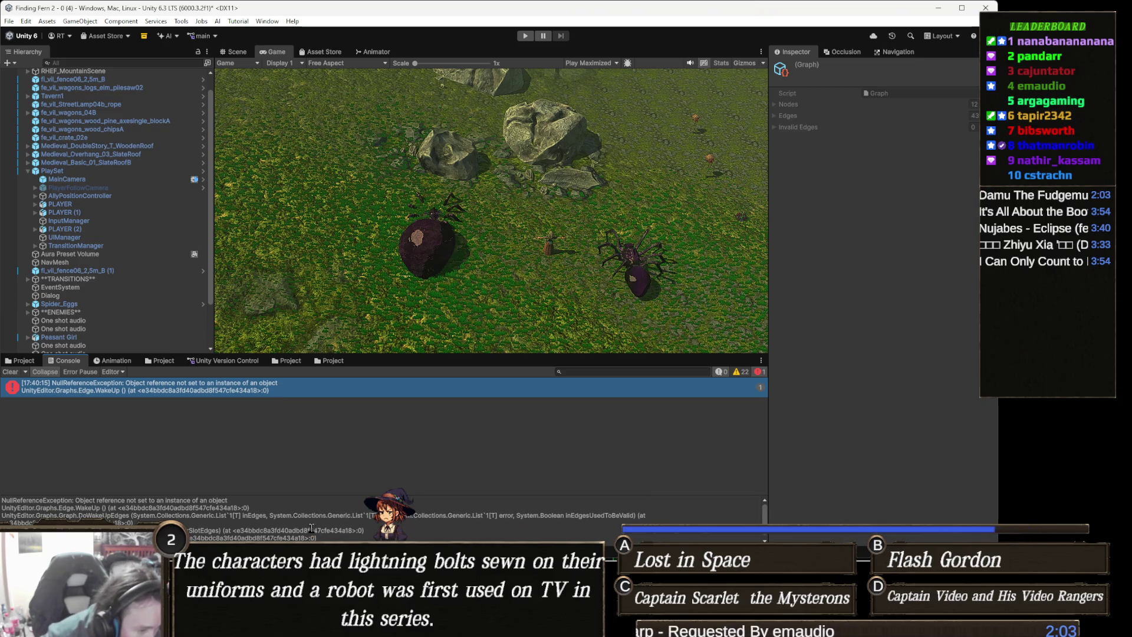
scroll(315, 531, down, 1)
scroll(273, 526, up, 1)
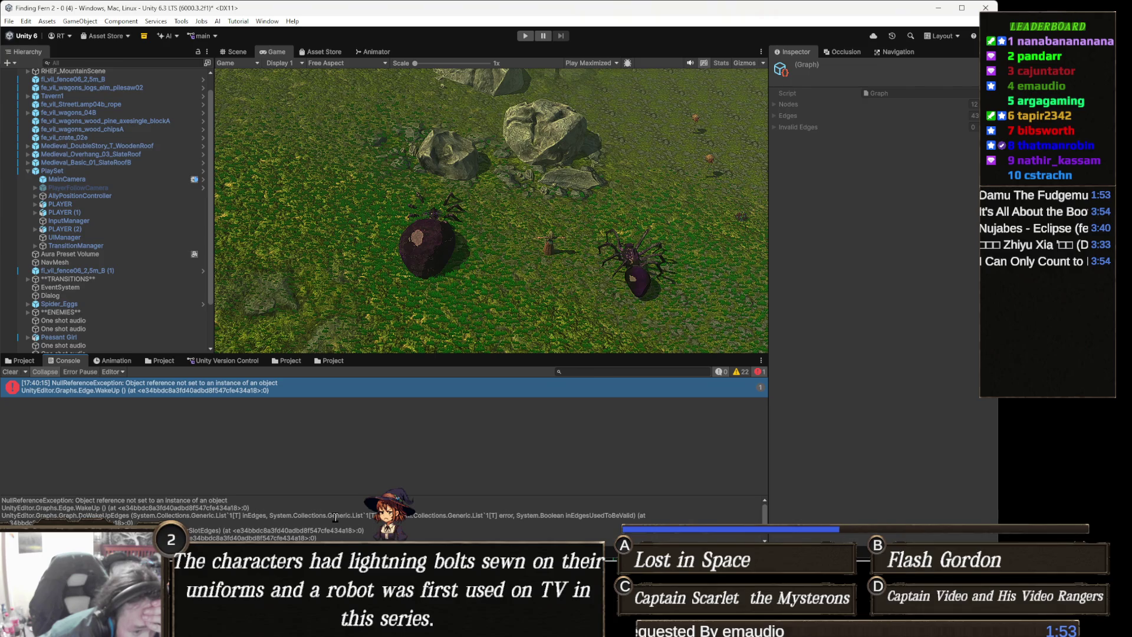
scroll(335, 517, down, 1)
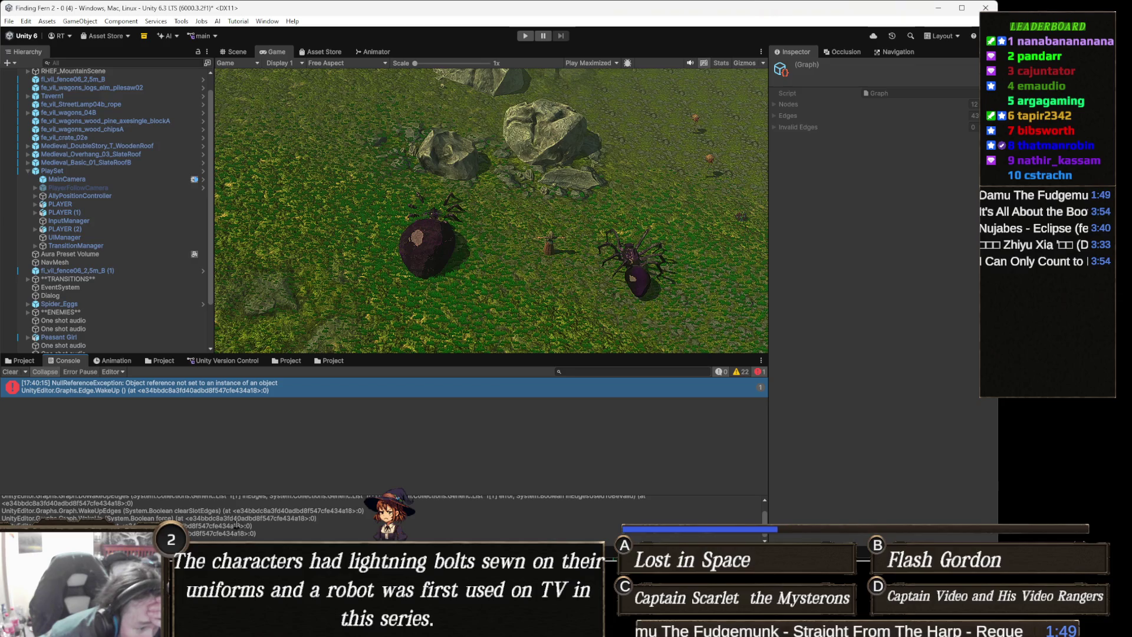
scroll(349, 536, up, 1)
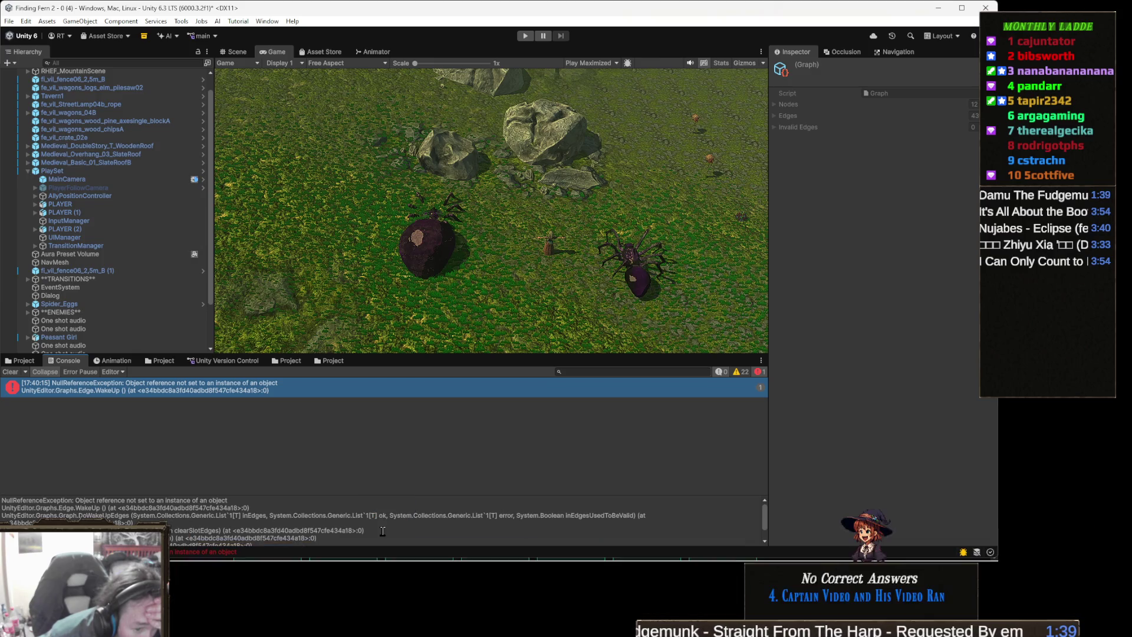
mouse_move(398, 559)
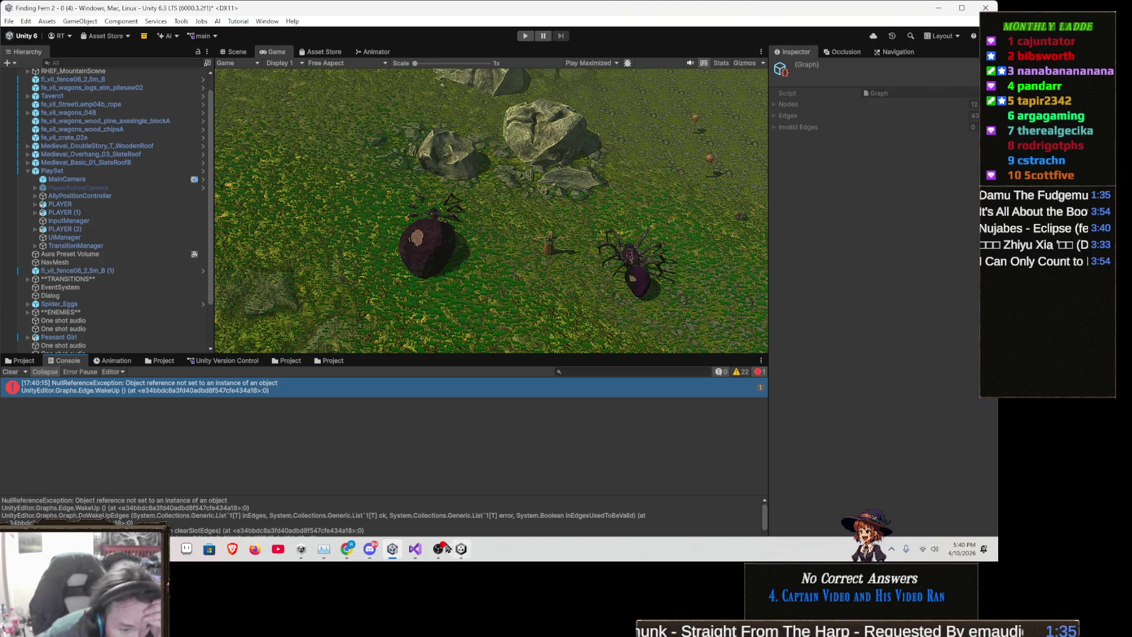
click(416, 548)
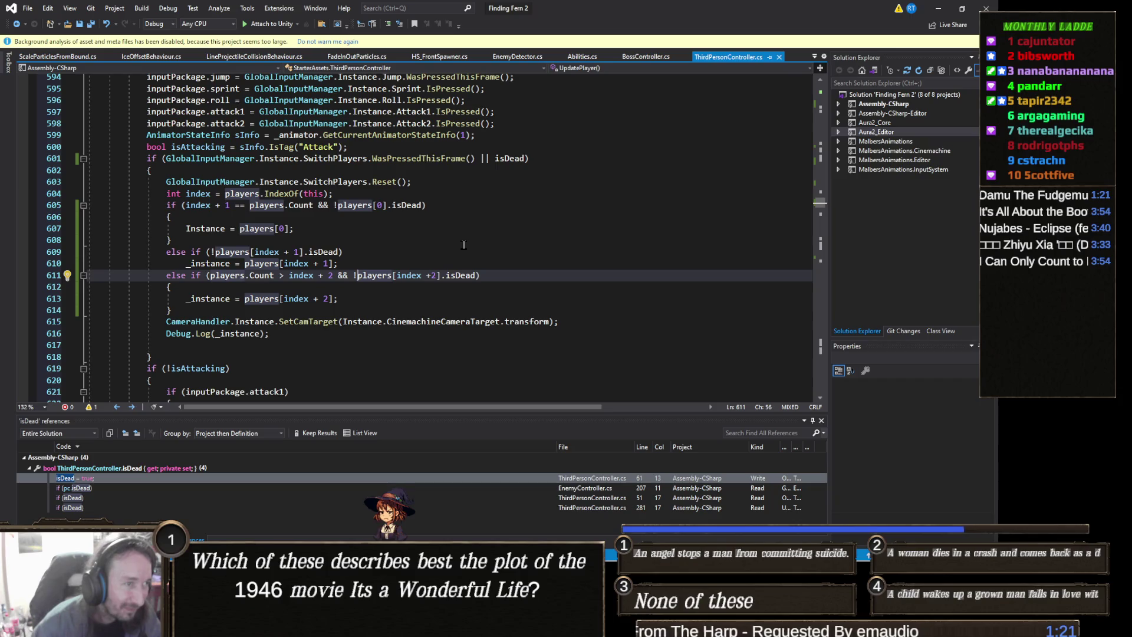
scroll(463, 245, up, 2)
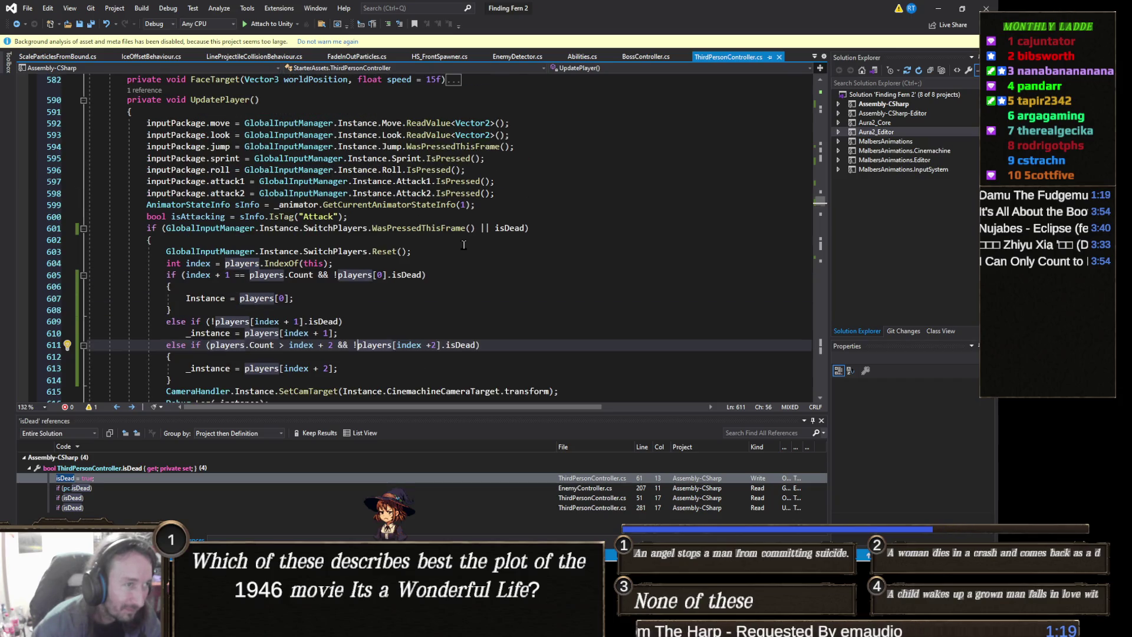
scroll(464, 245, down, 4)
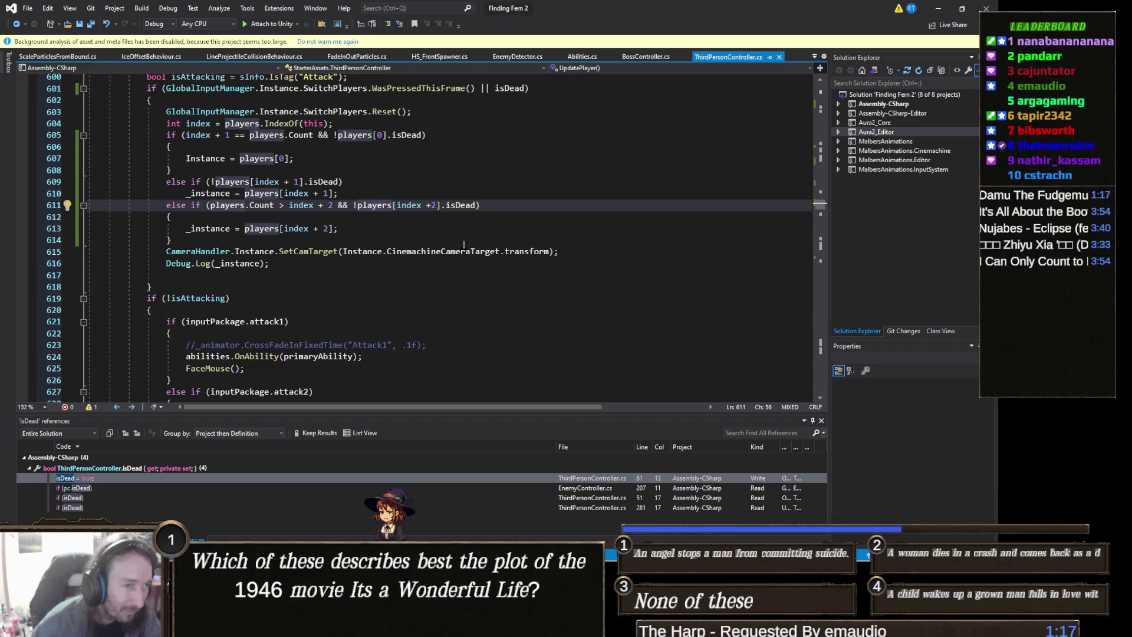
scroll(464, 244, up, 3)
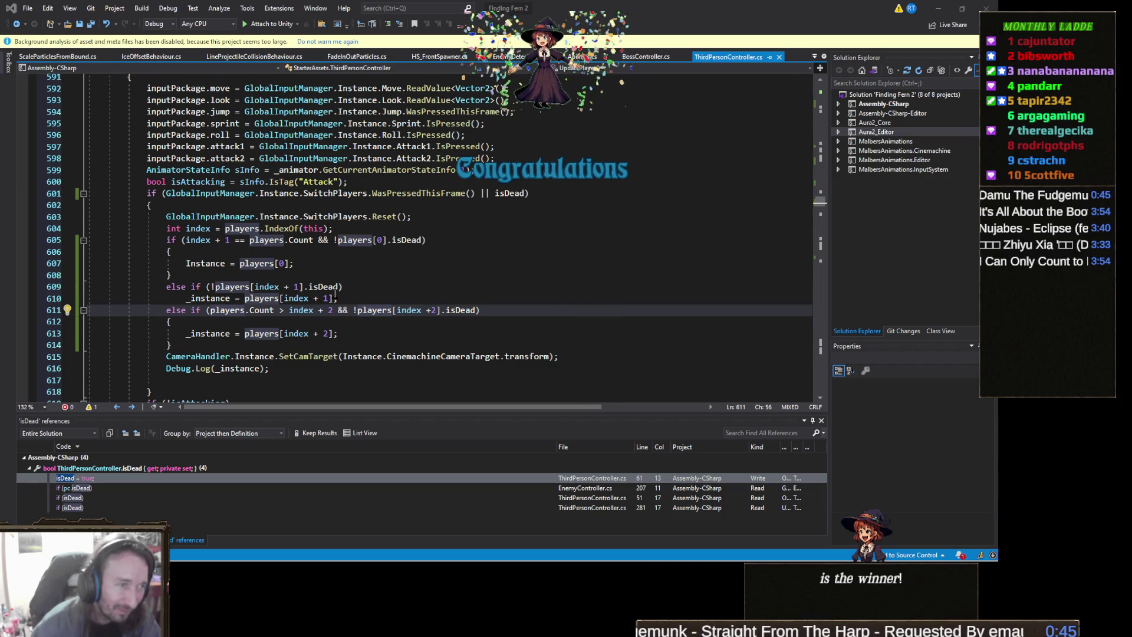
scroll(335, 293, down, 4)
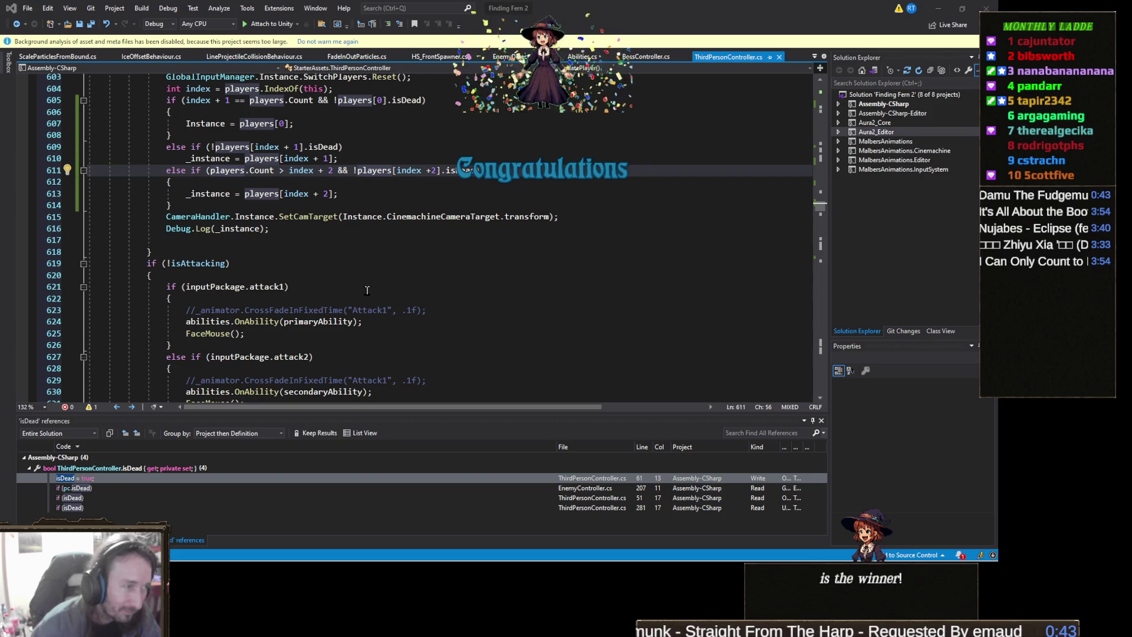
scroll(367, 290, down, 6)
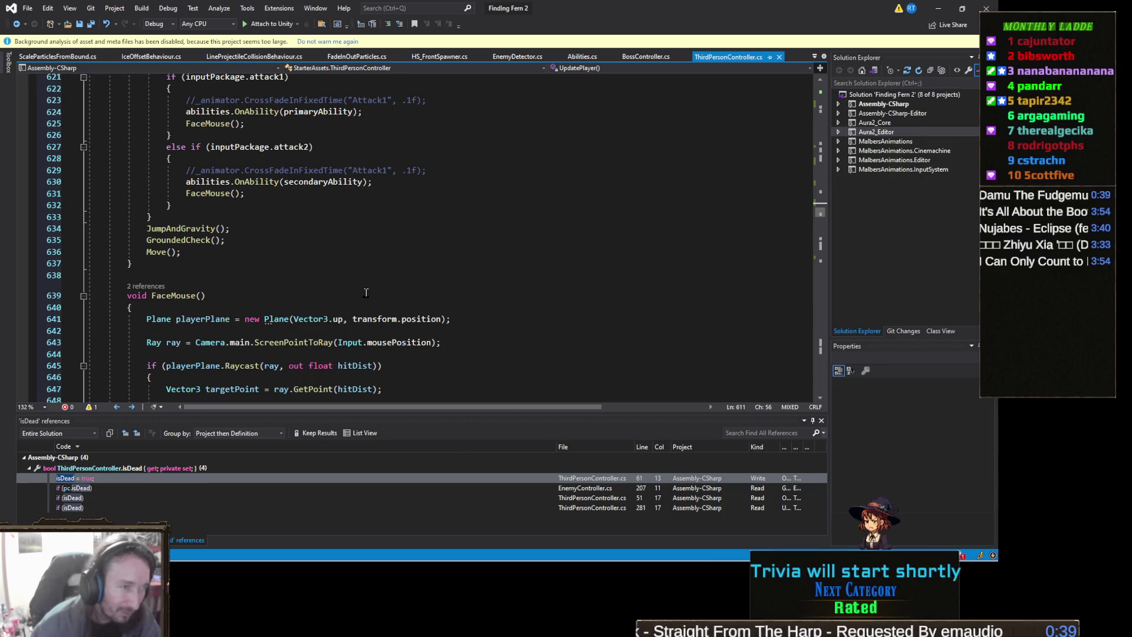
key(alt+Tab)
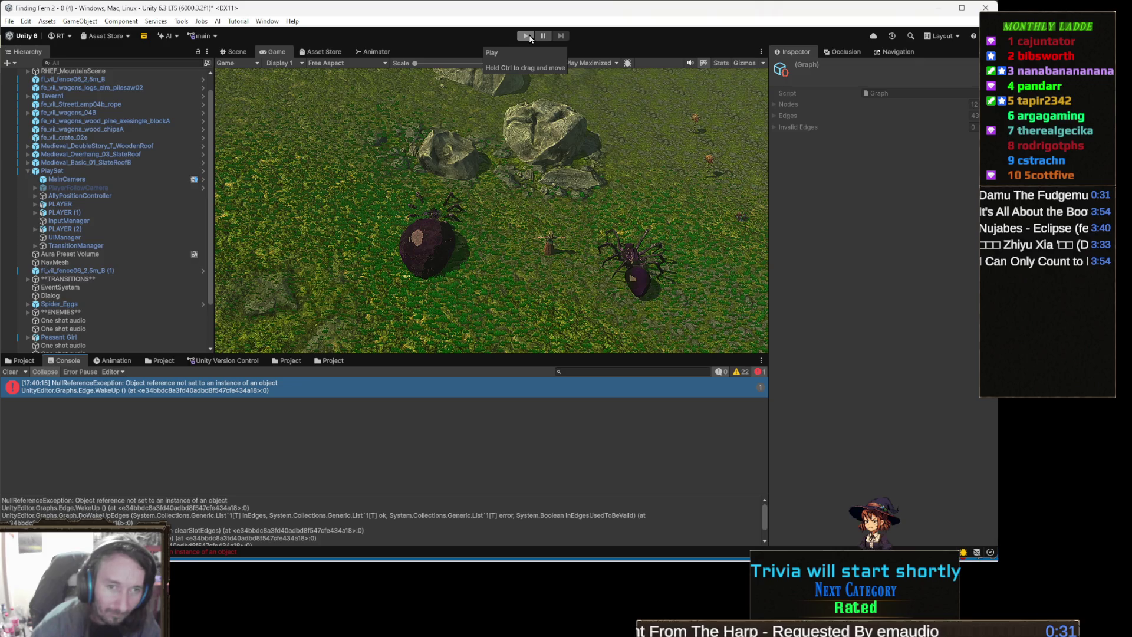
Step: Start another play test, open the in-game pause menu, pause the editor, and show the Scene view
click(525, 37)
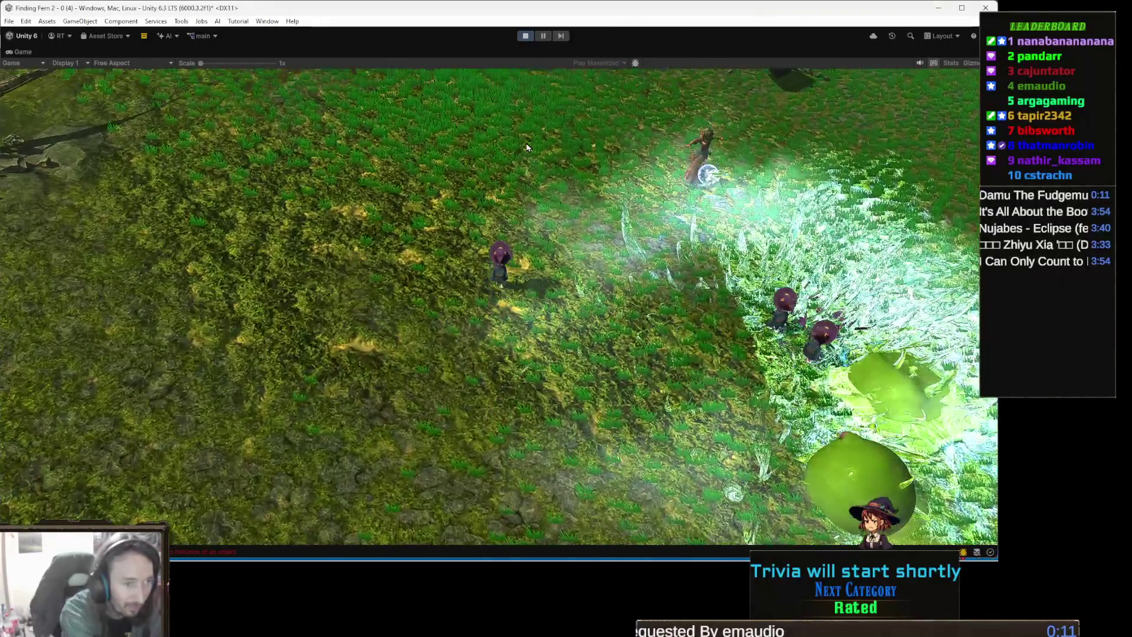
key(Escape)
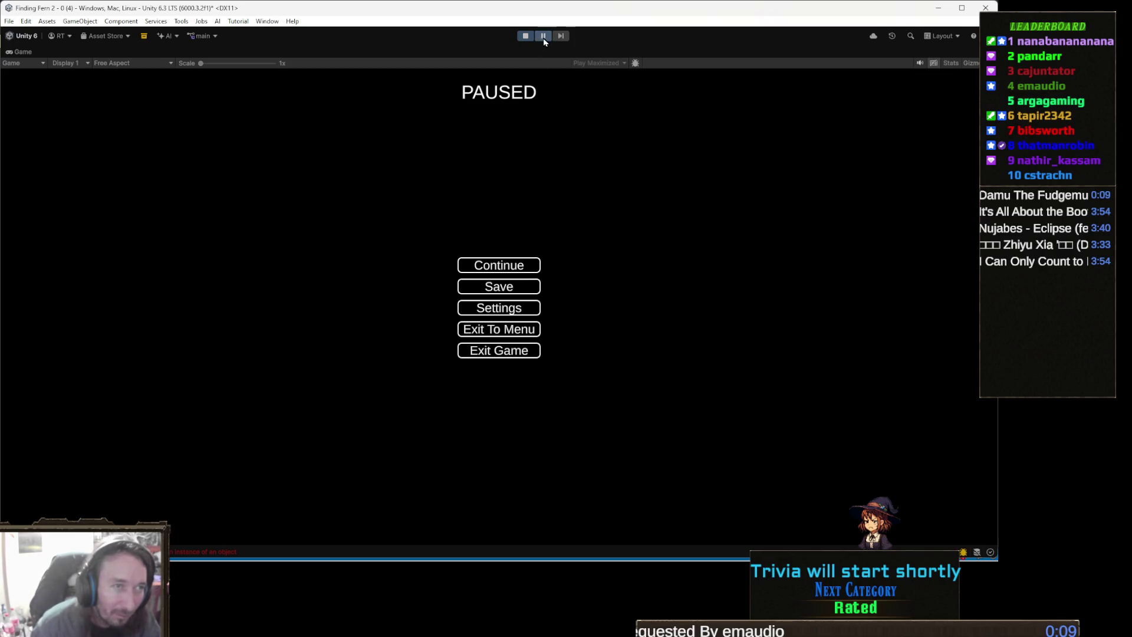
click(543, 36)
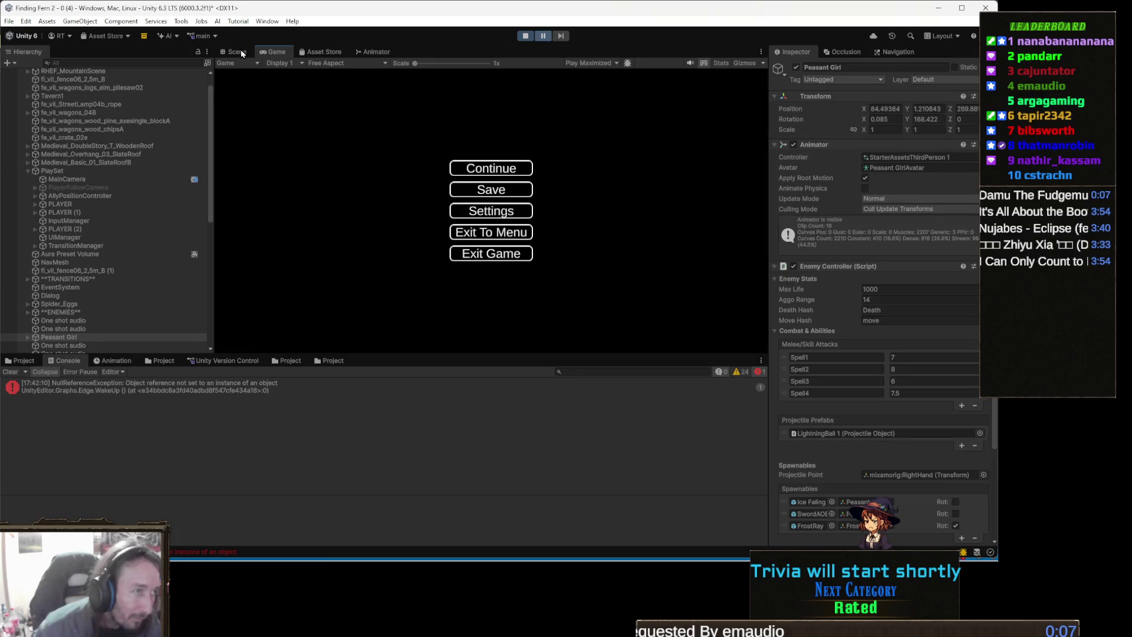
click(234, 52)
Step: Orbit the paused scene, frame the Peasant Girl, and move the view over to the wizard player
drag(363, 228, 303, 268)
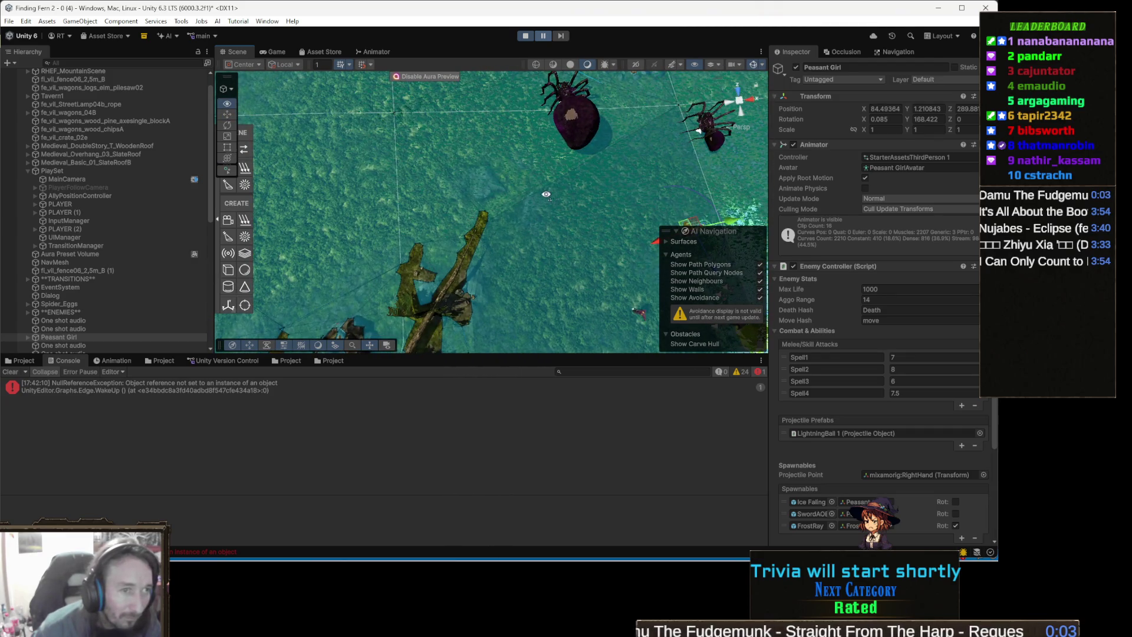
key(f)
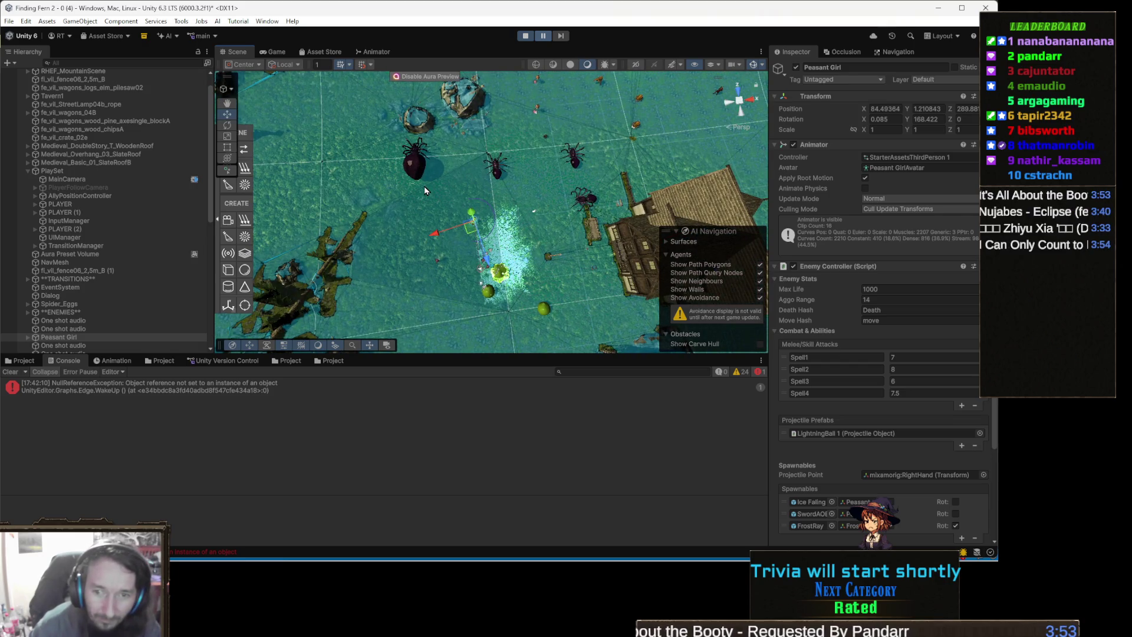
drag(424, 188, 507, 185)
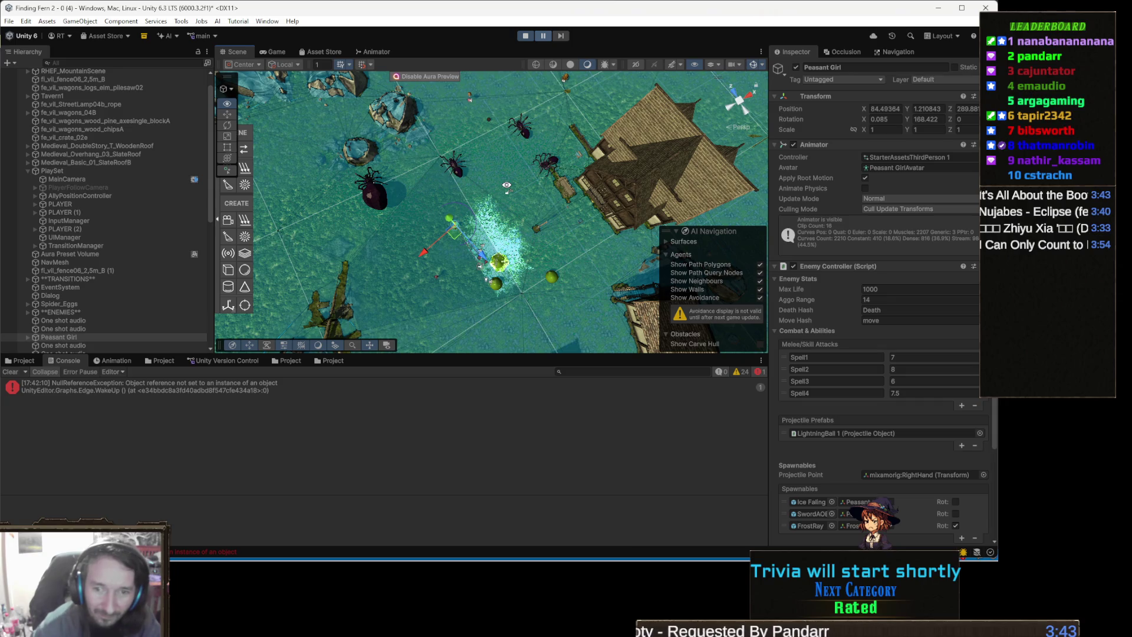
mouse_move(506, 185)
mouse_down()
mouse_move(504, 210)
mouse_move(805, 147)
mouse_up()
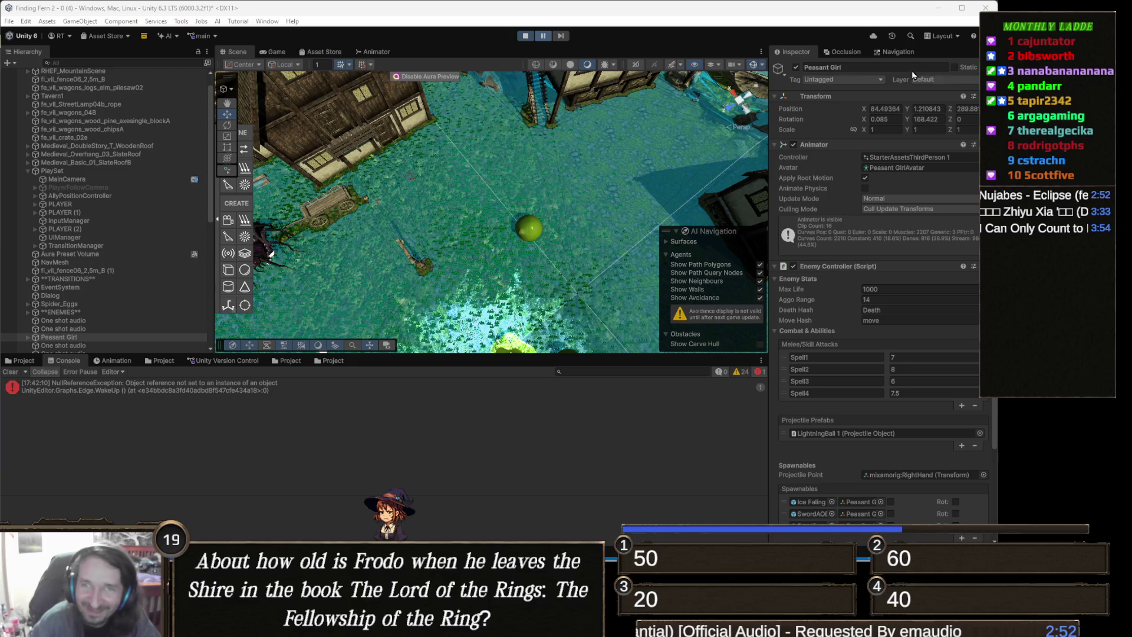
mouse_move(415, 230)
mouse_down()
mouse_move(550, 242)
mouse_move(350, 201)
mouse_move(471, 175)
mouse_move(520, 197)
mouse_up()
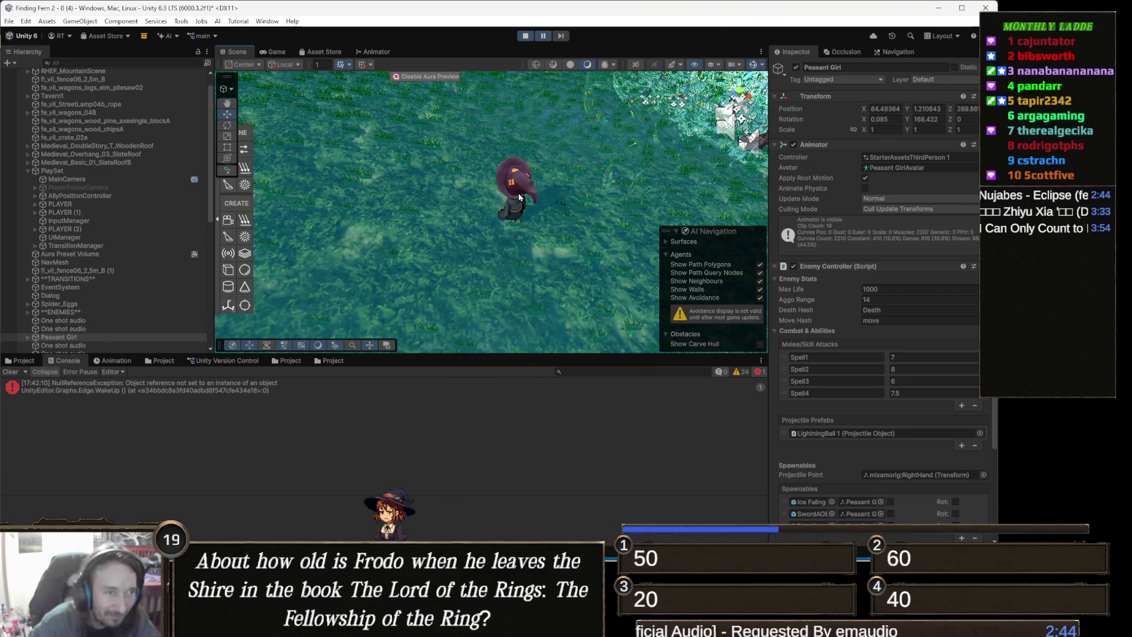
Step: Select PLAYER (1) and inspect its Idle Walk Run Blend tree in the Animator
click(520, 197)
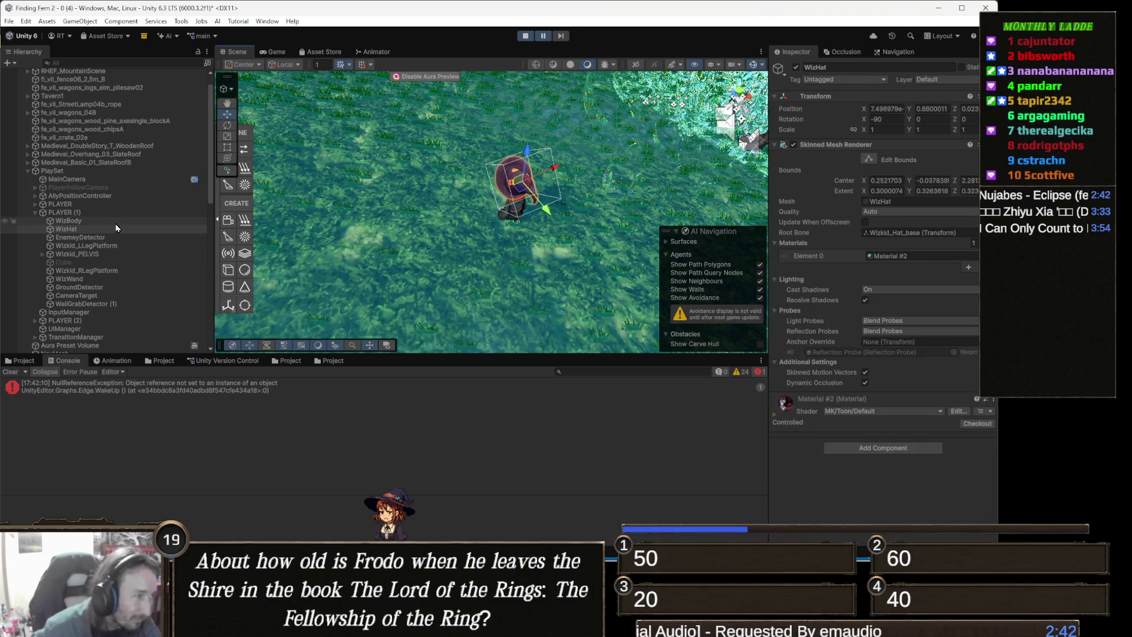
click(64, 212)
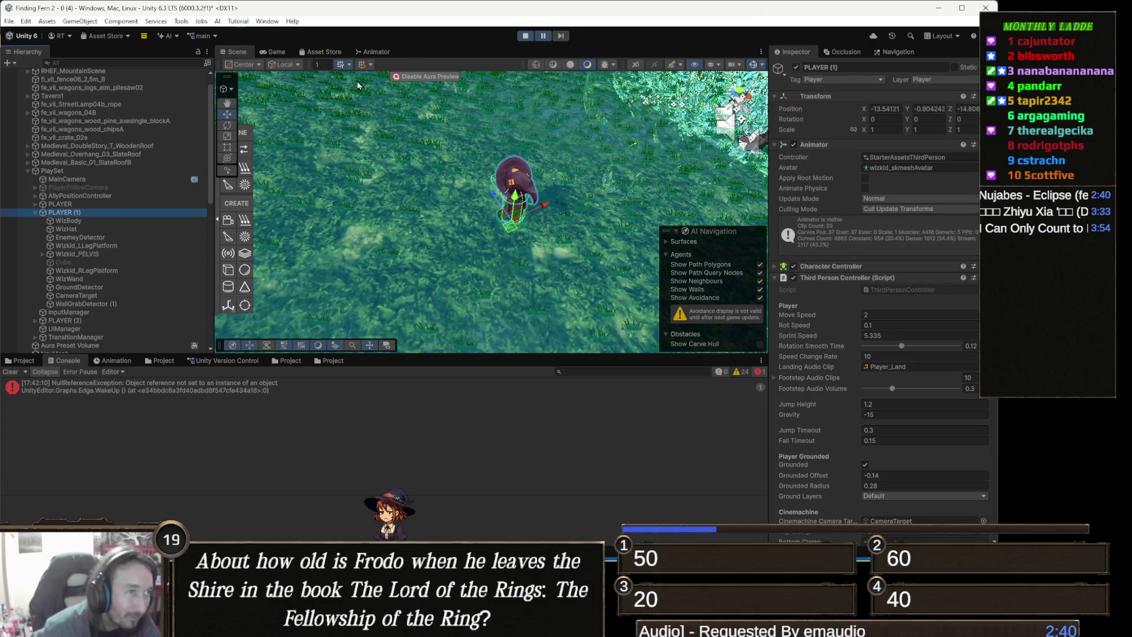
click(373, 52)
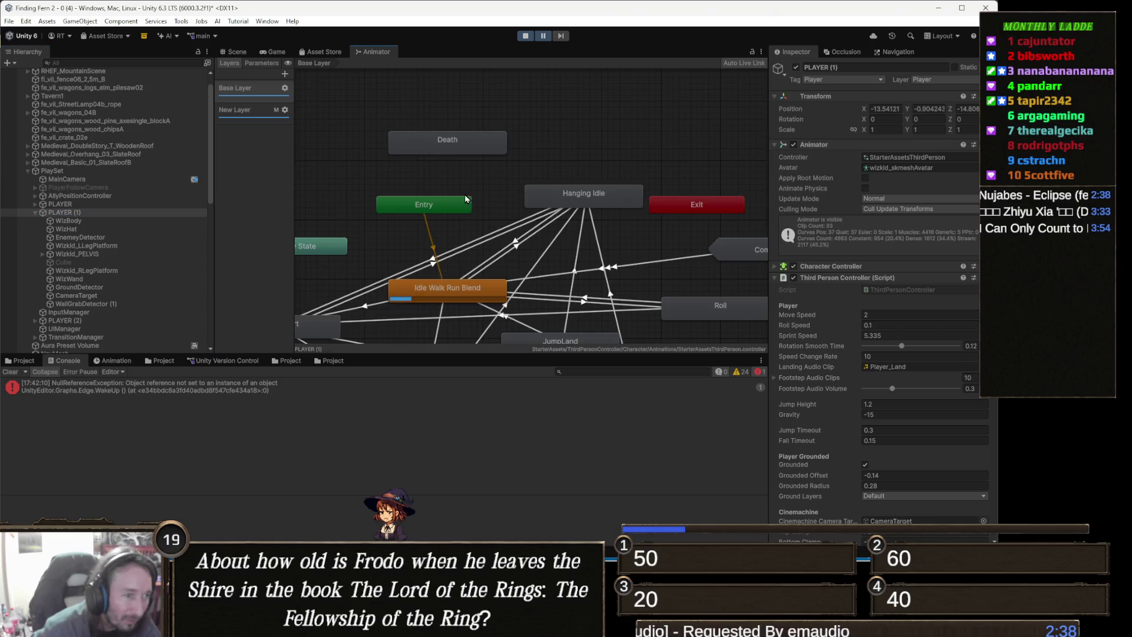
double_click(452, 288)
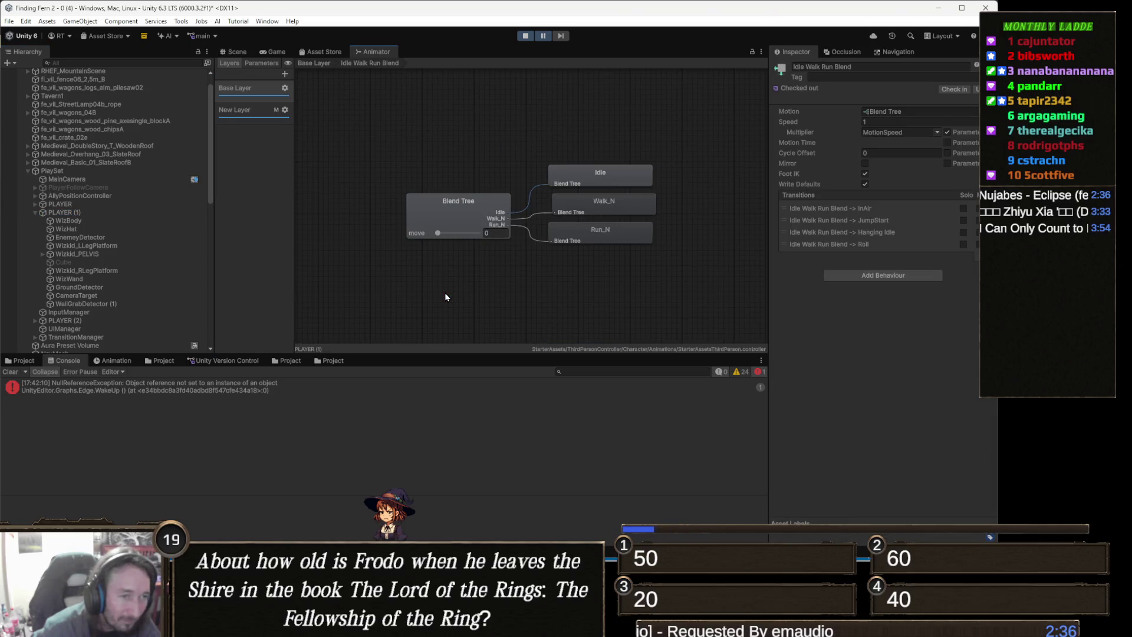
scroll(491, 269, up, 2)
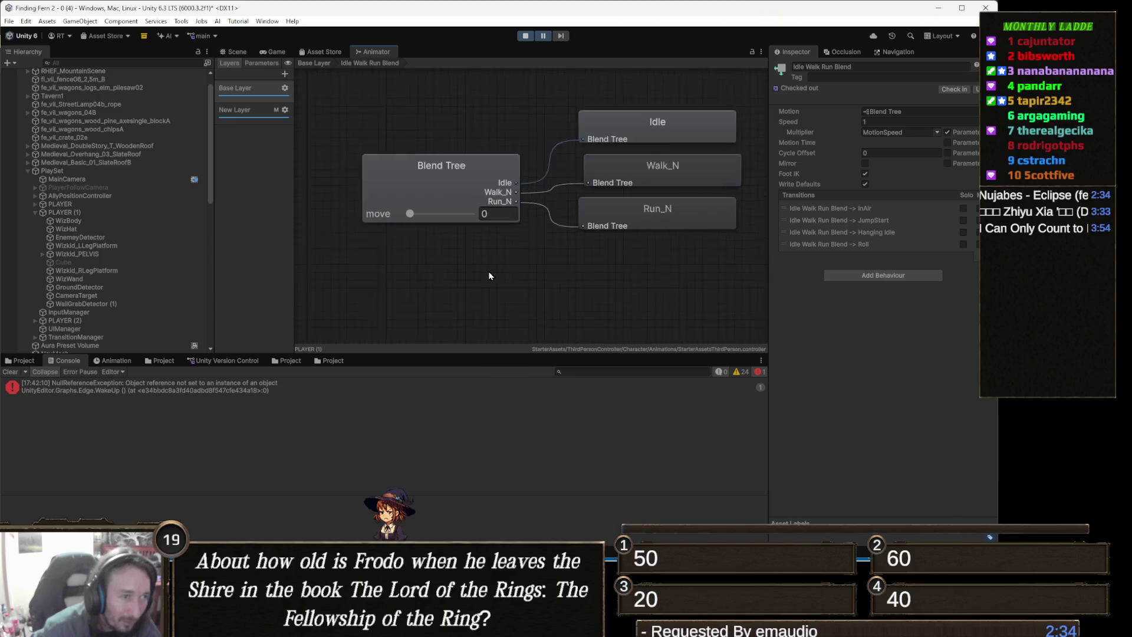
scroll(489, 275, up, 2)
drag(464, 248, 411, 299)
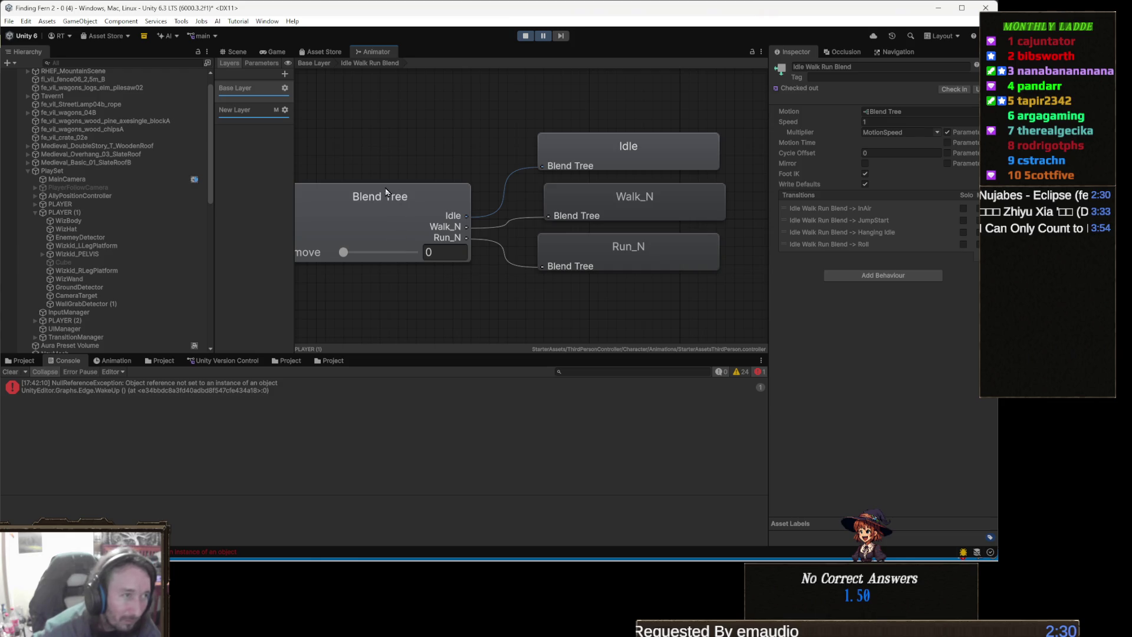
Step: Return to the Scene, stop play mode, and place the caret after Move() on line 636 in Visual Studio
click(238, 51)
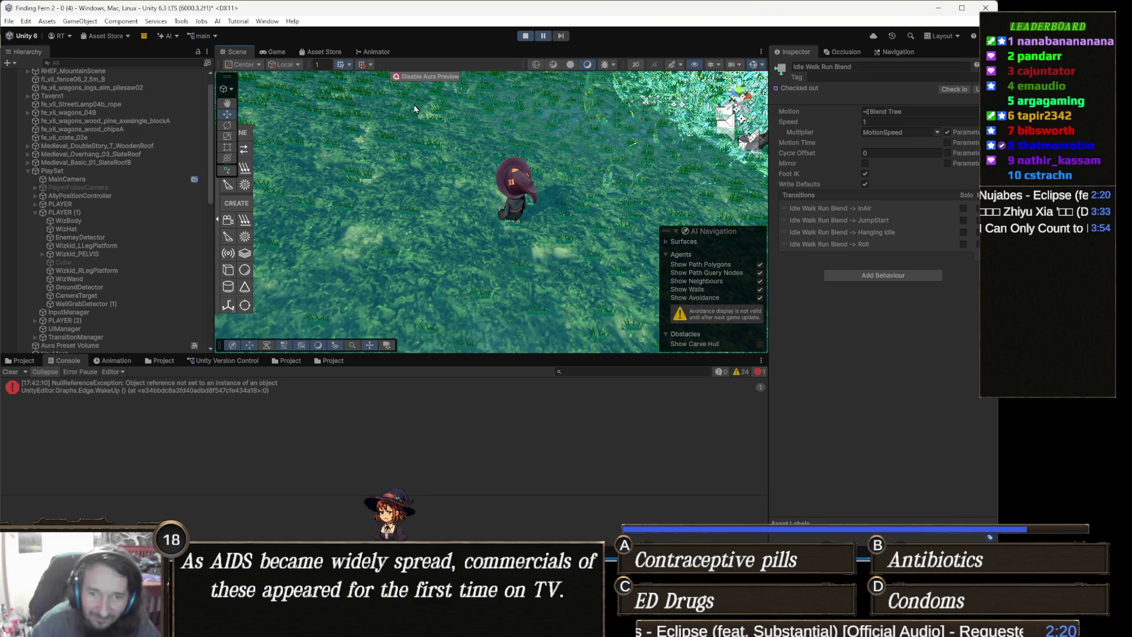
click(525, 38)
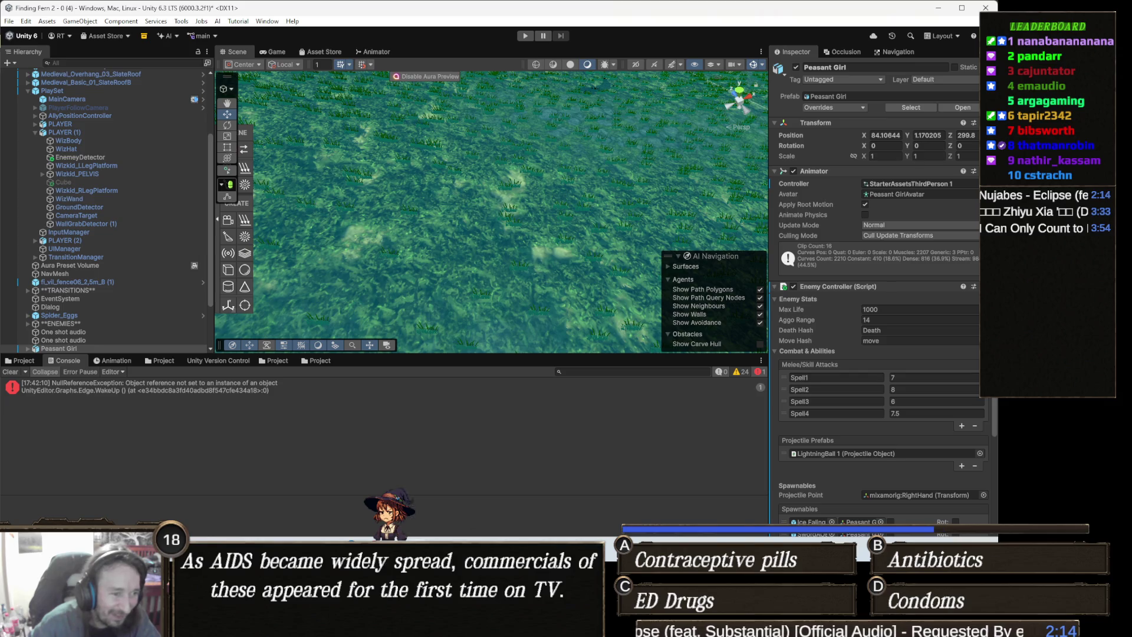
key(alt+Tab)
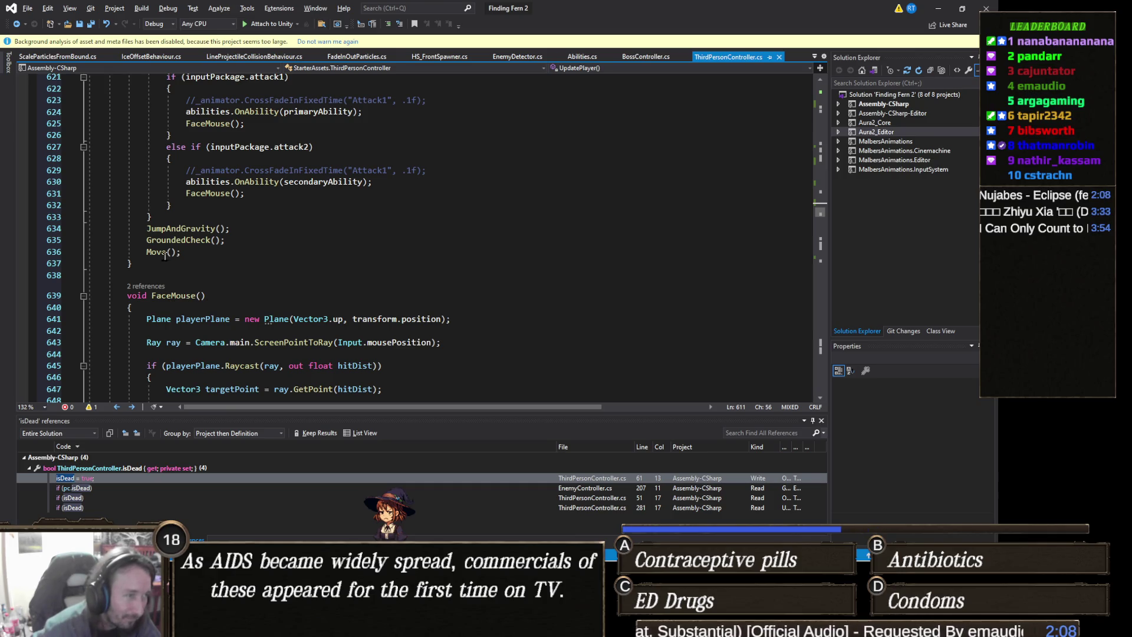
click(205, 252)
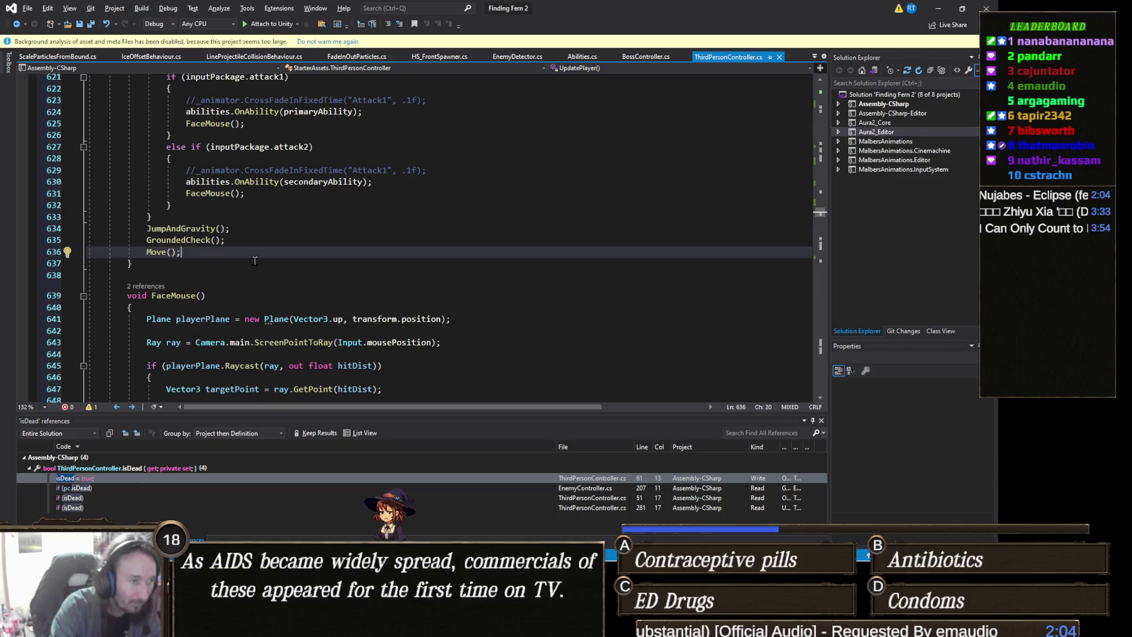
Step: Search for _animator, list all its references, and jump to its use on line 301
key(ctrl+f)
text(_an)
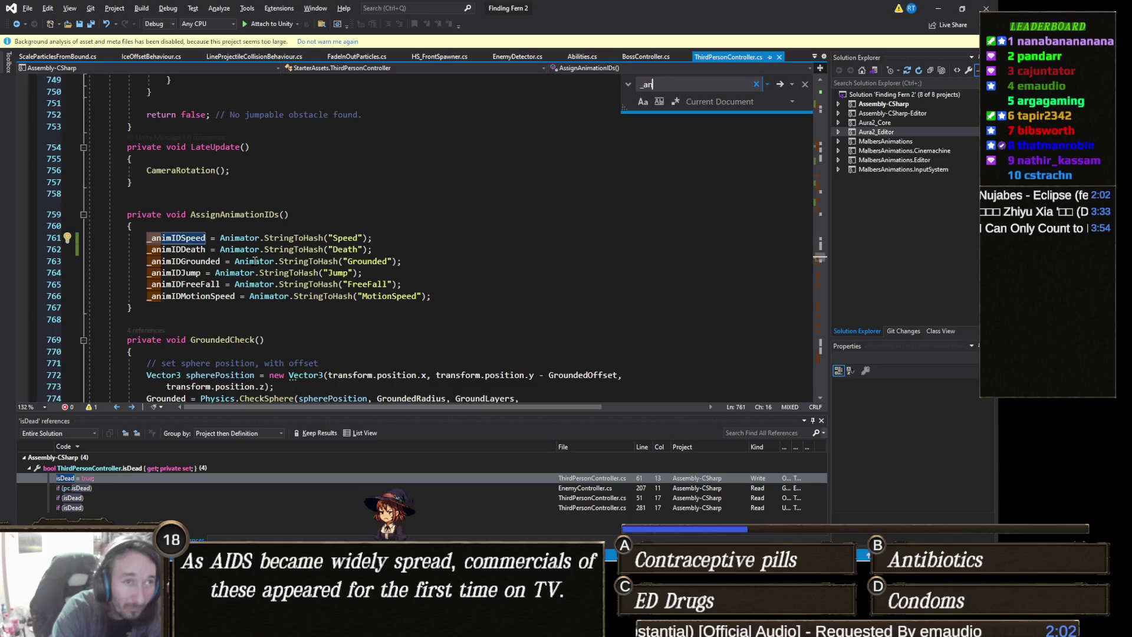
text(imator)
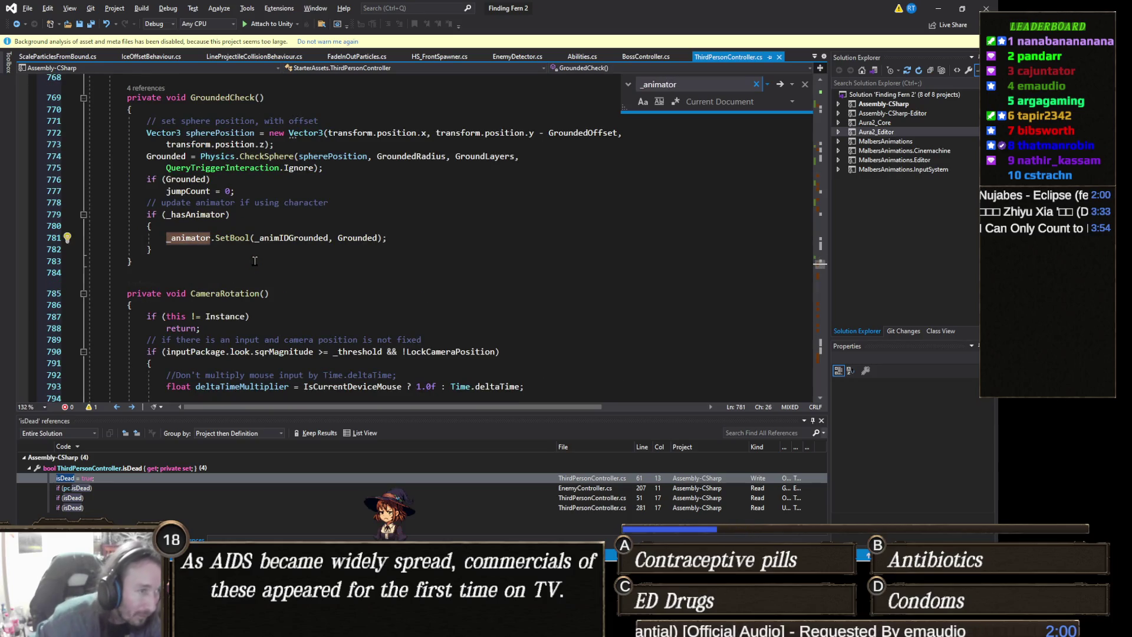
right_click(194, 239)
click(261, 342)
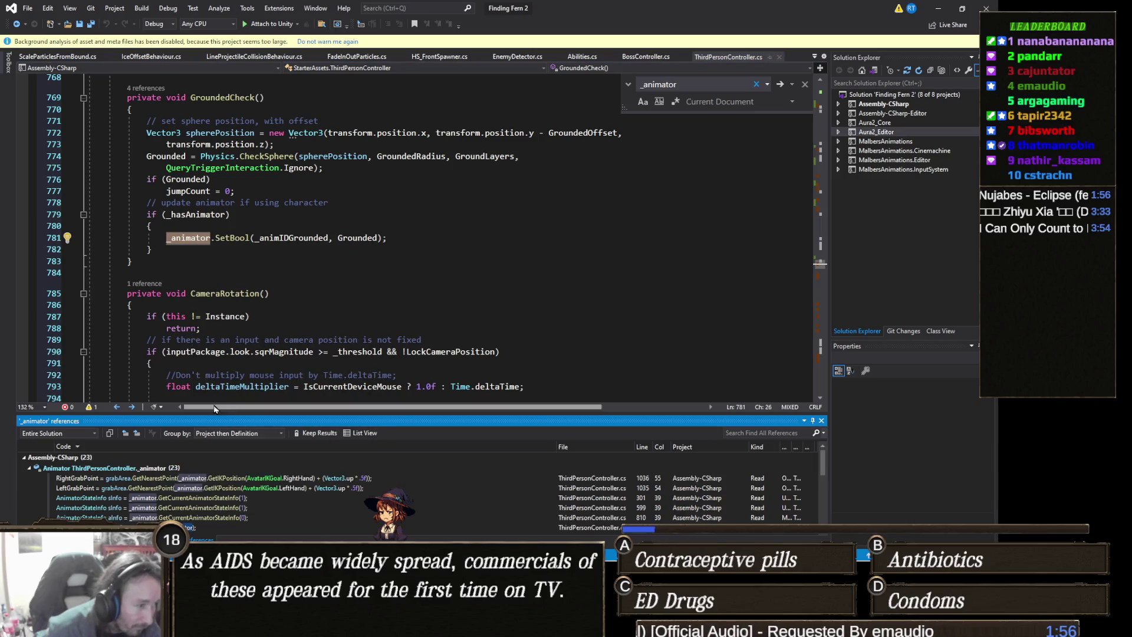
click(258, 499)
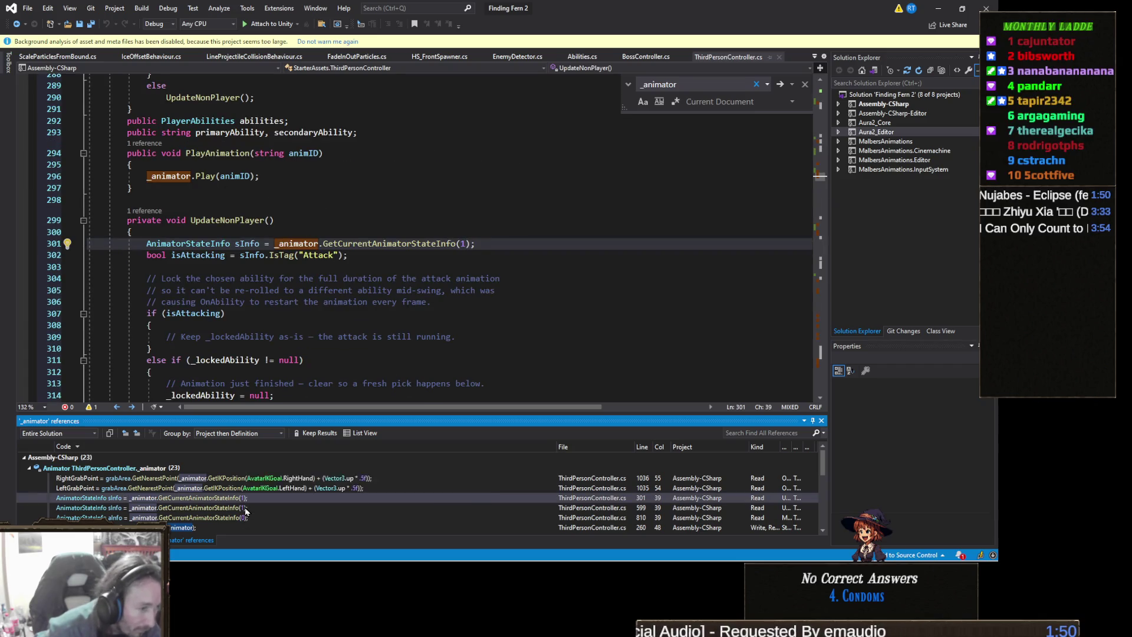
Step: Step through the _animator references on lines 1054 and 1055 to the SetFloat call on line 892
key(F8)
key(F8)
scroll(250, 517, down, 2)
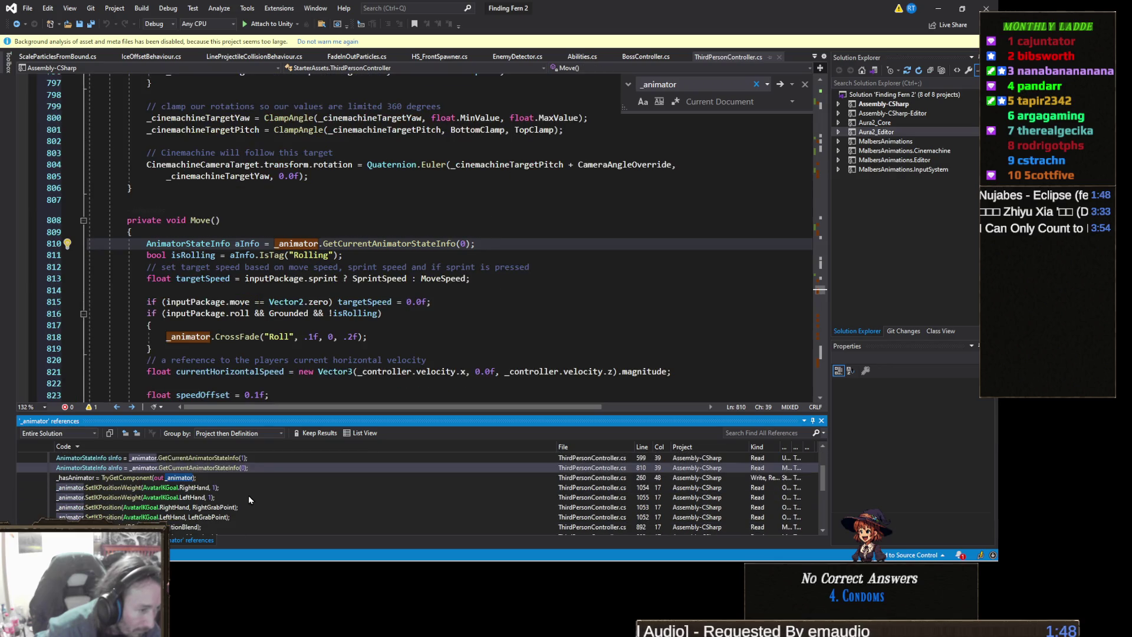
click(225, 489)
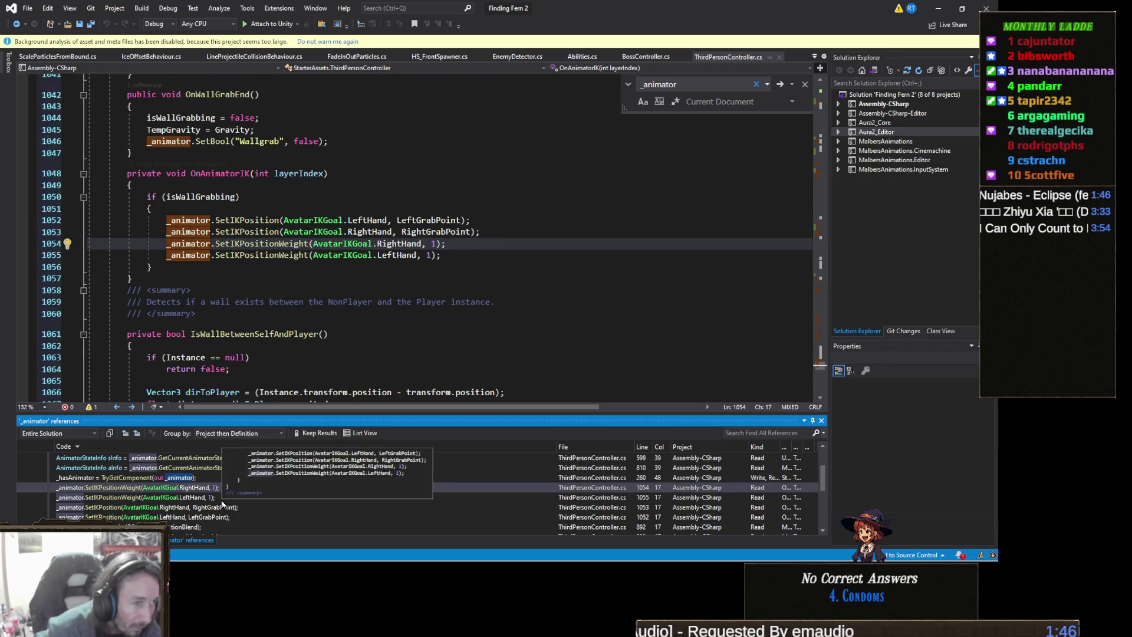
click(223, 498)
scroll(228, 490, down, 1)
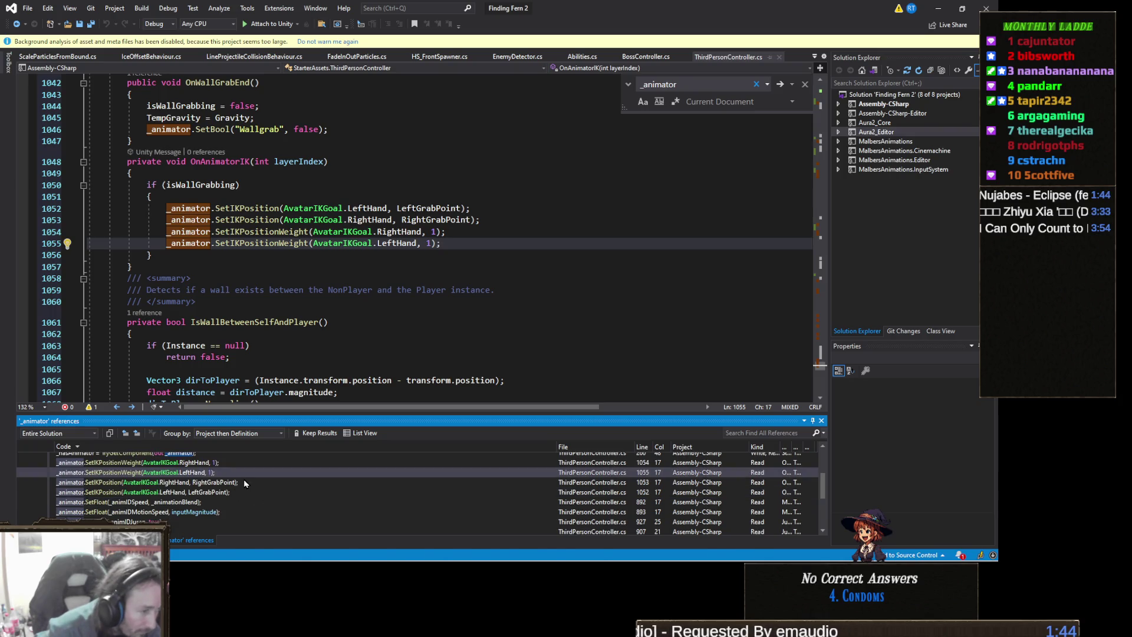
click(222, 502)
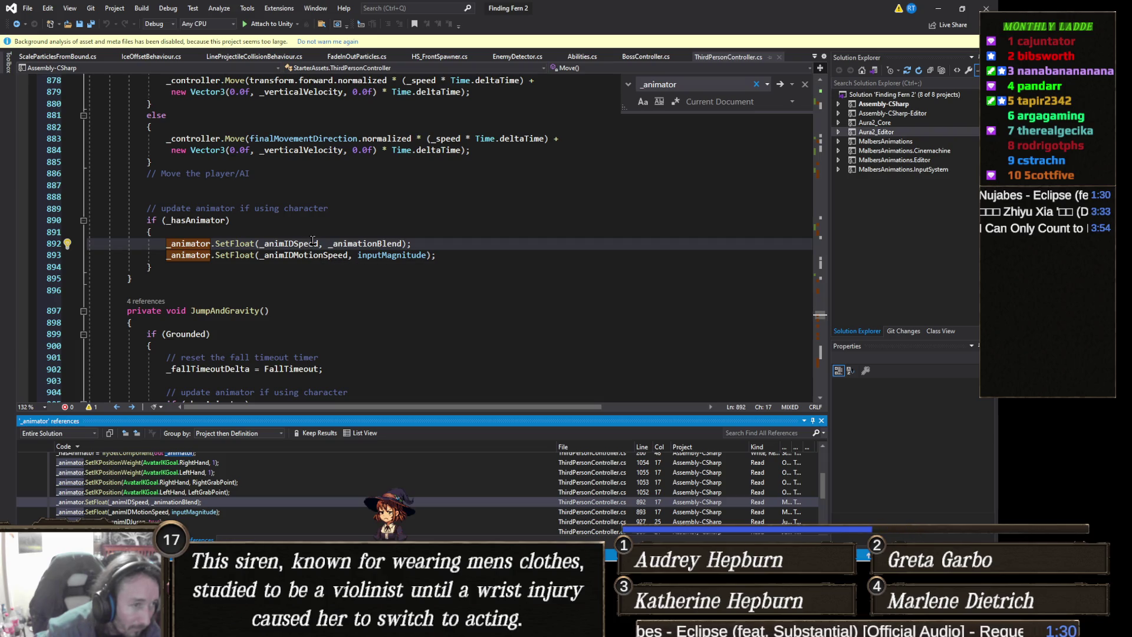
Step: Go to the _animIDSpeed declaration, list its references, and jump to its StringToHash assignment
double_click(370, 244)
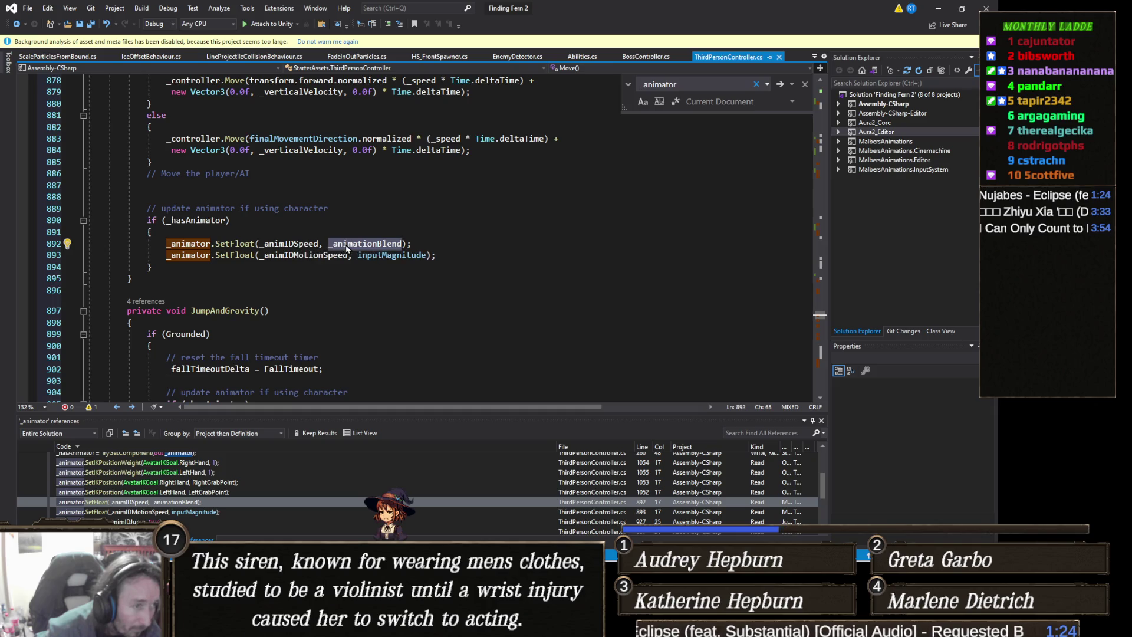
double_click(289, 244)
right_click(289, 247)
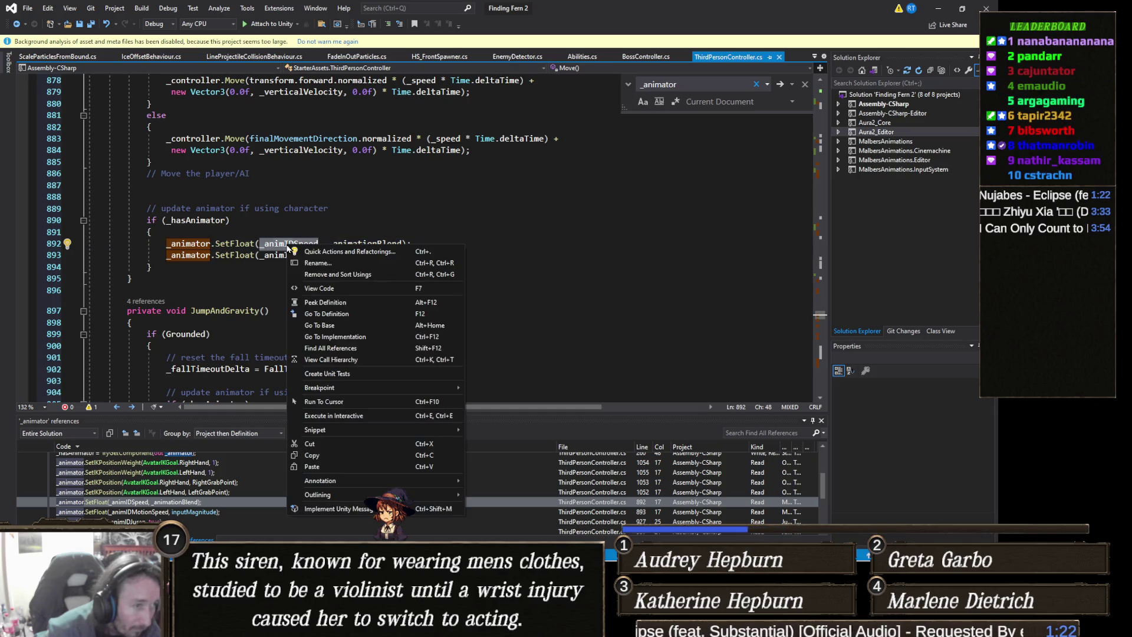
click(353, 313)
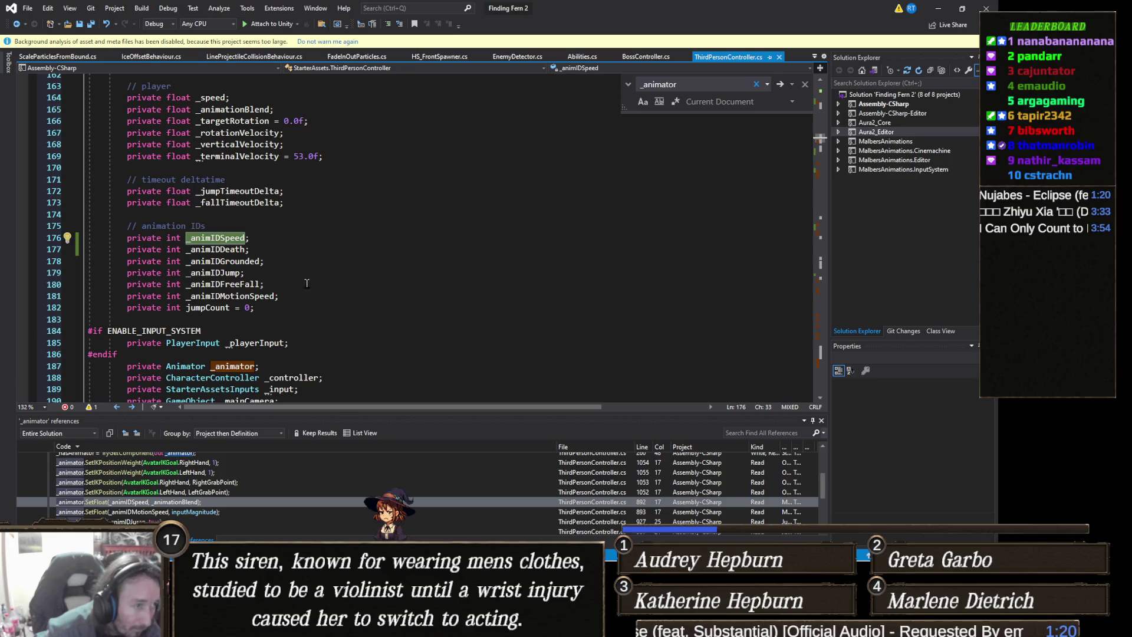
right_click(226, 243)
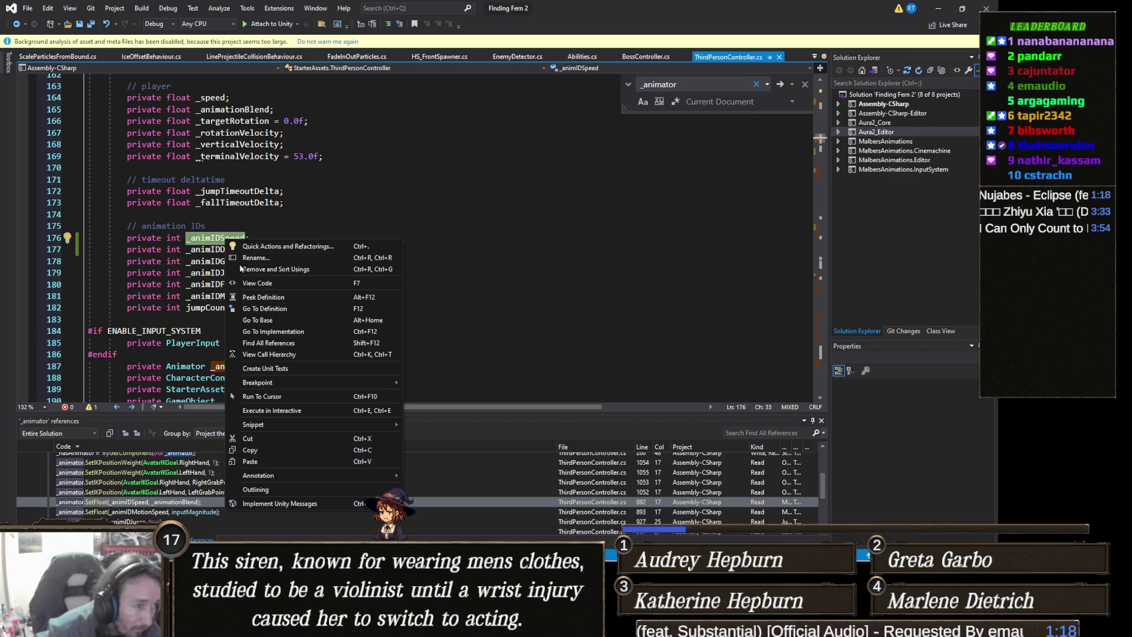
click(261, 336)
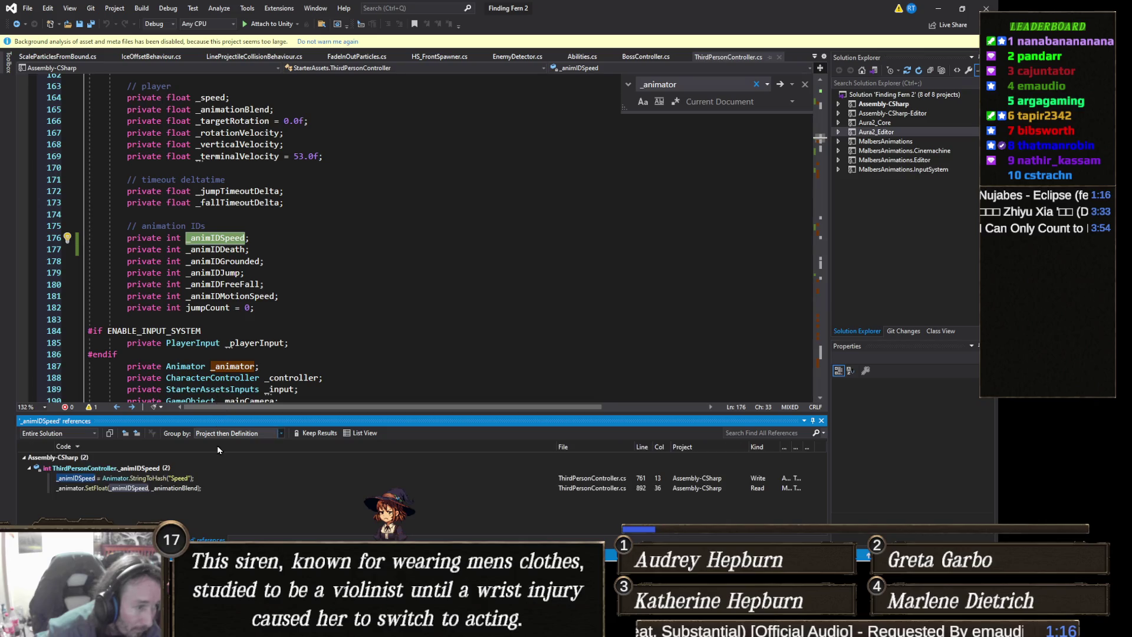
double_click(186, 479)
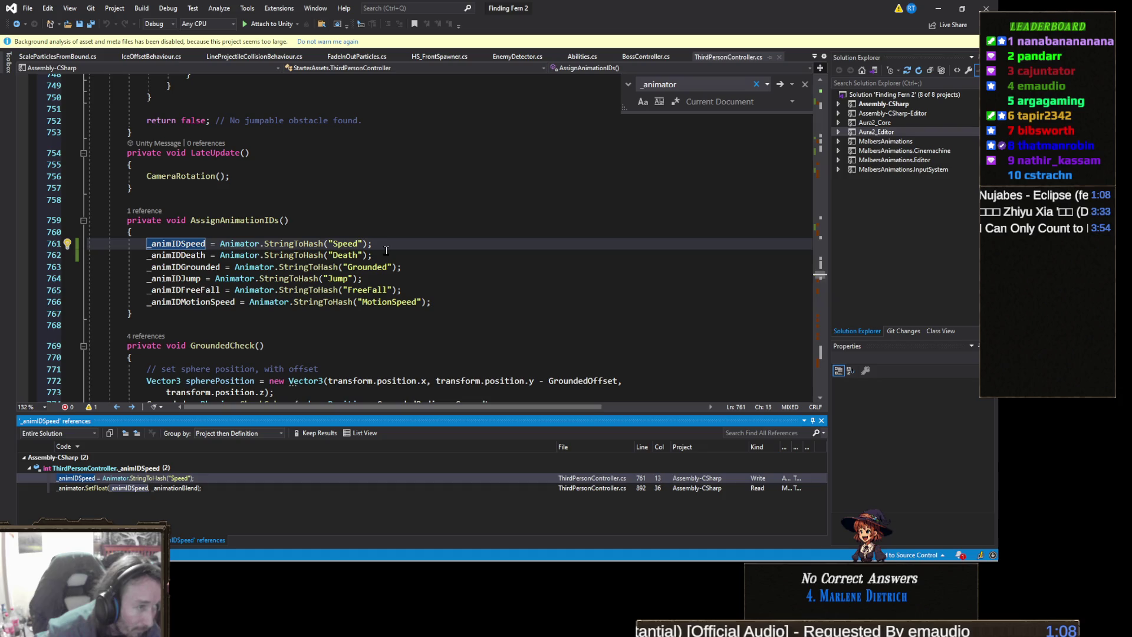
Step: Inspect line 762 and the _animIDDeath field with its Death assignment line
click(386, 250)
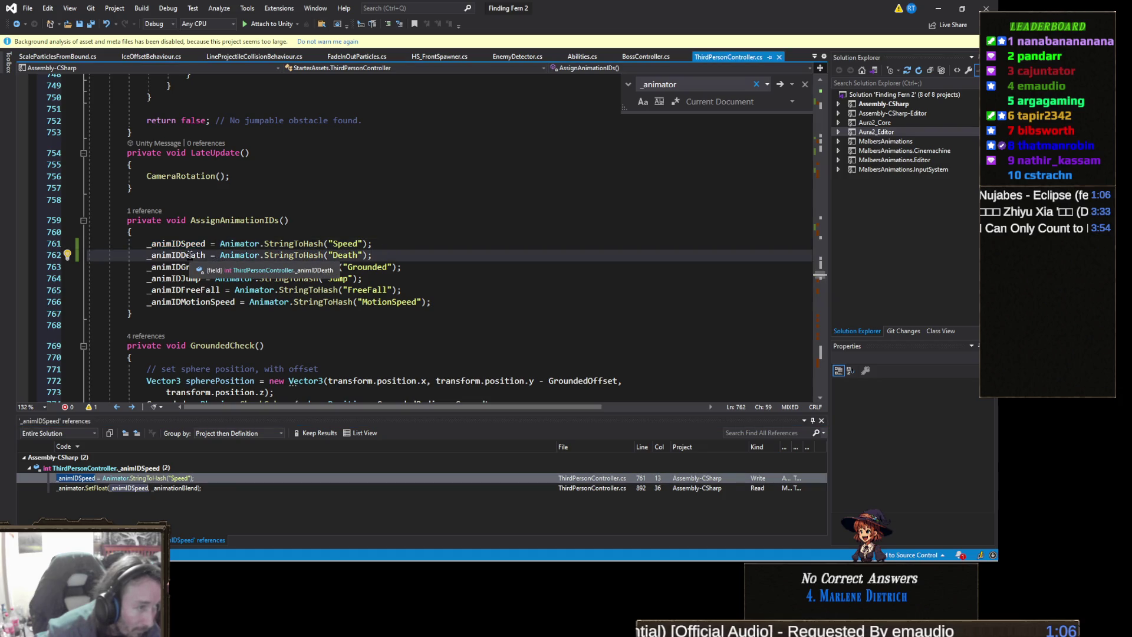
click(145, 255)
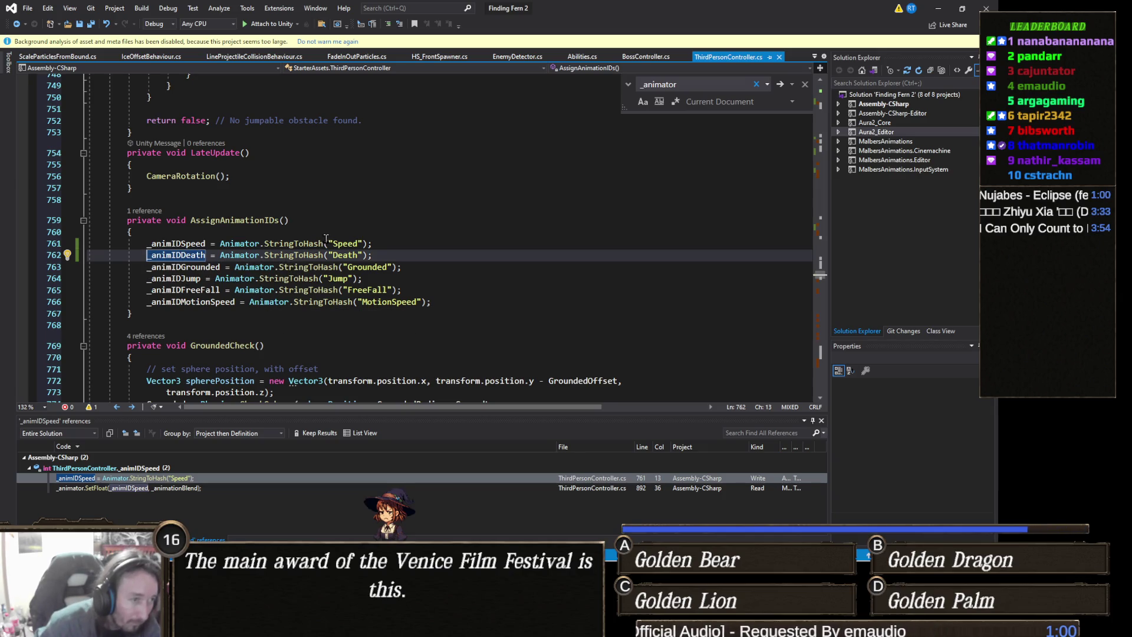
click(386, 255)
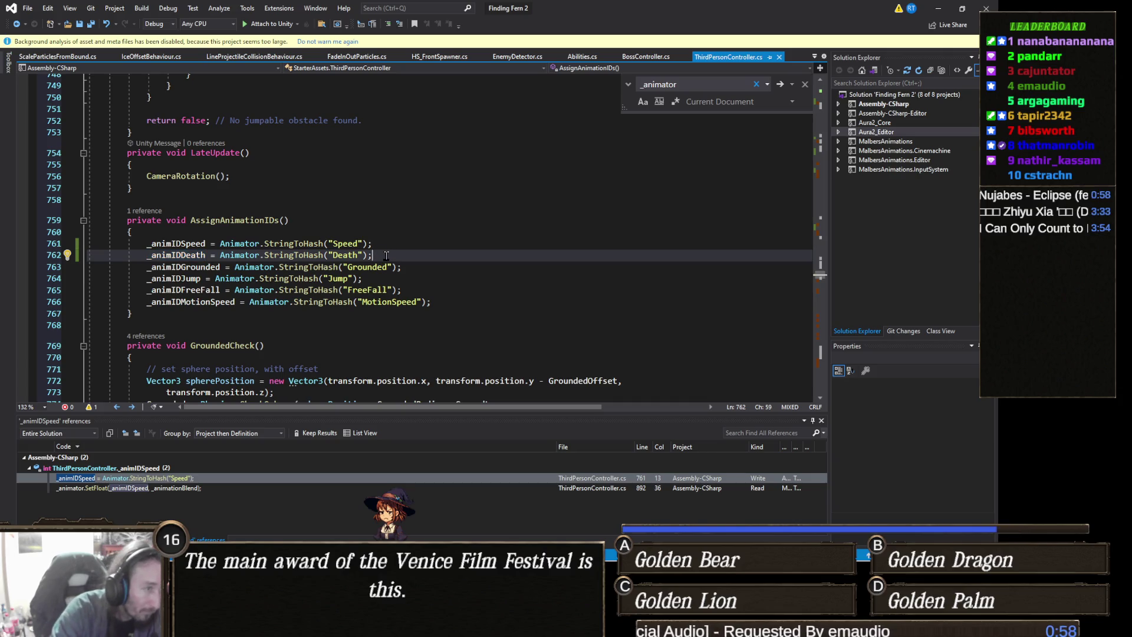
Step: Add Debug.Log("init ids"); on a new line below the _animIDDeath assignment, then return to Unity
key(Return)
text(Debug.Log)
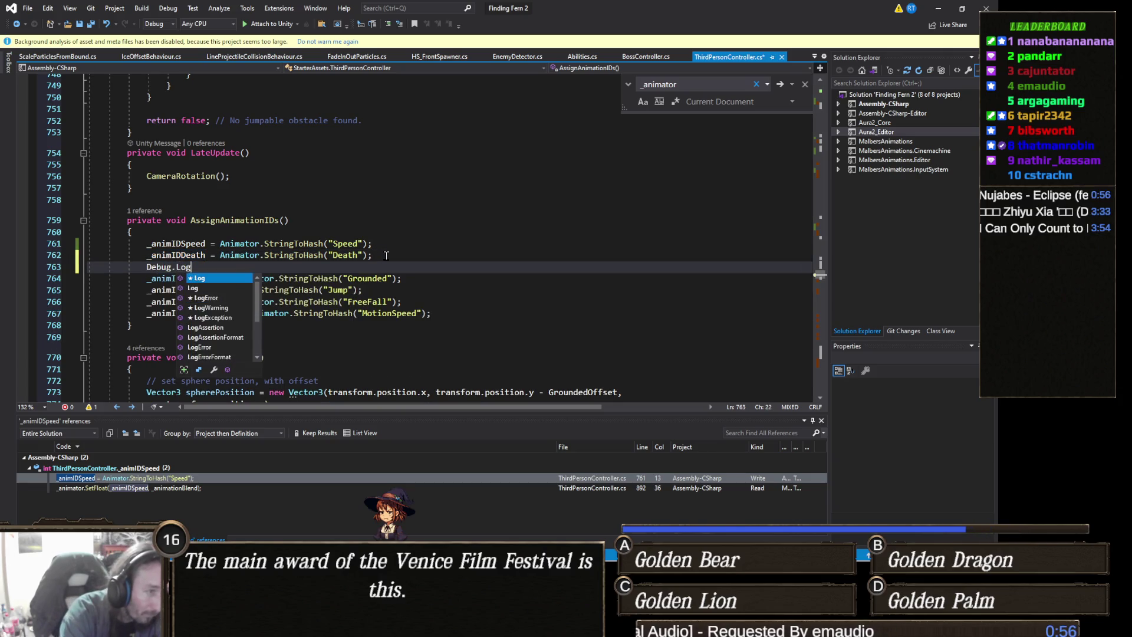
text(("init)
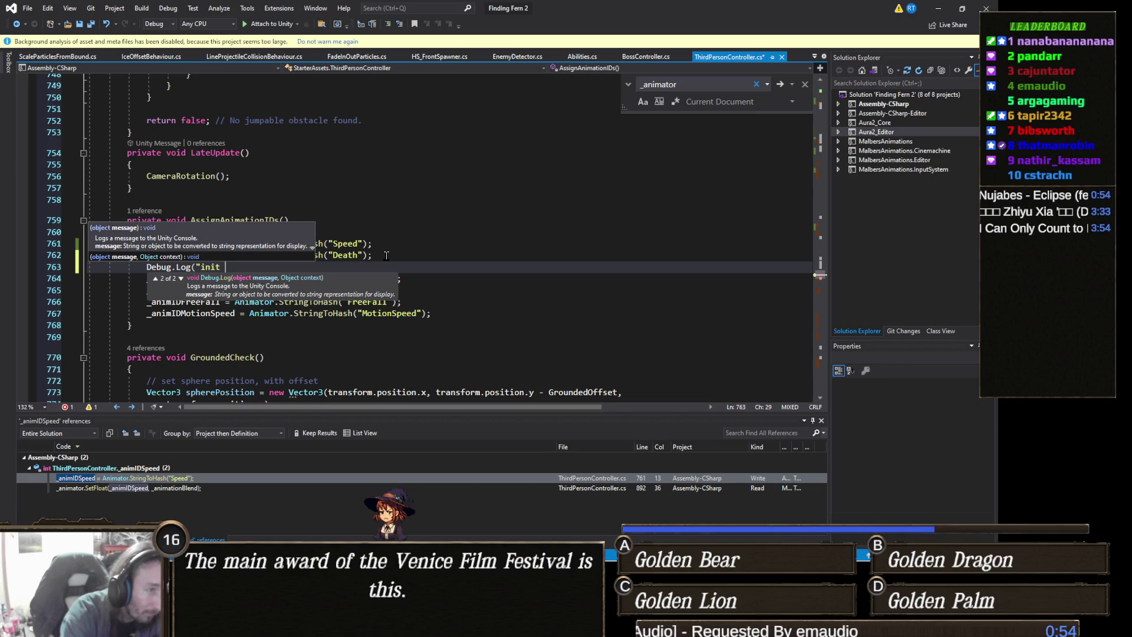
text( id)
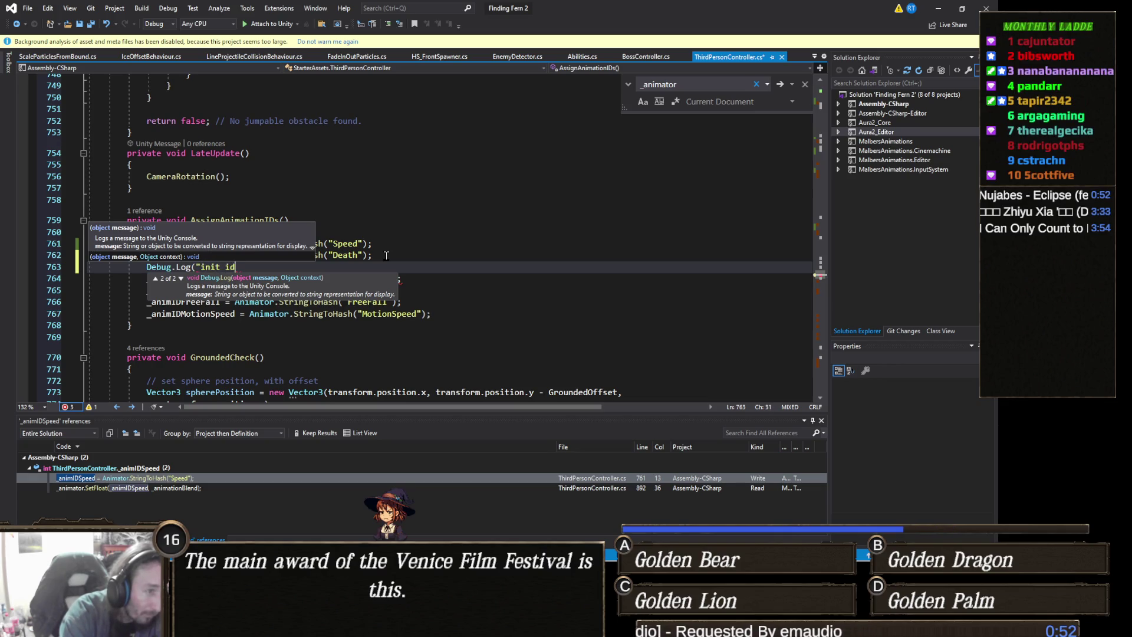
text(s");)
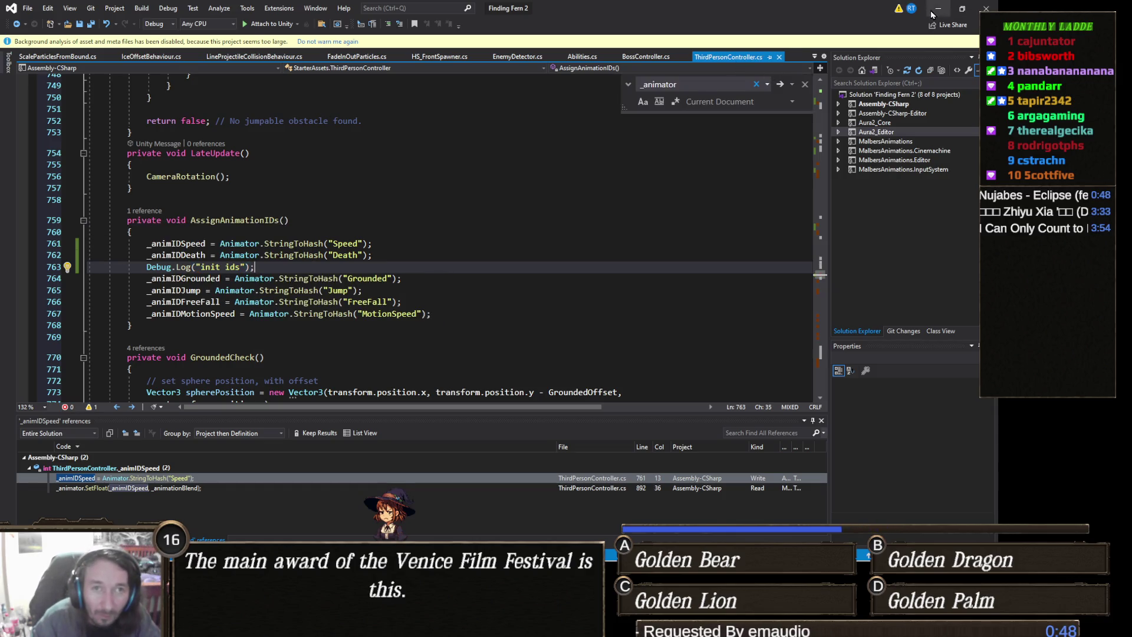
key(alt+Tab)
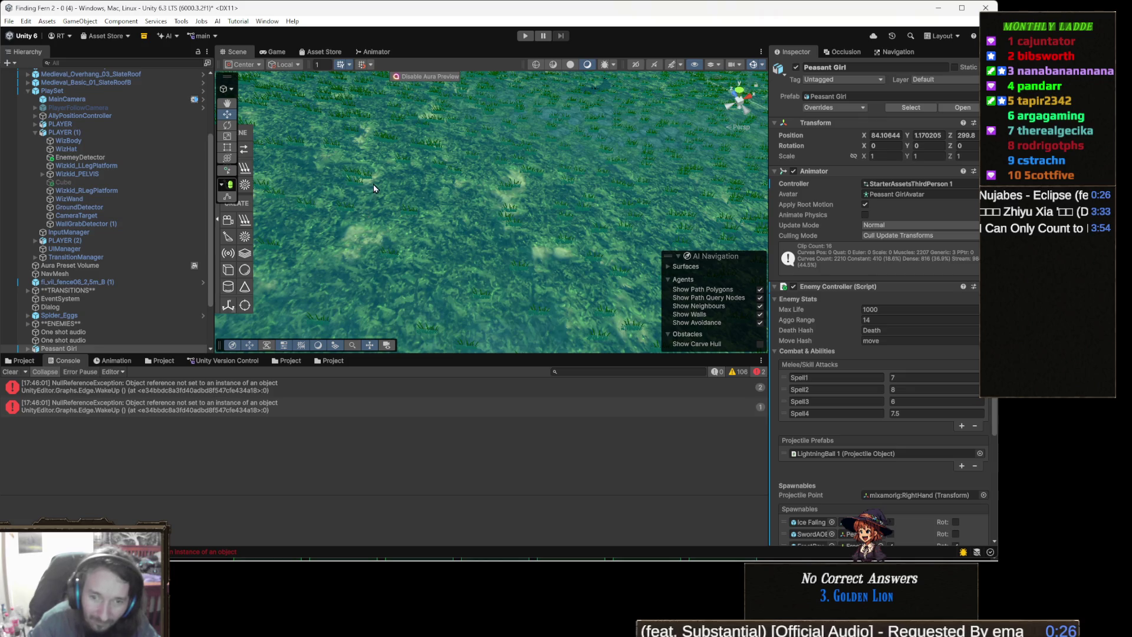
Step: Run play mode briefly to confirm the Console logs 'init ids', then return to the script
click(526, 36)
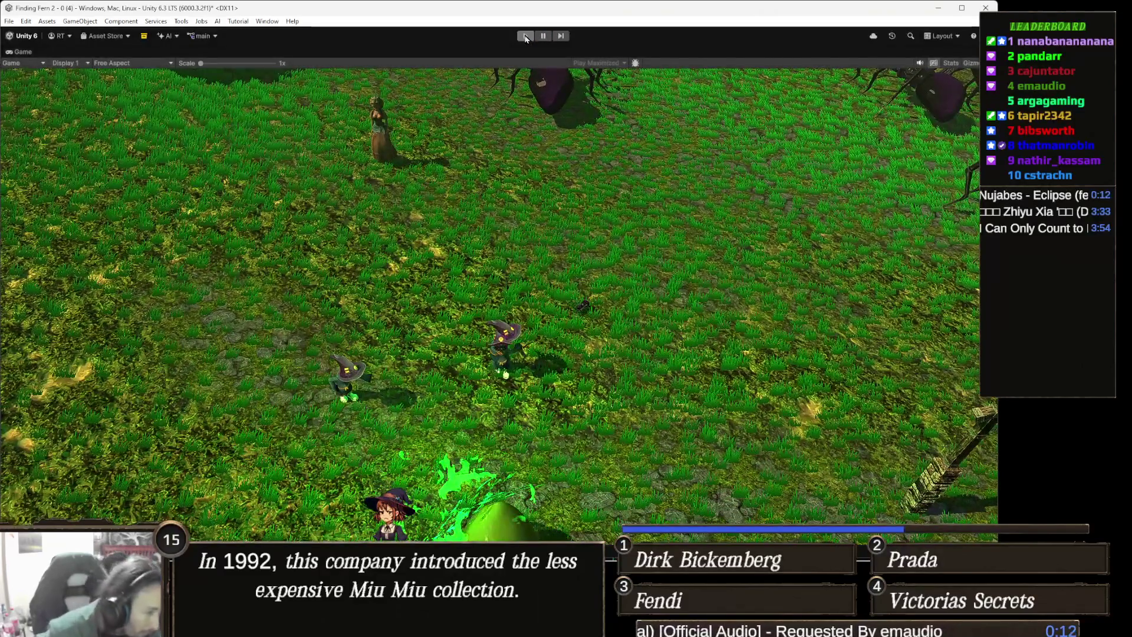
click(525, 36)
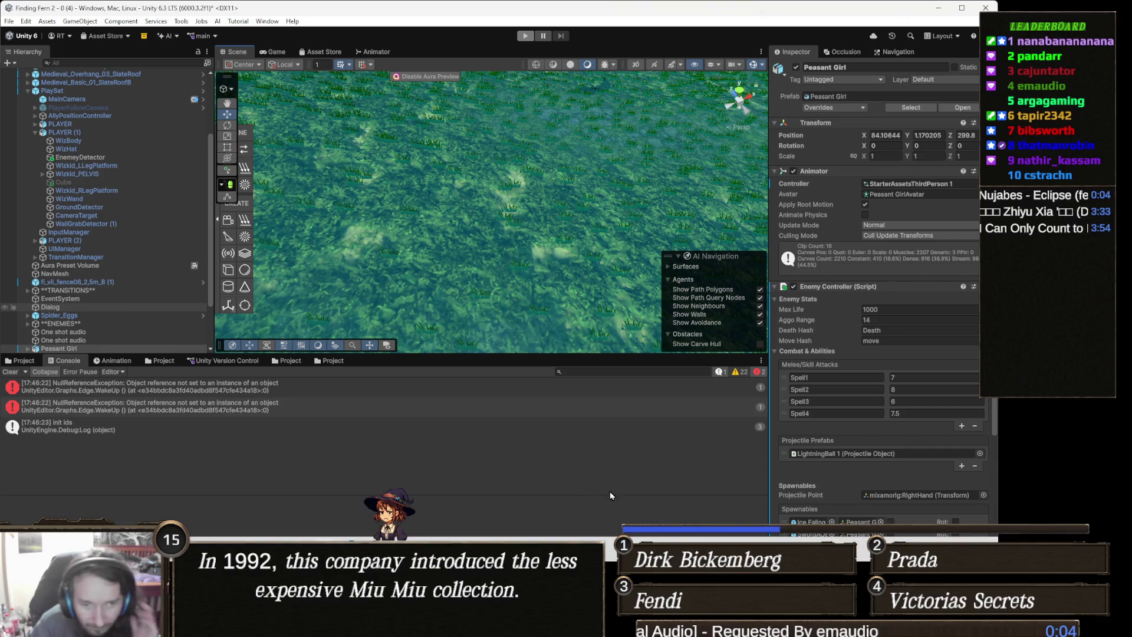
mouse_move(323, 630)
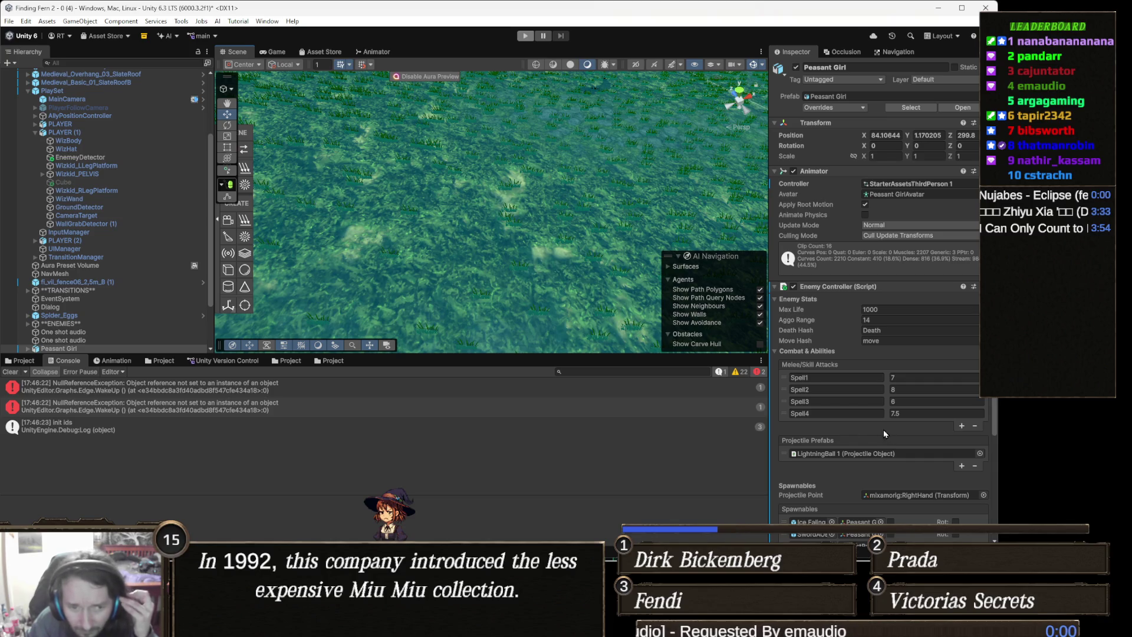
key(alt+Tab)
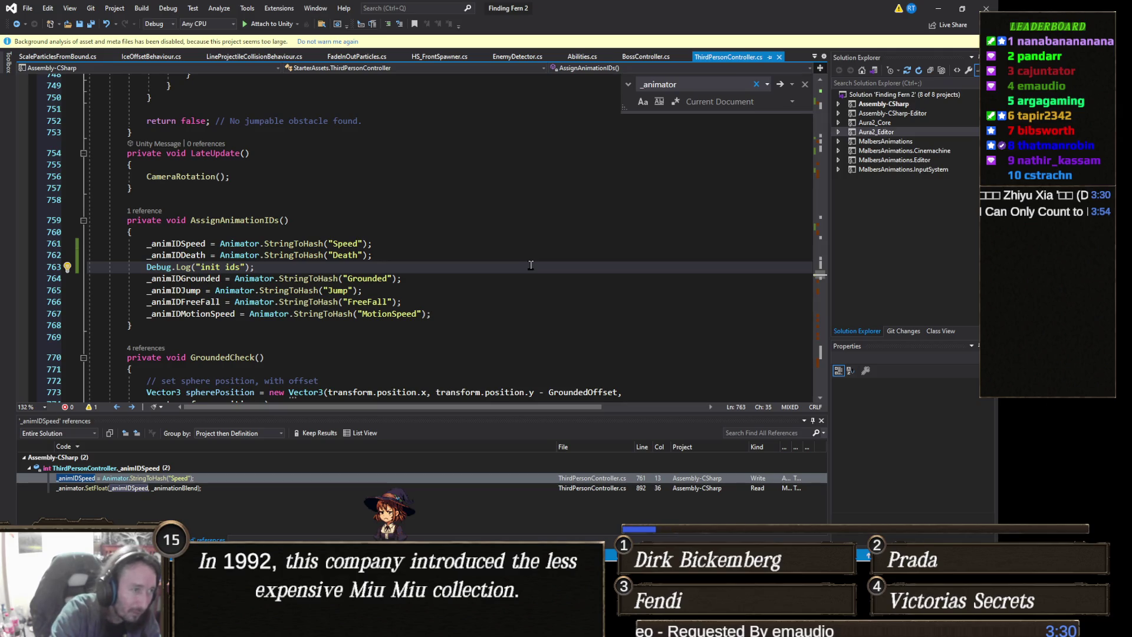
Step: Trim the end of the Debug.Log line and search the script for 'movehash'
key(BackSpace)
key(BackSpace)
key(BackSpace)
key(BackSpace)
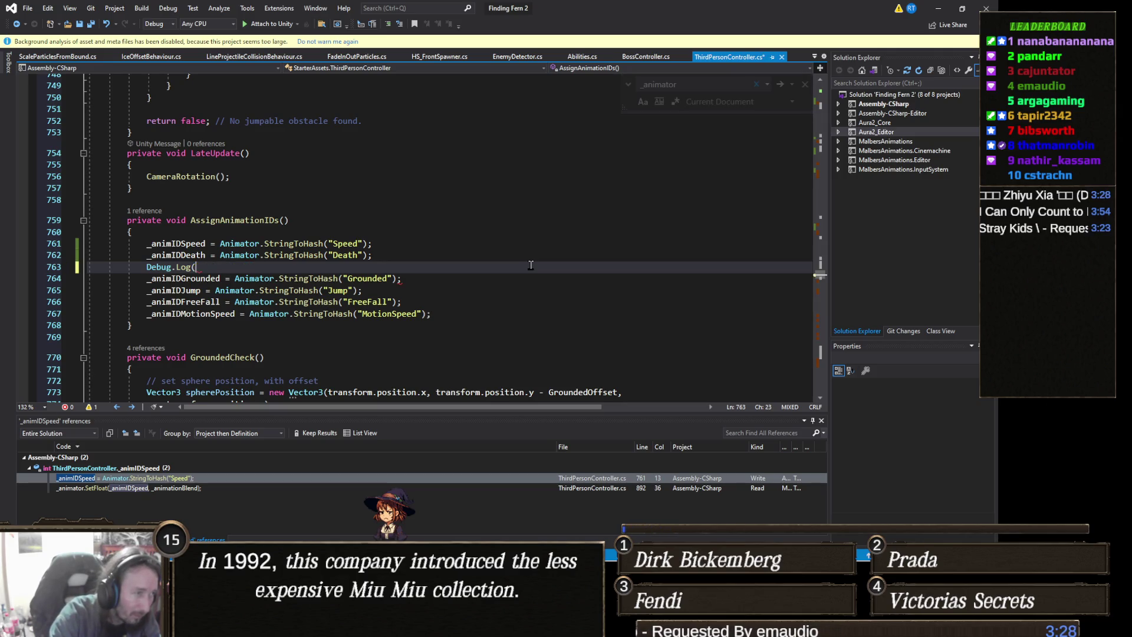
key(BackSpace)
key(BackSpace)
key(BackSpace)
key(ctrl+f)
text(movehash)
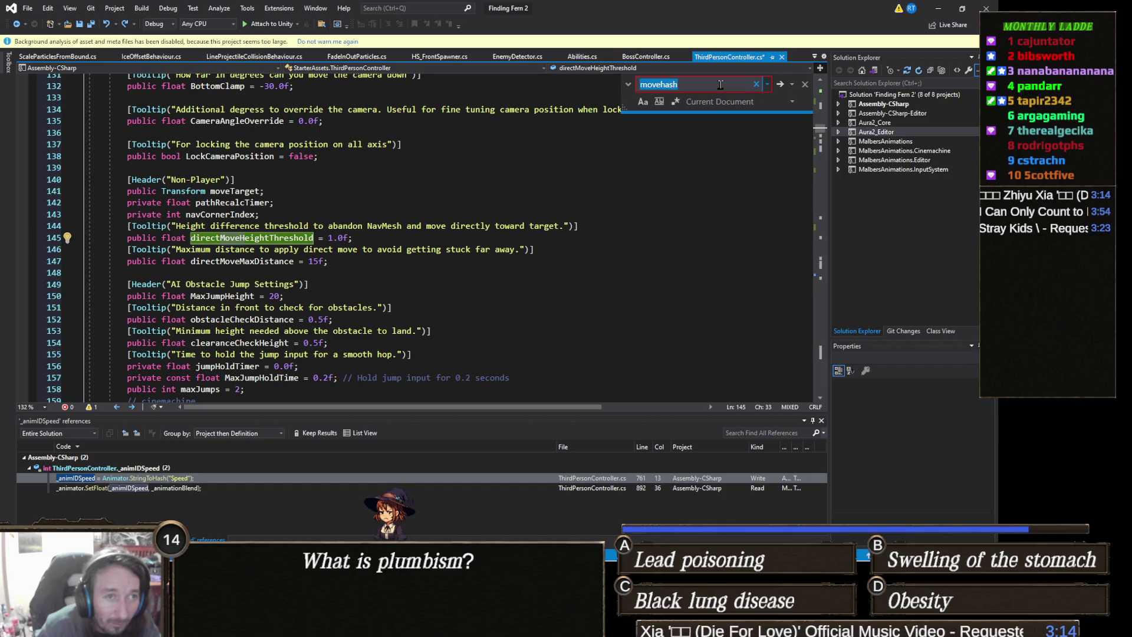
key(alt+Tab)
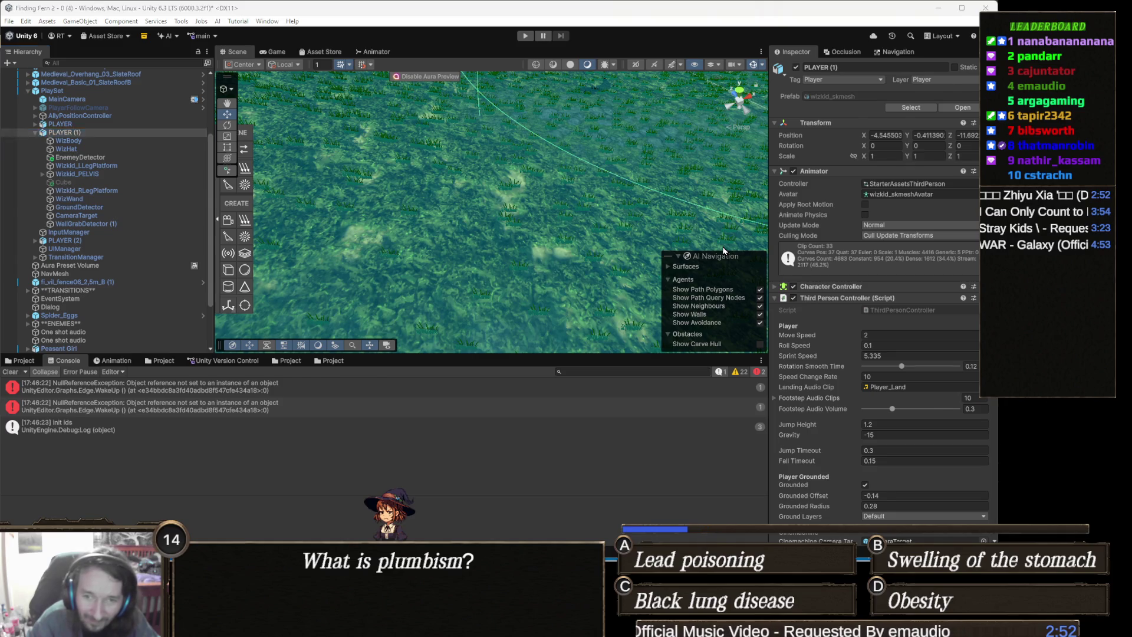
Step: Open the player's Animator graph and compare it with the script's hash assignments
key(alt+Tab)
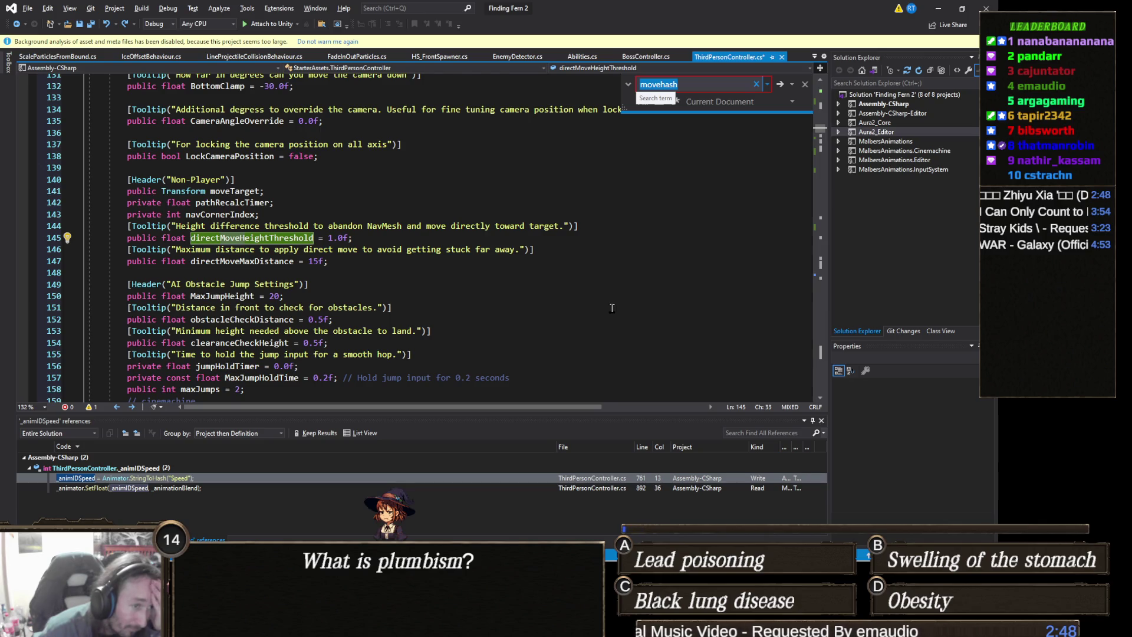
scroll(612, 307, down, 1)
key(alt+Tab)
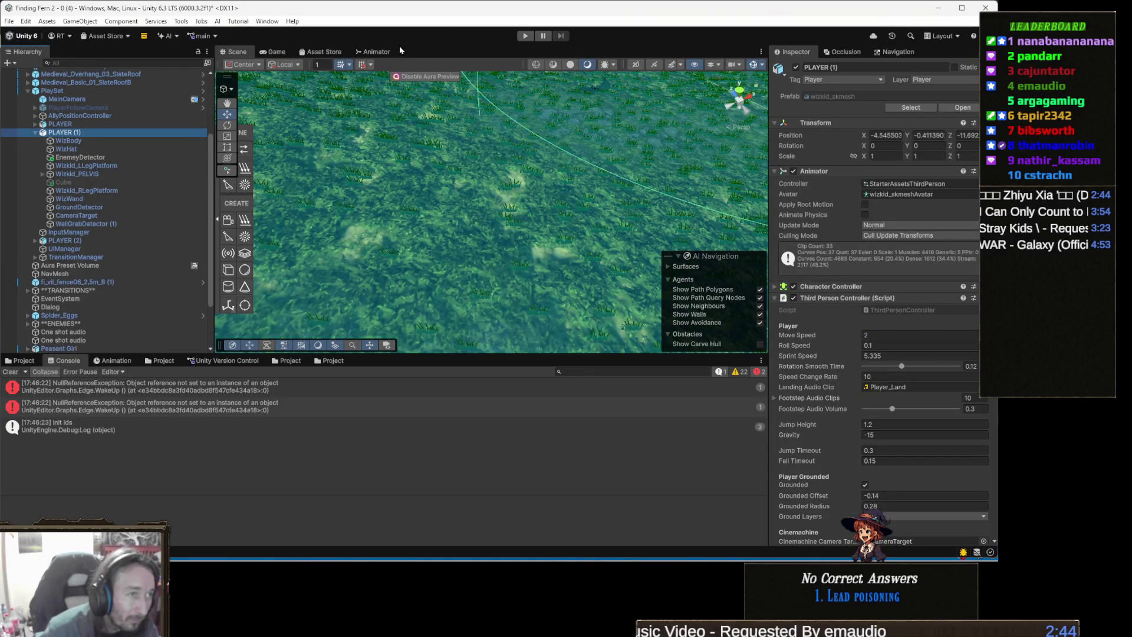
click(376, 52)
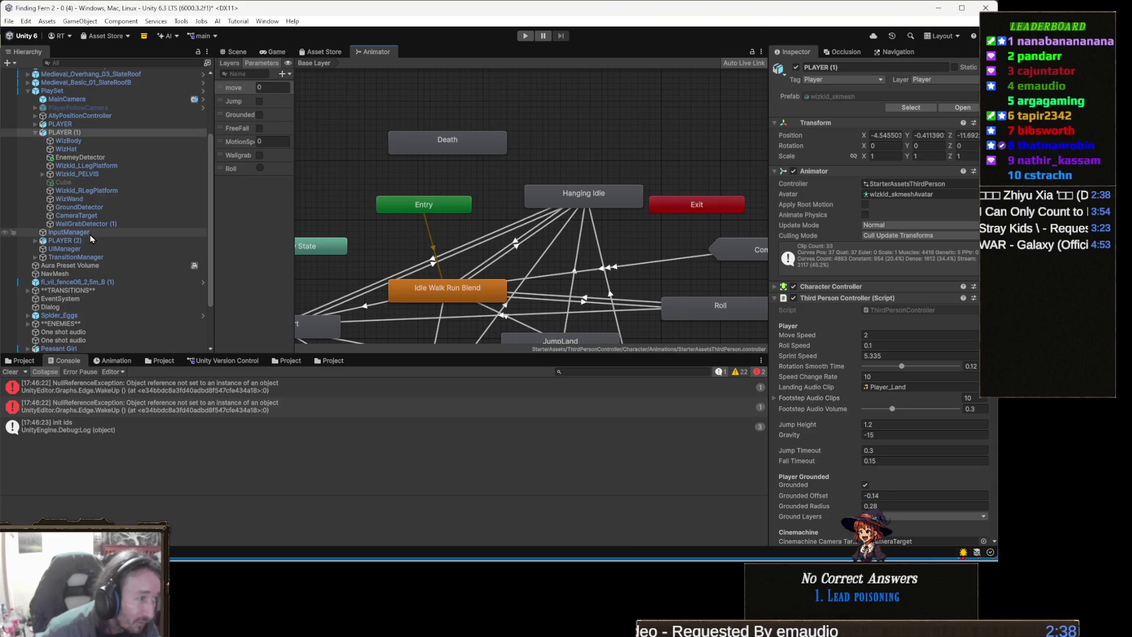
key(alt+Tab)
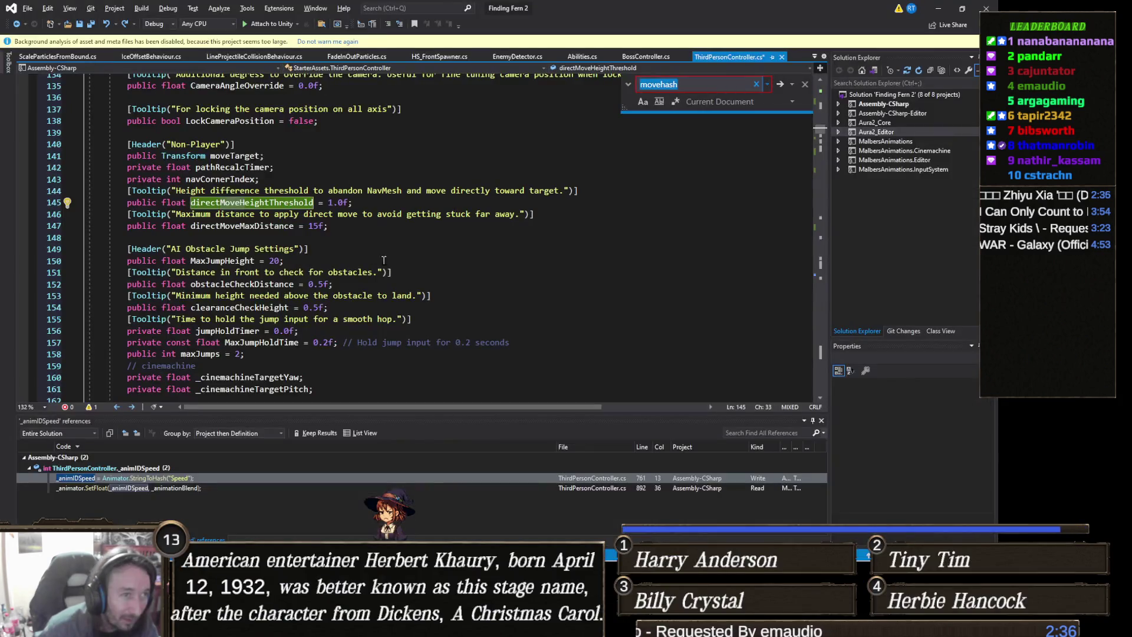
key(alt+Tab)
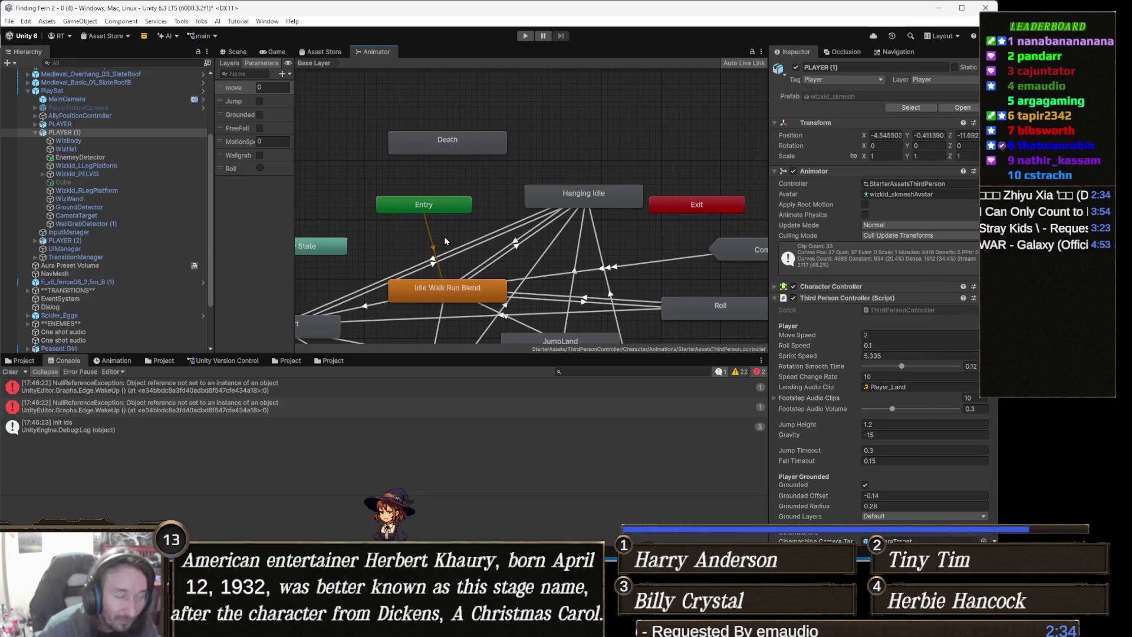
key(alt+Tab)
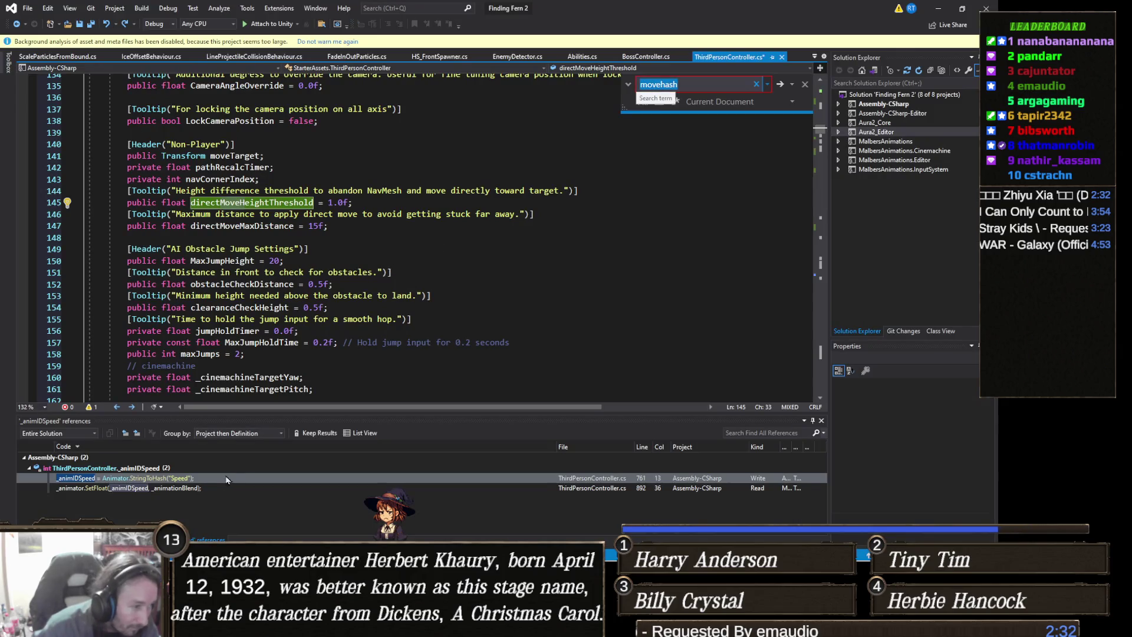
Step: Check _animIDSpeed against the Speed parameter, view the animator Layers, and start play mode
double_click(190, 479)
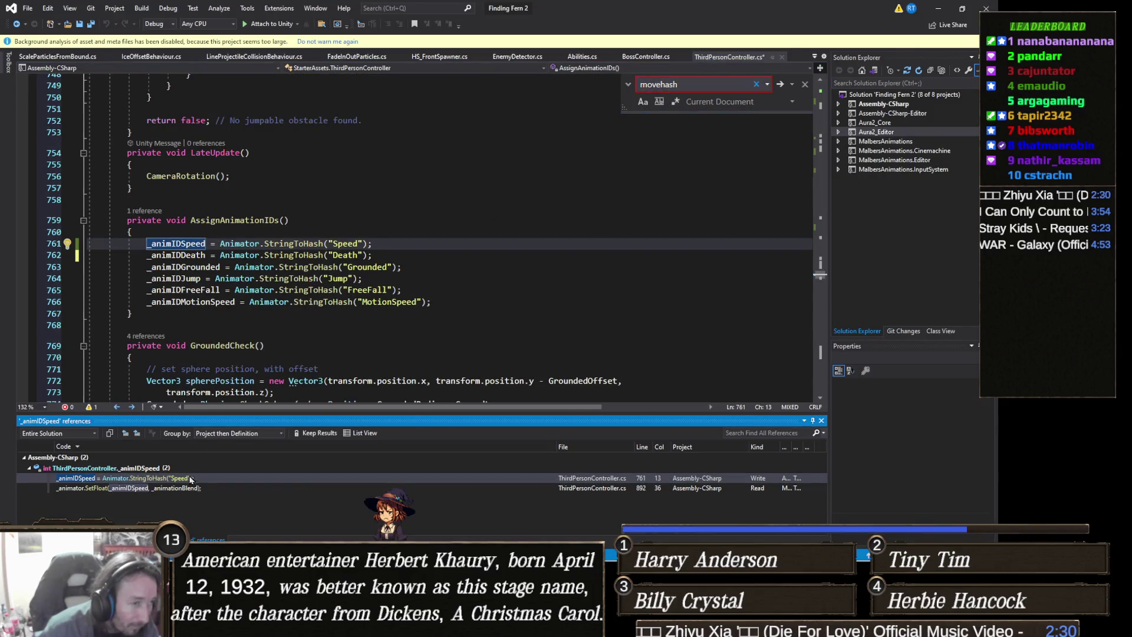
click(345, 244)
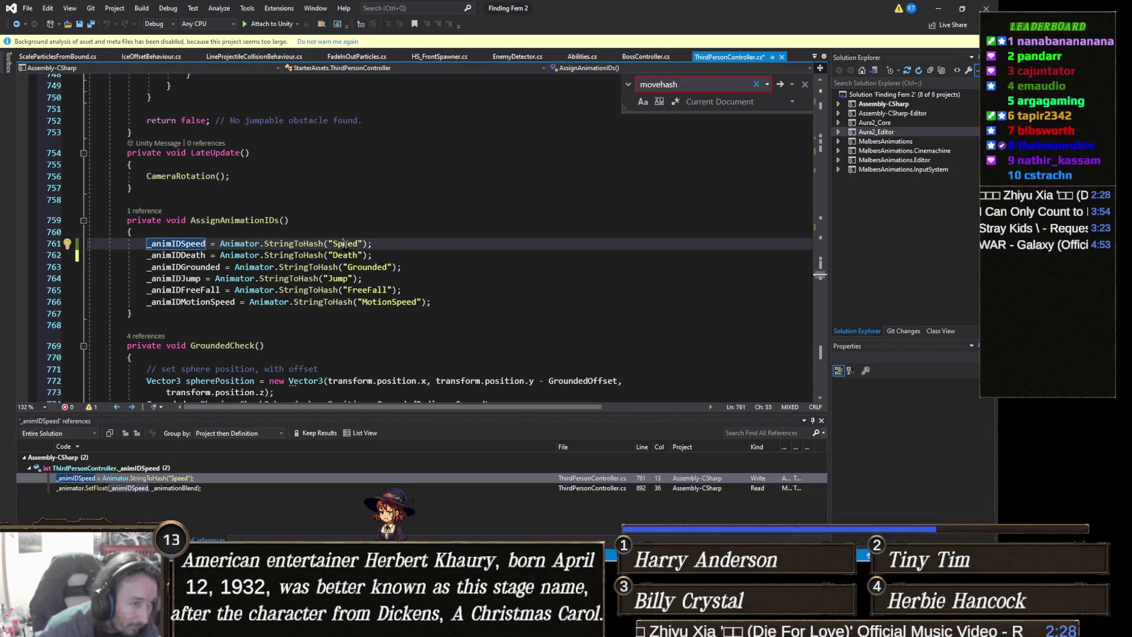
key(alt+Tab)
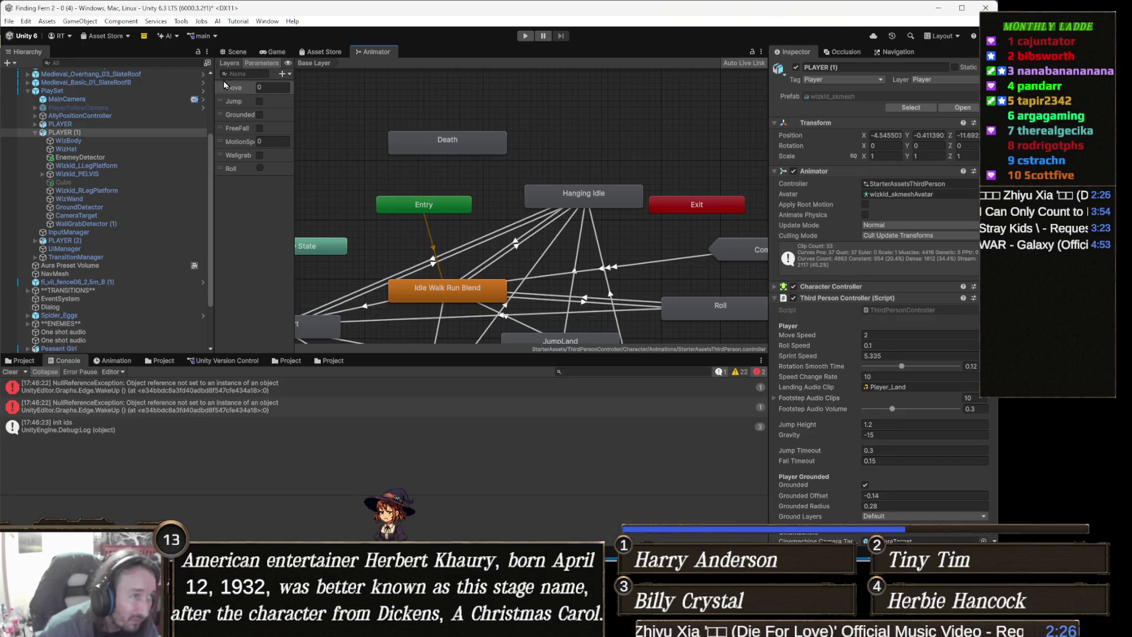
click(246, 216)
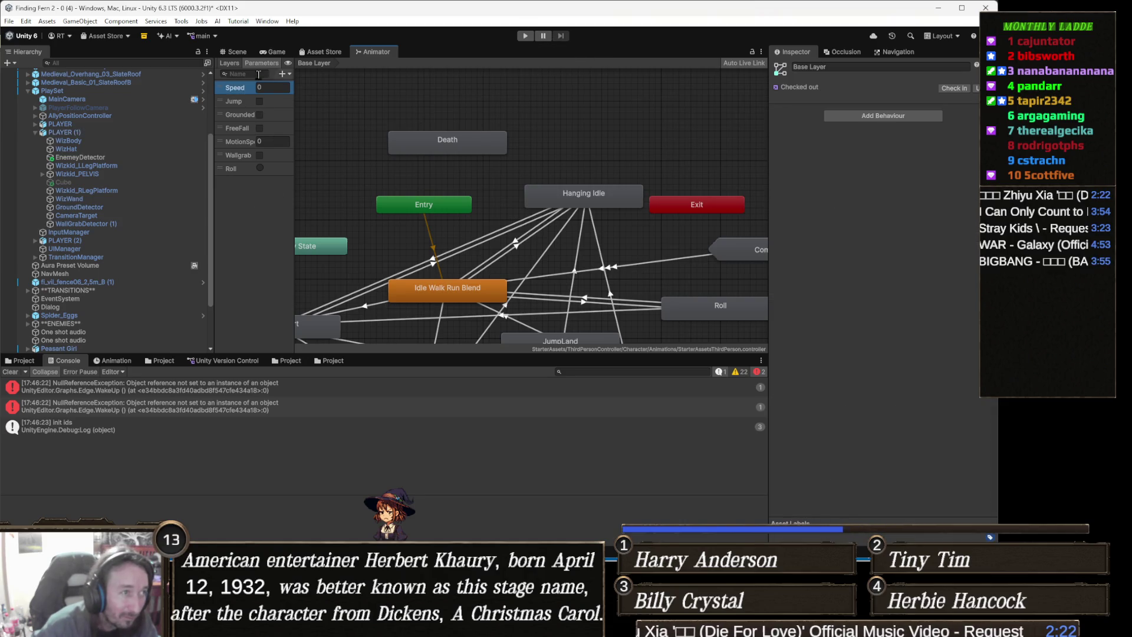
click(526, 36)
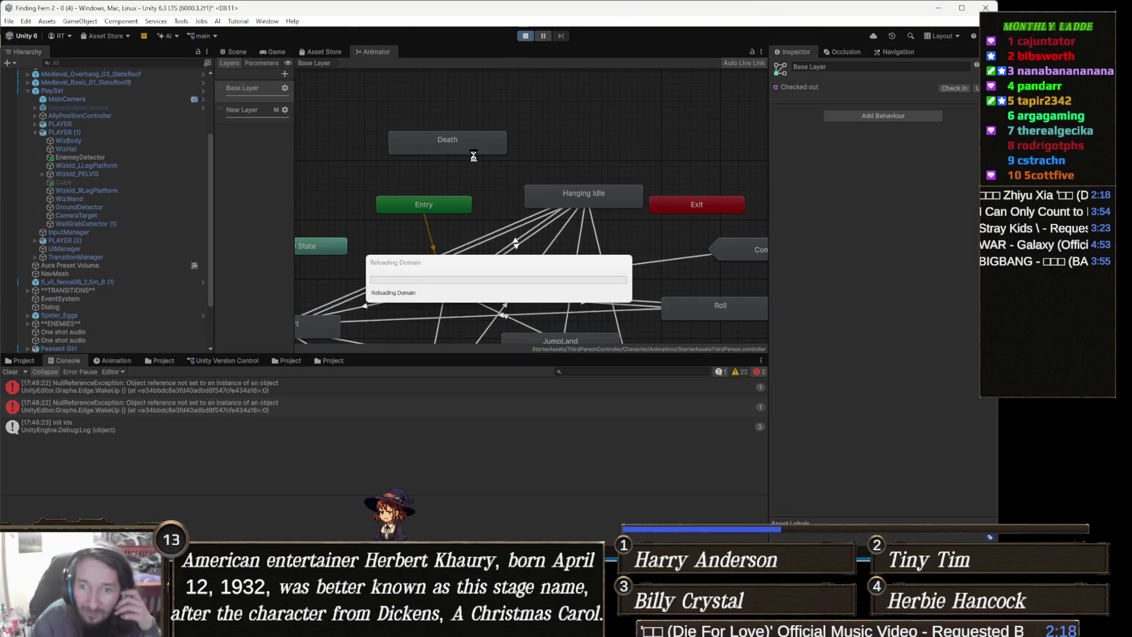
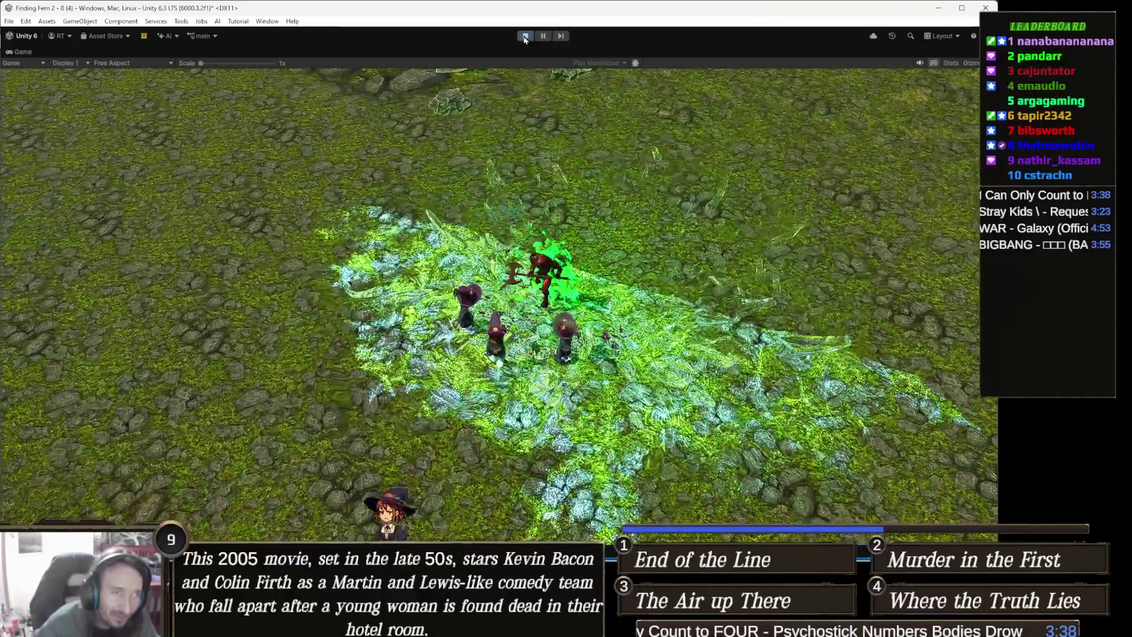
Step: Exit Play mode and show the Peasant Girl's state machine with its Death, Combat and Roll states
click(524, 37)
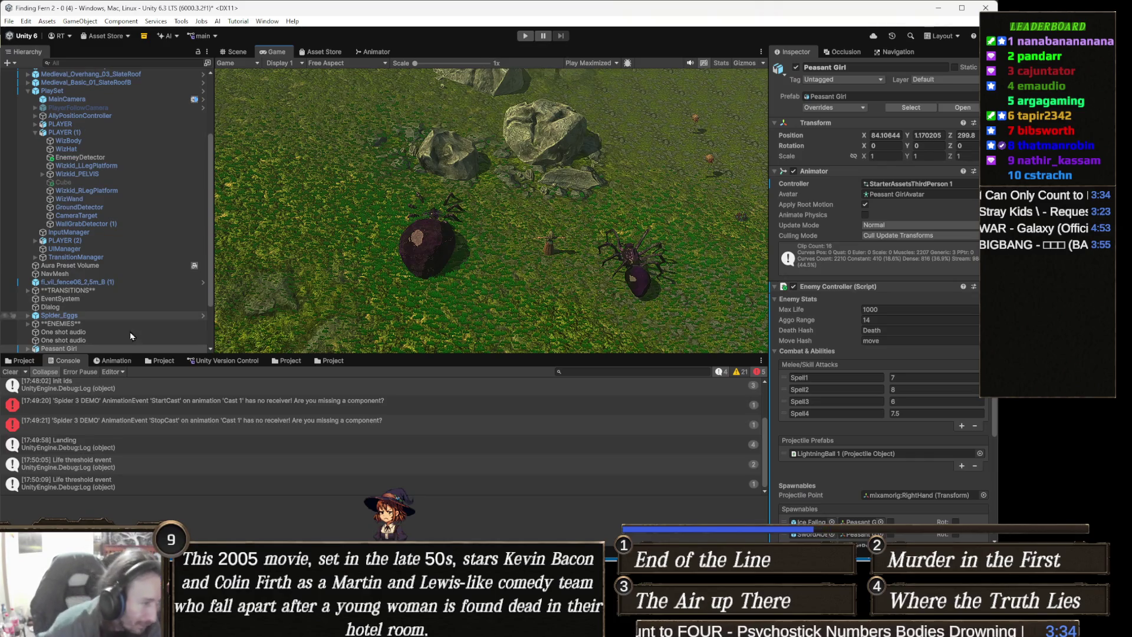
scroll(337, 429, up, 2)
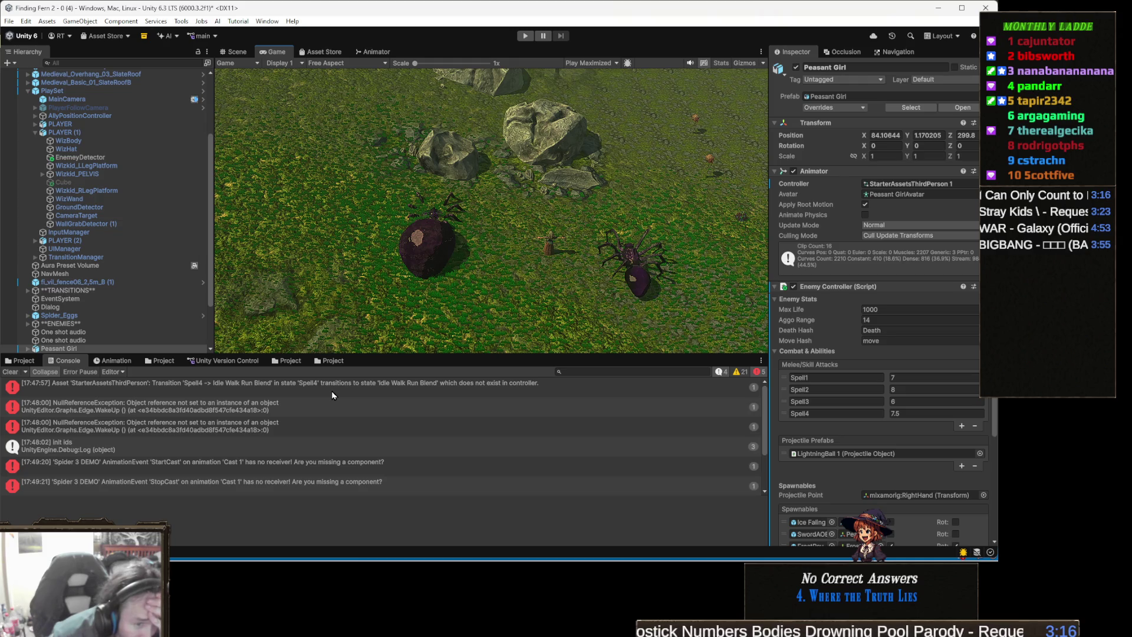
click(384, 53)
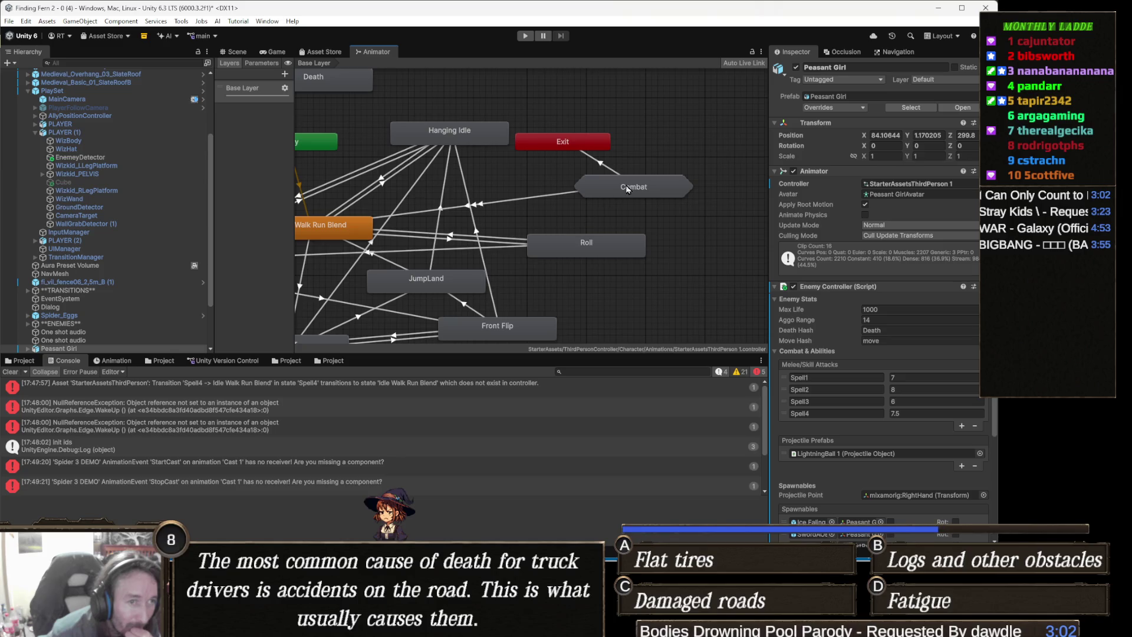
Step: Delete the invalid Spell4-to-Exit transition inside the Combat sub-state machine
double_click(627, 189)
drag(614, 241, 500, 204)
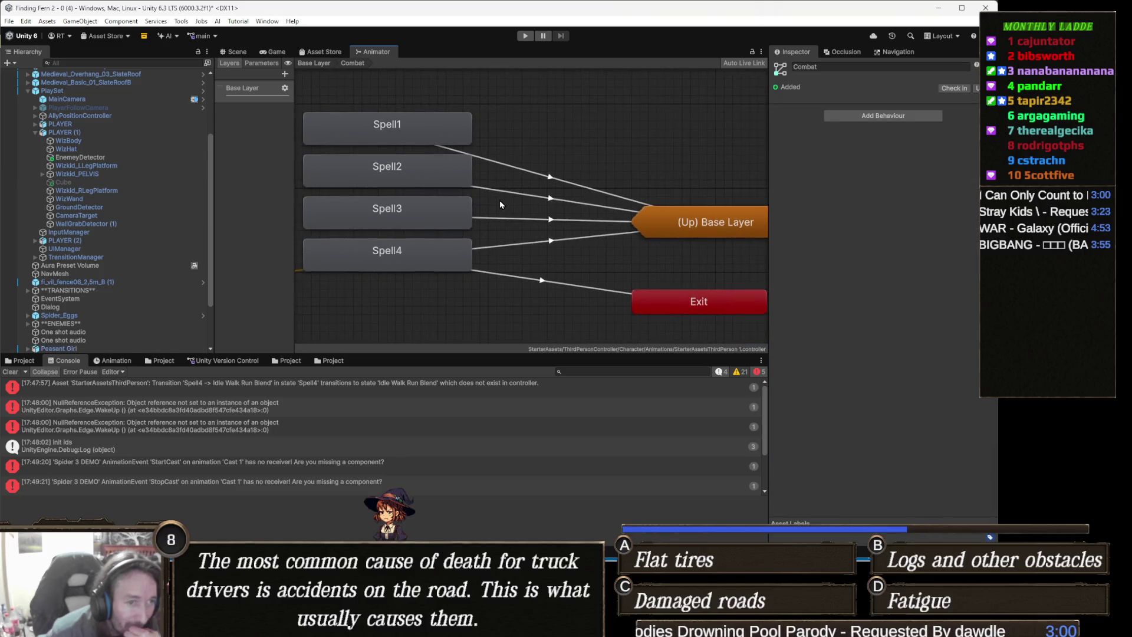
click(530, 275)
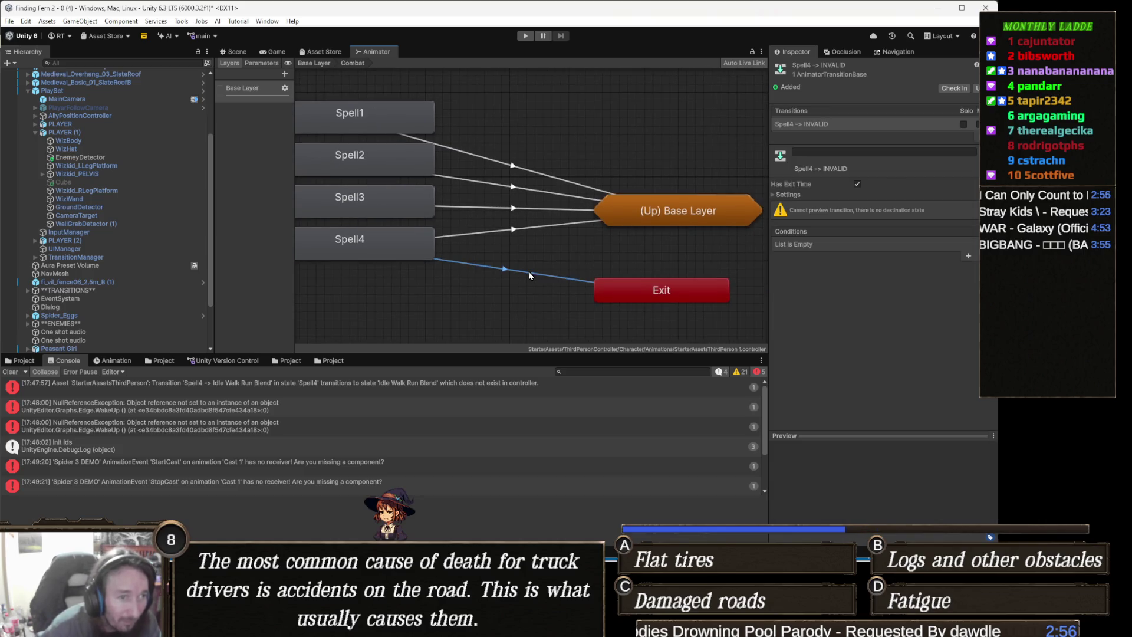
key(Delete)
Step: Check the remaining Spell1, Spell3 and Spell4 transitions, then show PLAYER (2)'s animator graph
click(515, 228)
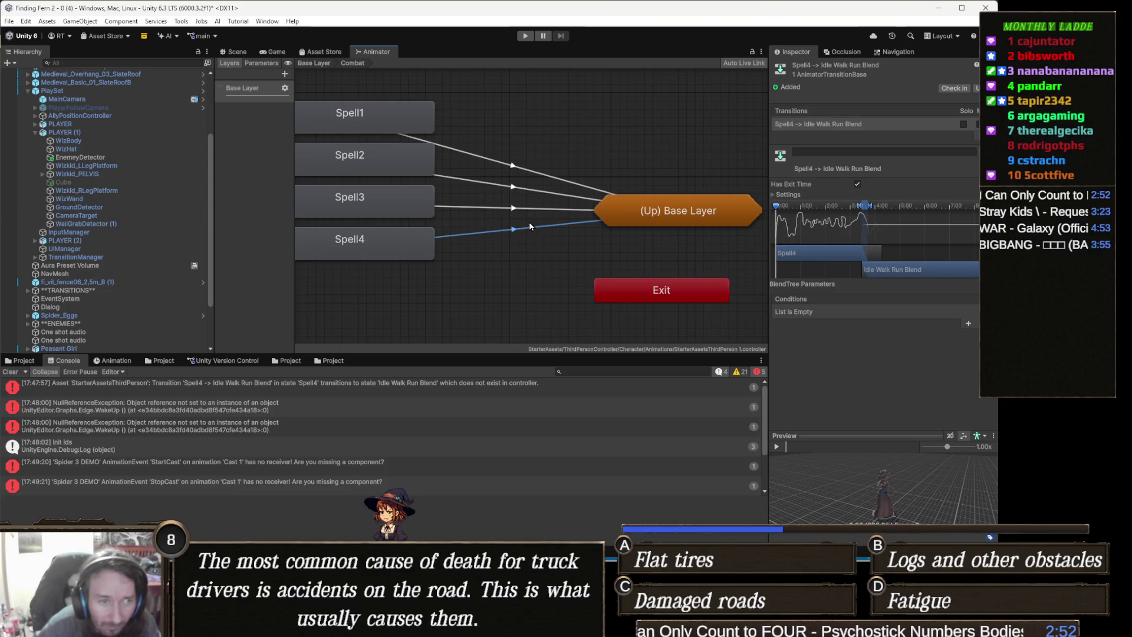
click(519, 208)
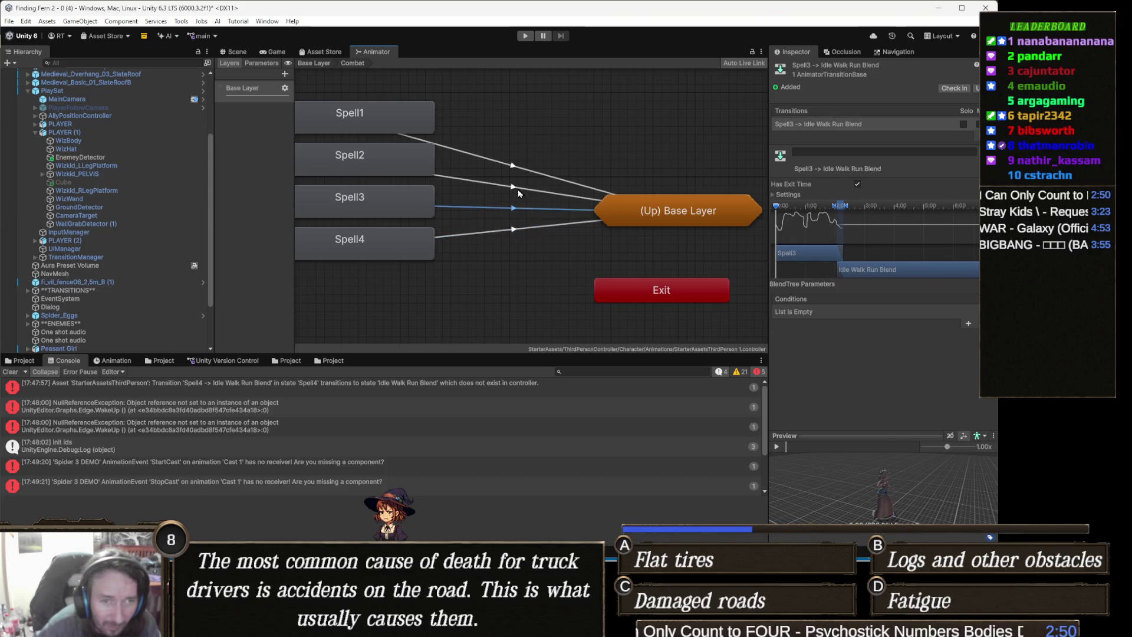
click(522, 231)
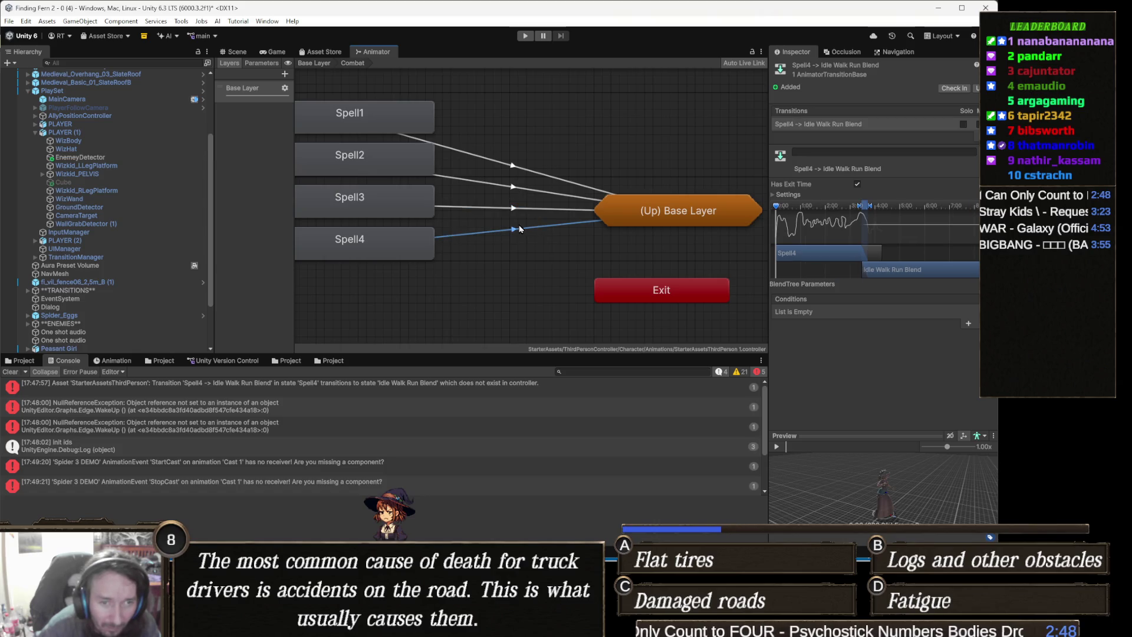
click(517, 187)
click(522, 169)
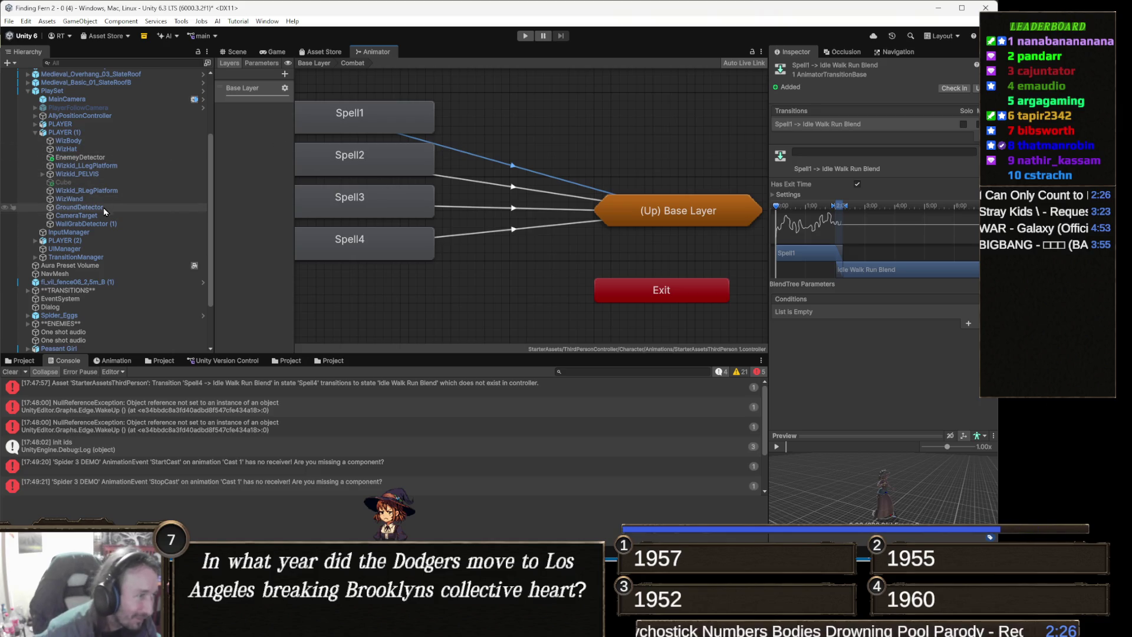
click(97, 242)
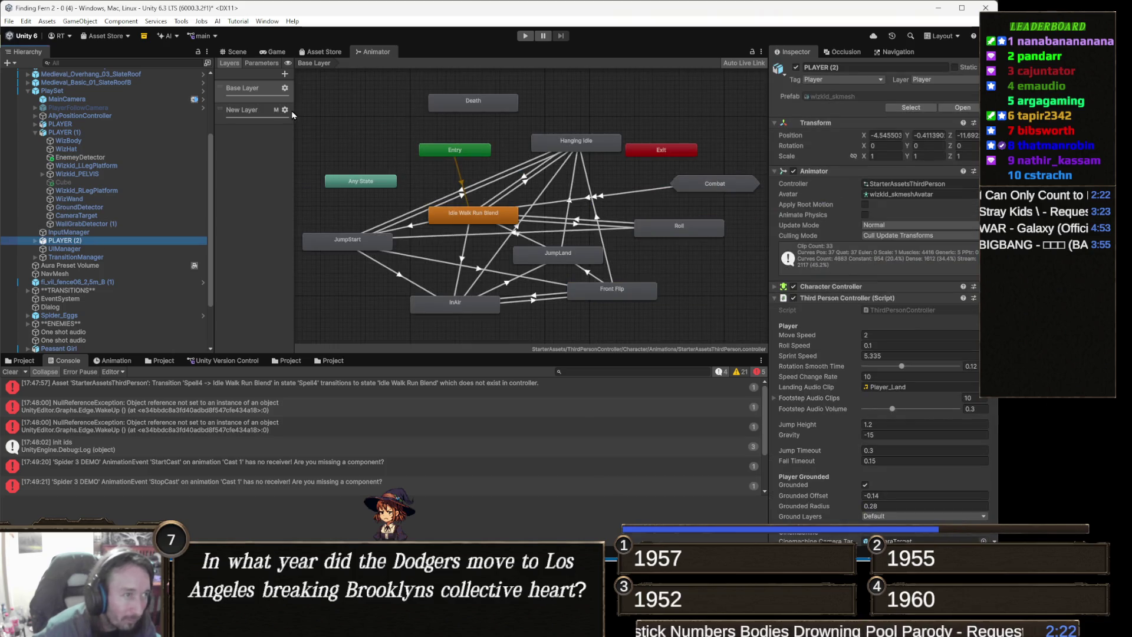
Step: Delete the Spell1–Spell4 transitions back to the Base Layer in PLAYER (2)'s Combat sub-state machine
double_click(696, 186)
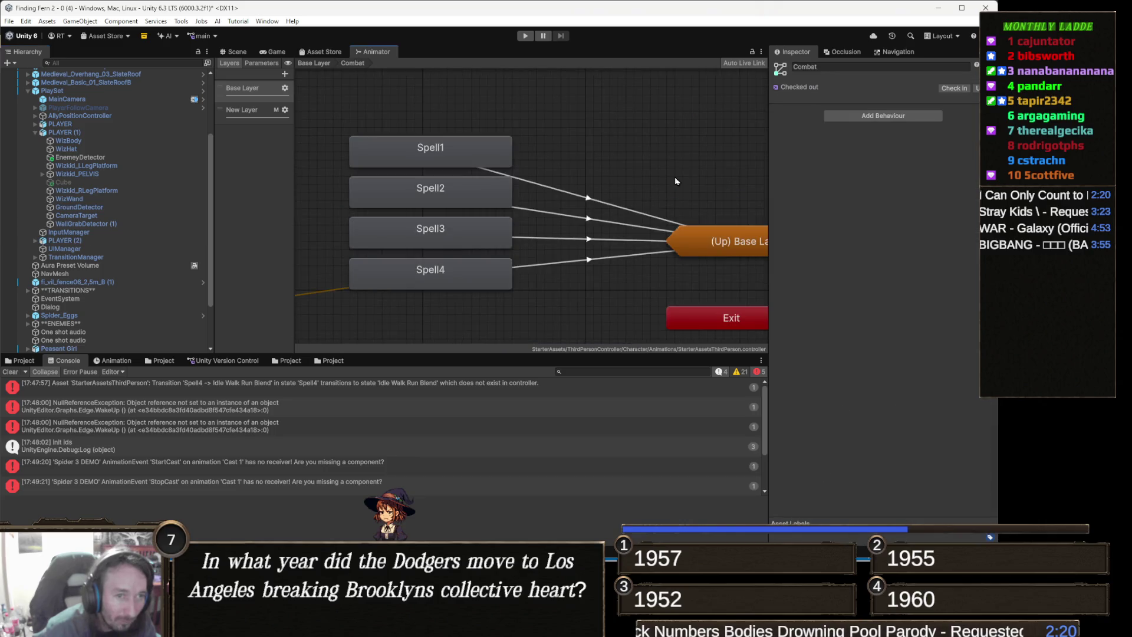
click(575, 181)
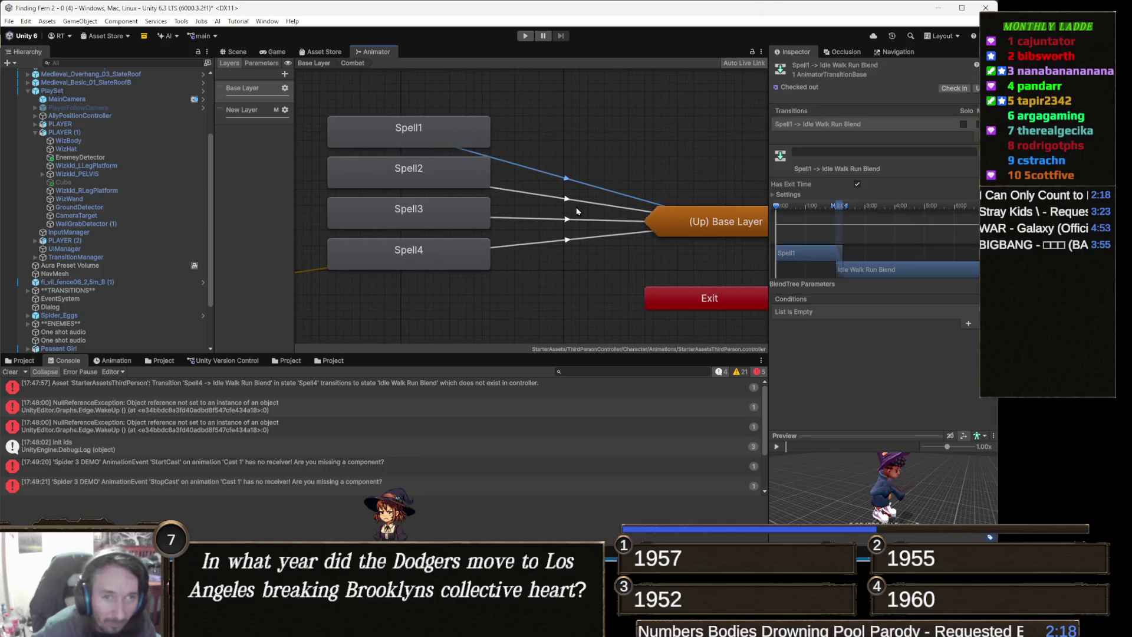
click(570, 219)
click(573, 204)
click(582, 222)
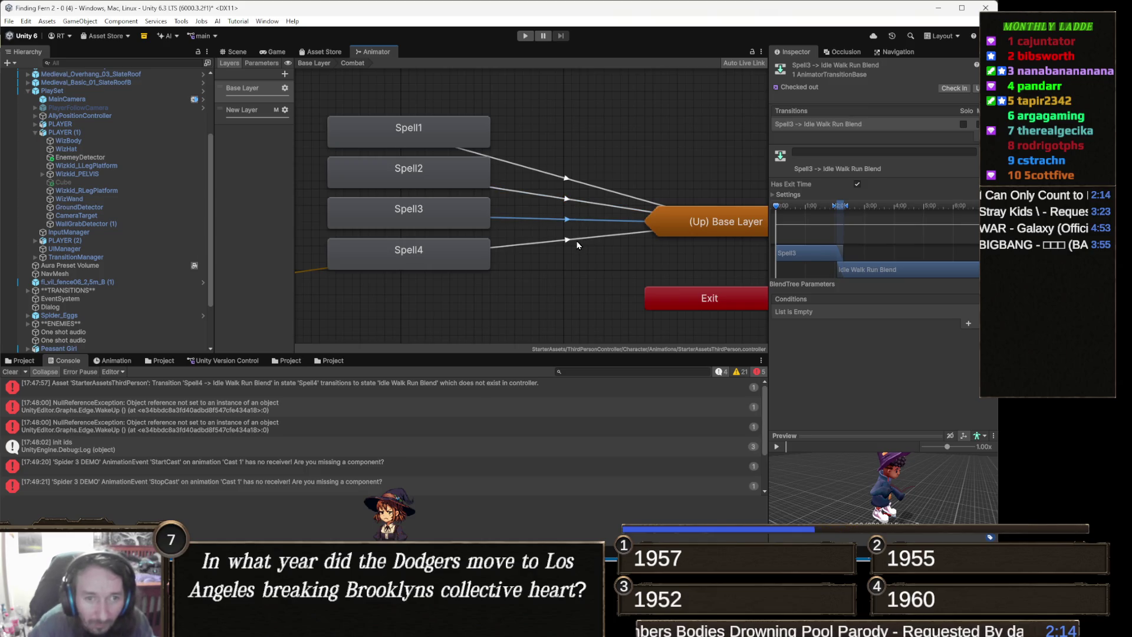
click(576, 240)
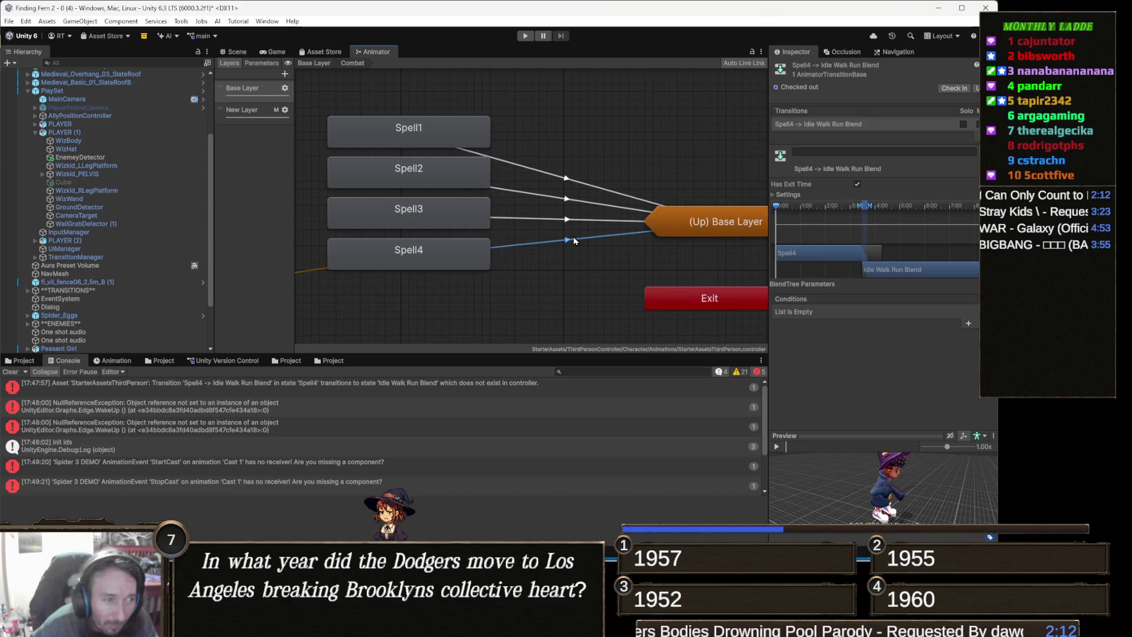
key(Delete)
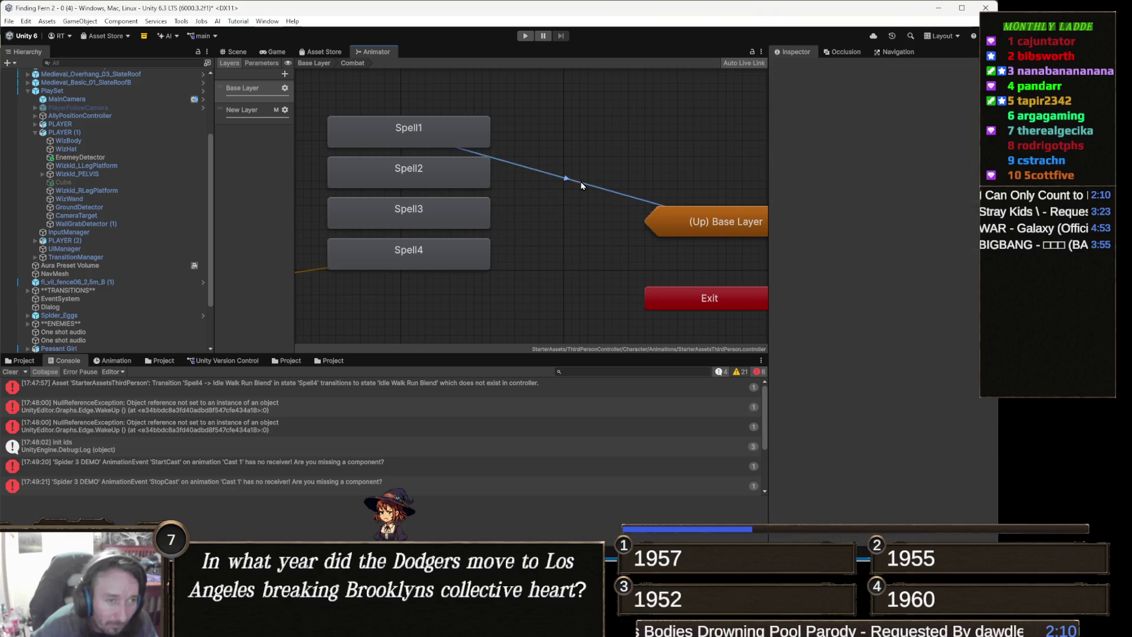
key(a)
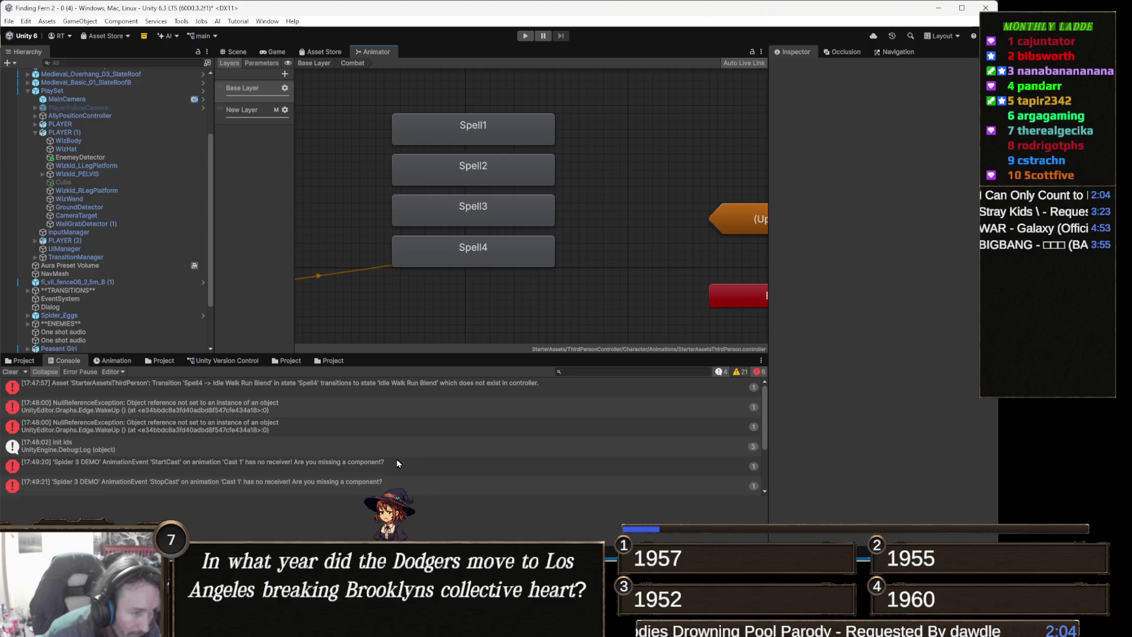
Step: Read the Console error messages, including the StartCast error pointing to Spider 3 DEMO
click(408, 400)
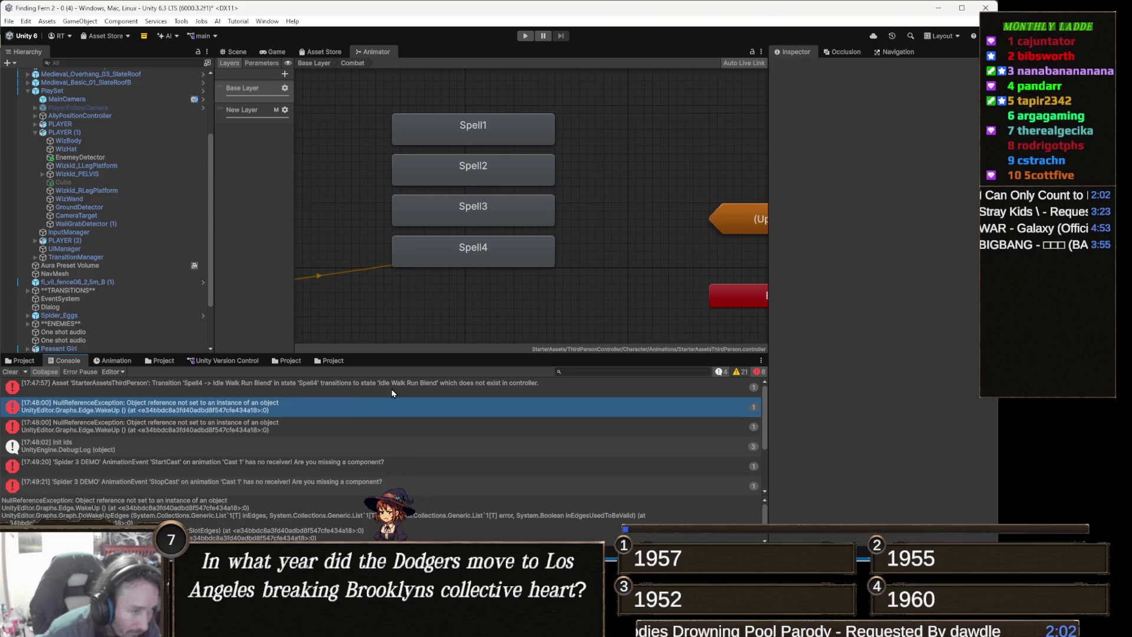
click(393, 387)
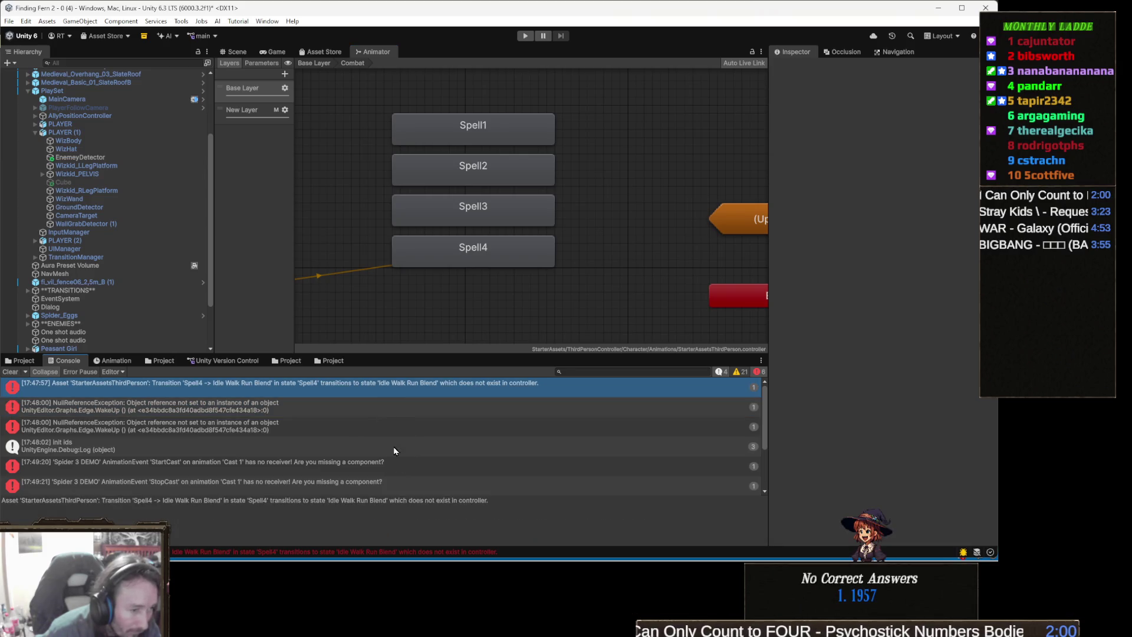
click(381, 462)
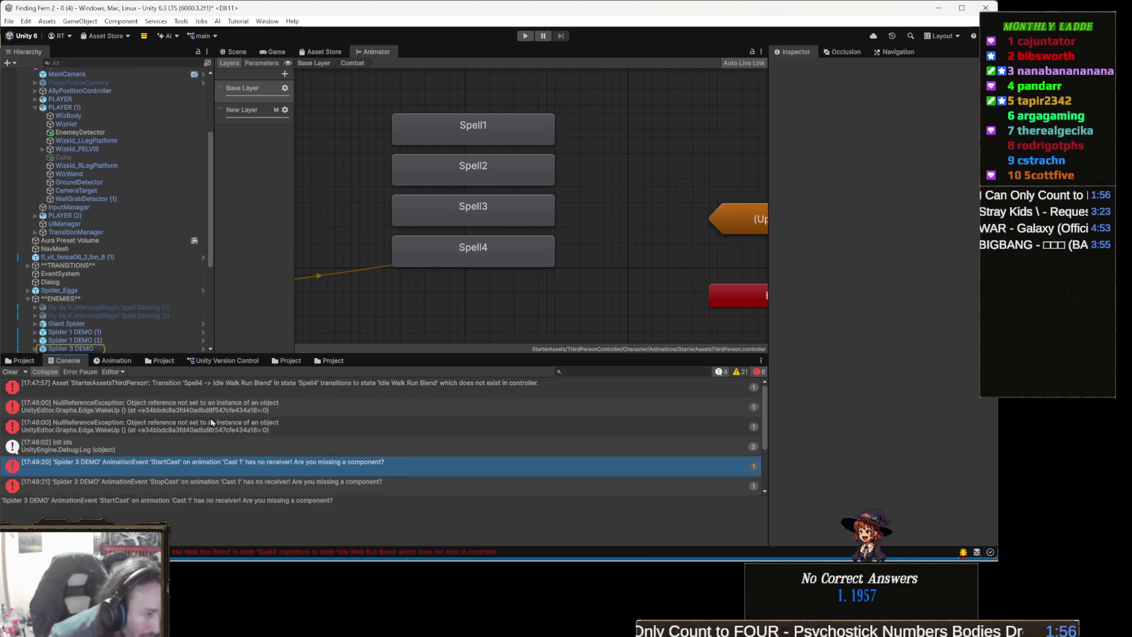
Step: Select the Spider 1 DEMO (2) enemy and show the Animation keyframe timeline
click(103, 341)
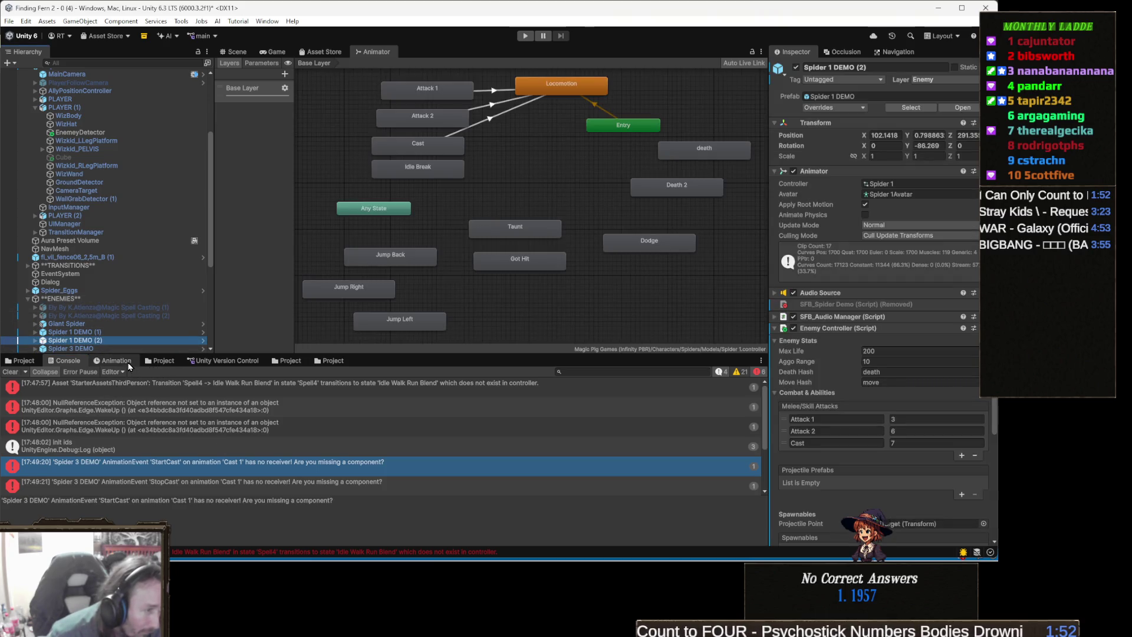
click(129, 366)
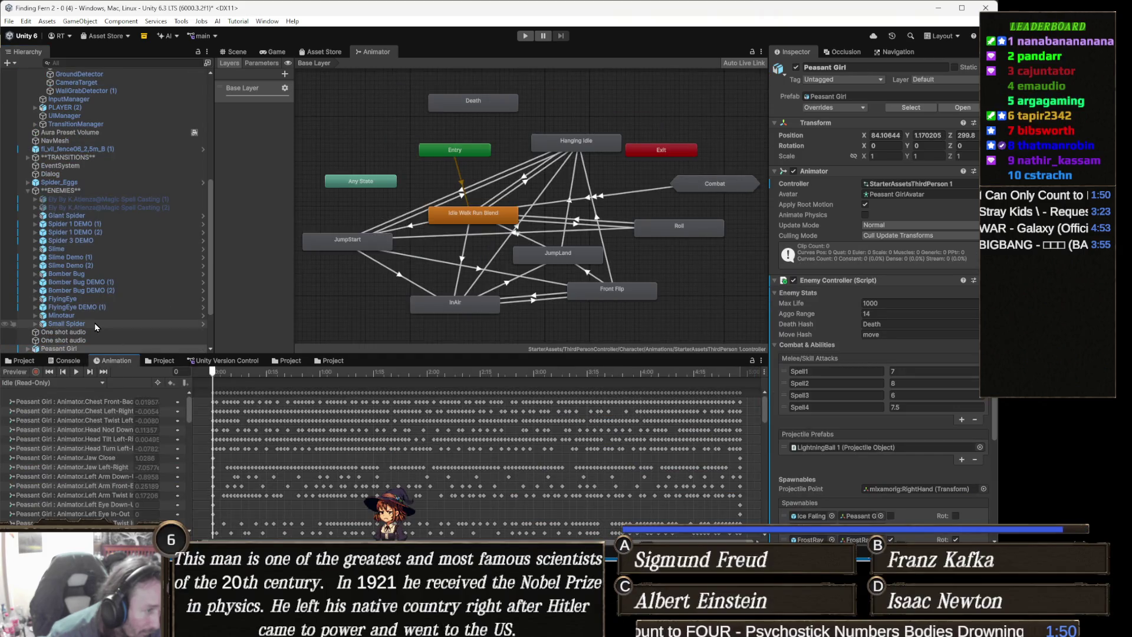
scroll(94, 323, down, 2)
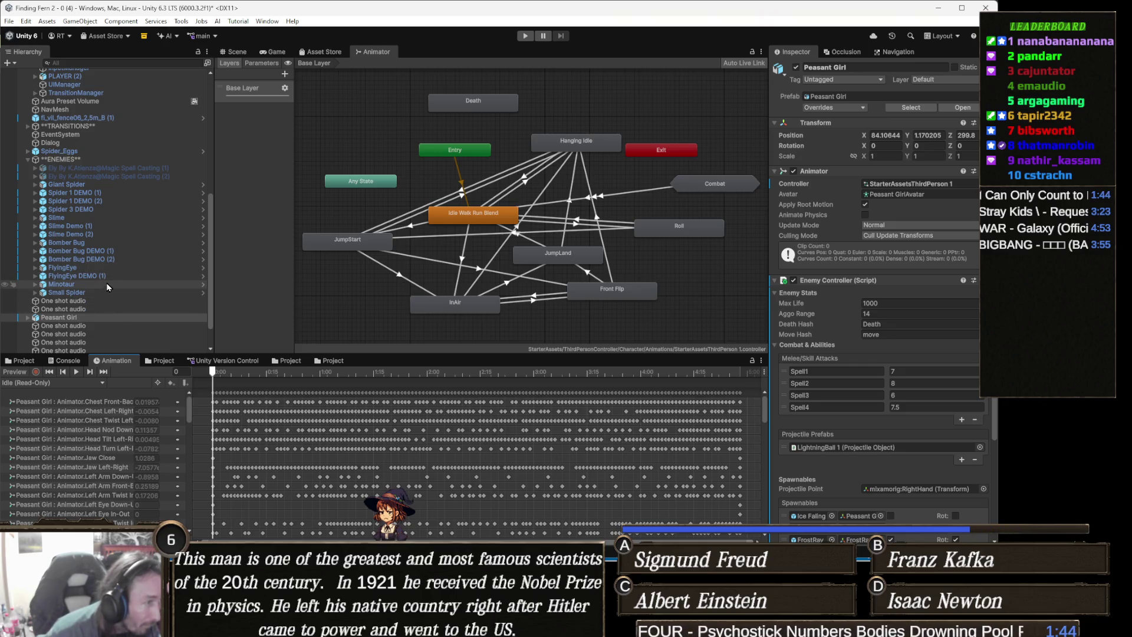
Step: Select Spider 3 DEMO's StartCast event on its Cast 1 animation clip
click(110, 211)
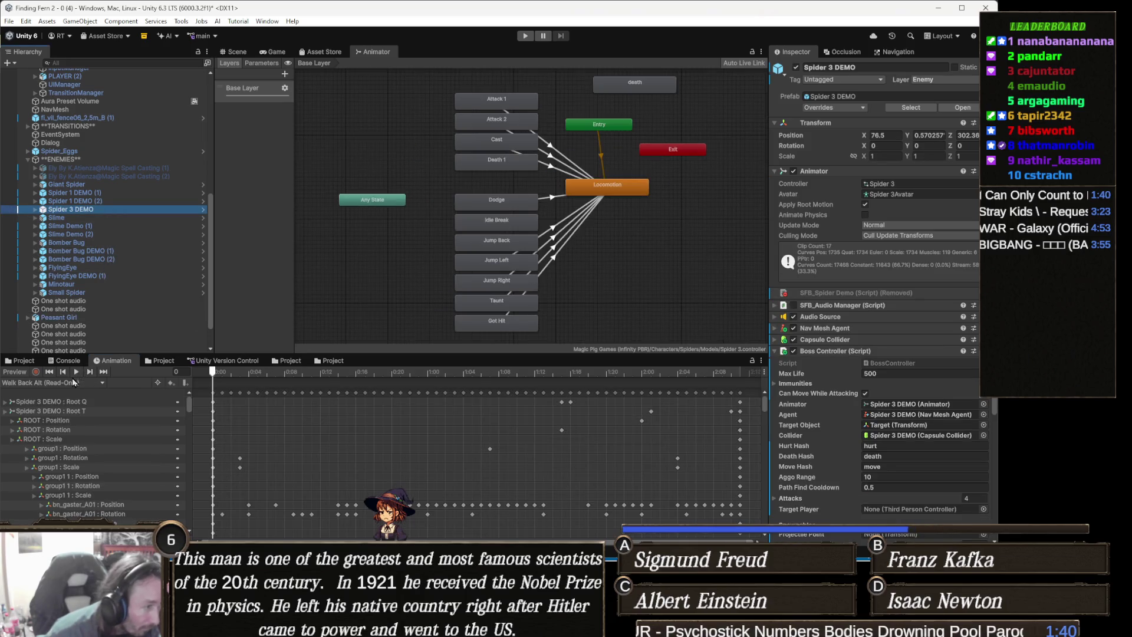
click(74, 384)
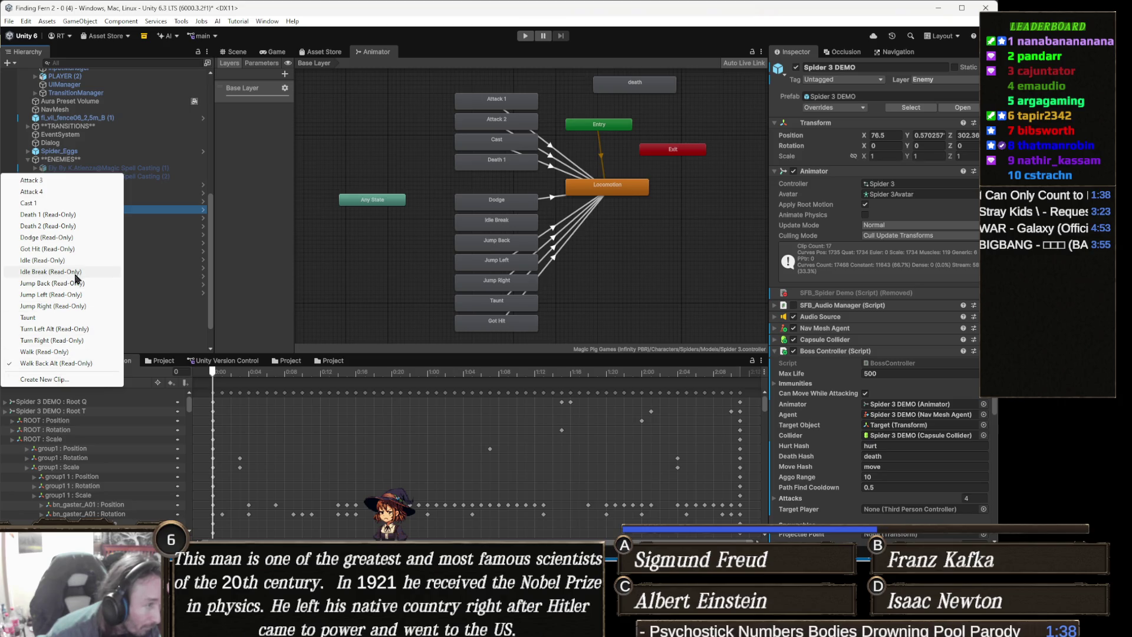
click(54, 206)
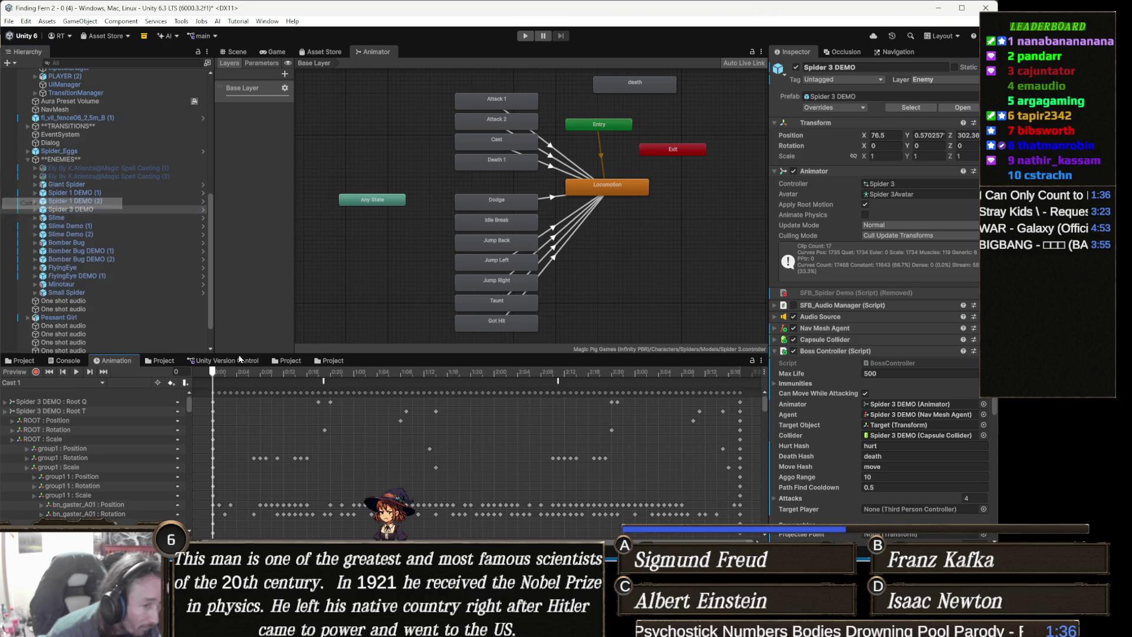
mouse_move(323, 385)
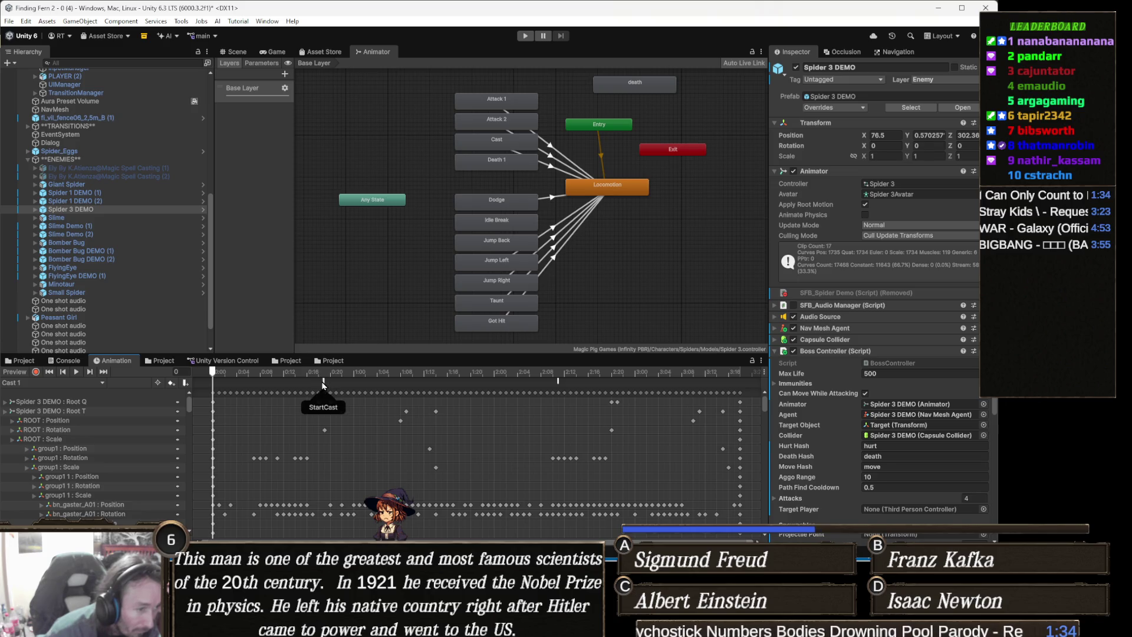
click(322, 384)
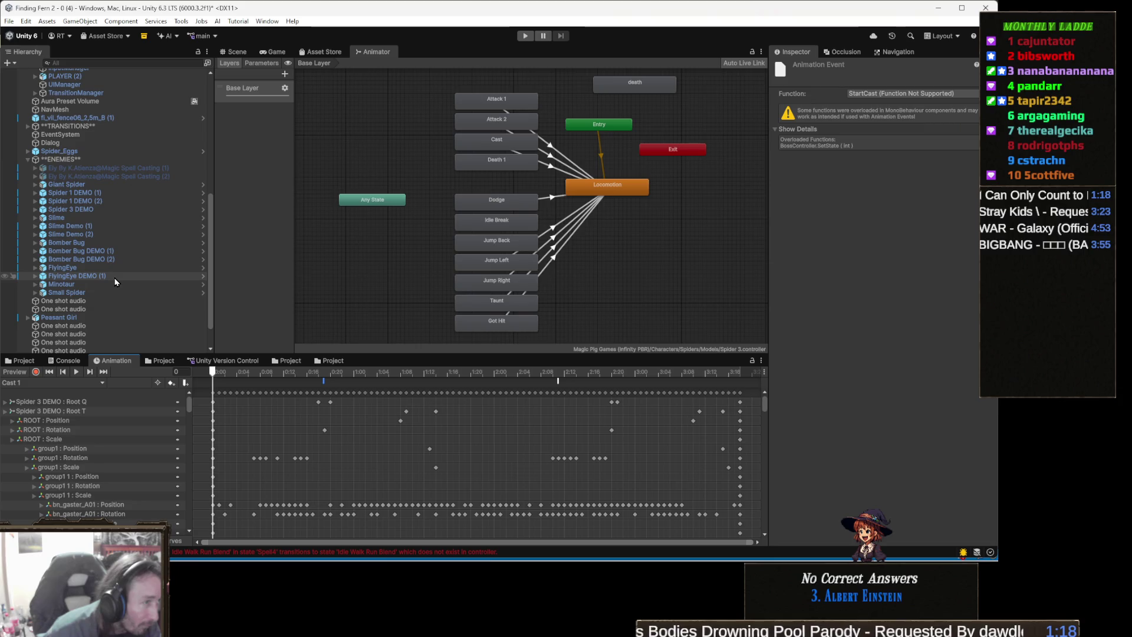
Step: Revert the removed components on Spider 3 DEMO to restore its spider script and audio
scroll(115, 282, down, 2)
click(110, 178)
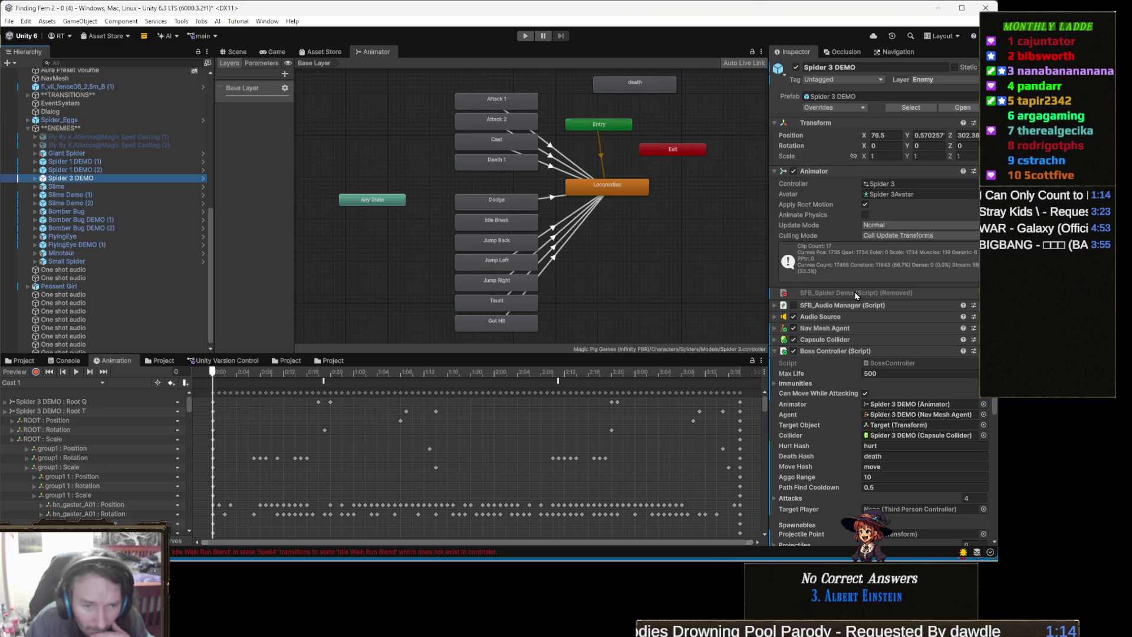
right_click(844, 296)
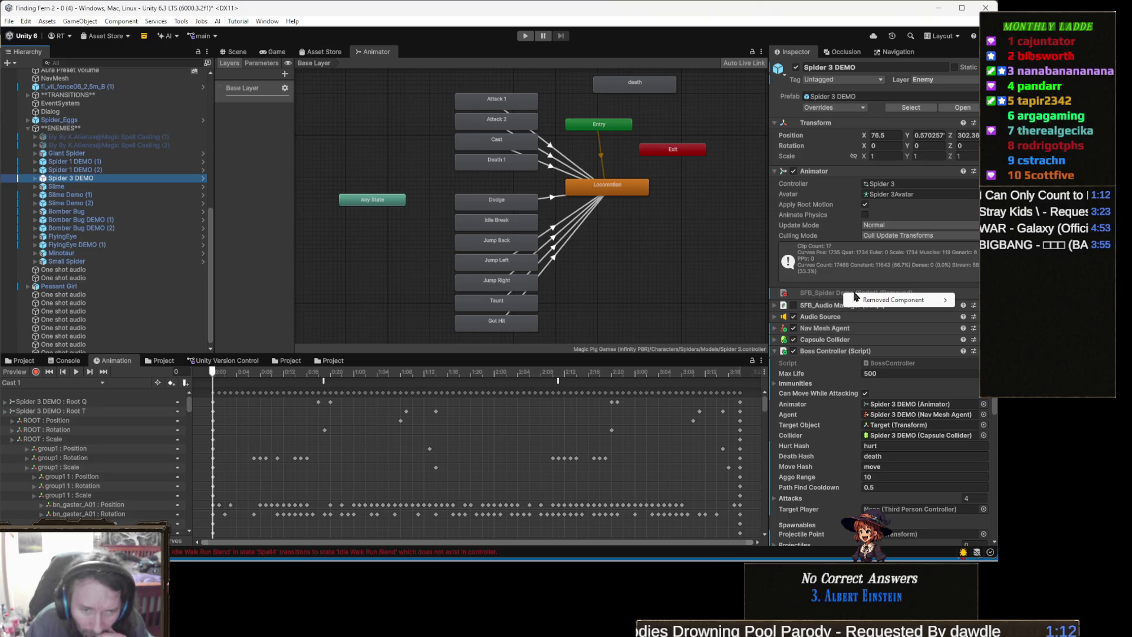
mouse_move(877, 306)
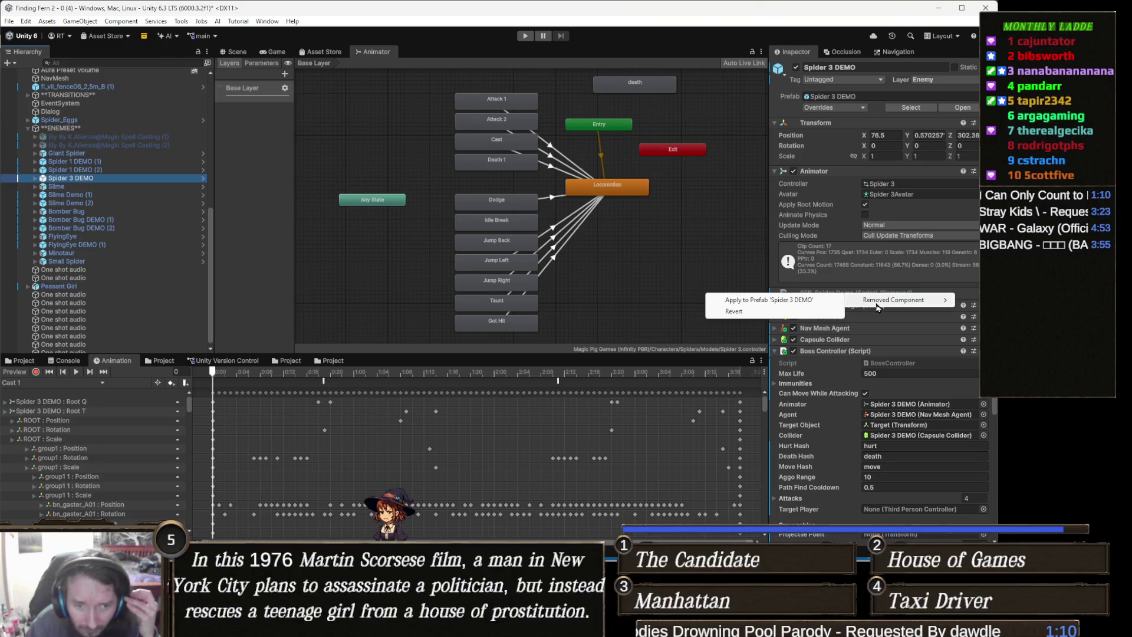
click(804, 313)
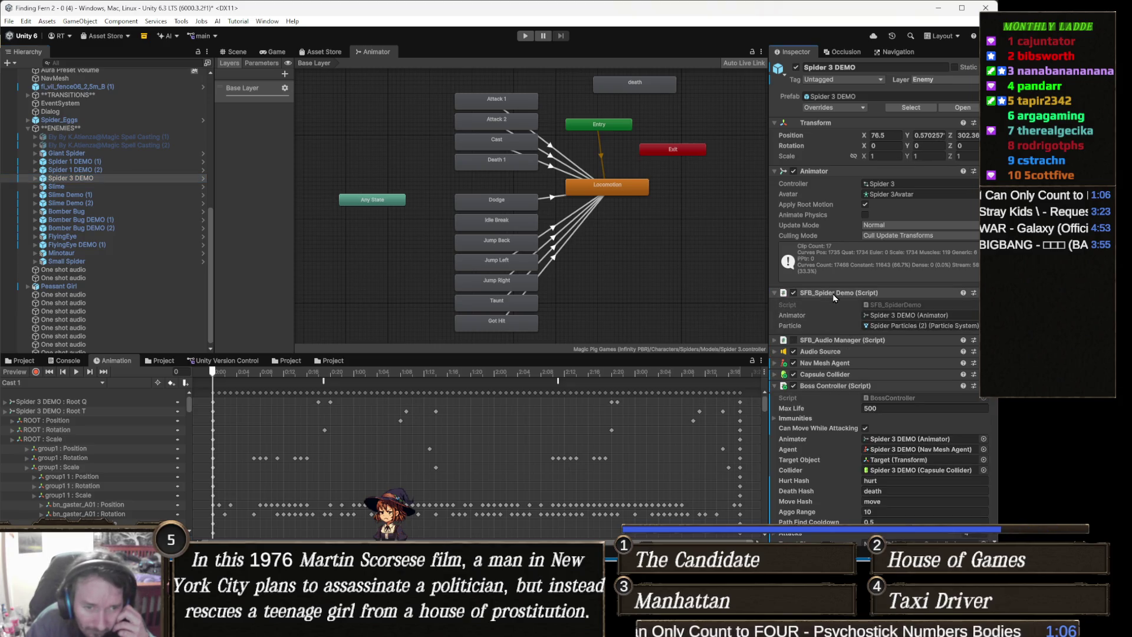
Step: Collapse SFB_Spider Demo, enable SFB_Audio Manager, and return to the Scene view
click(834, 294)
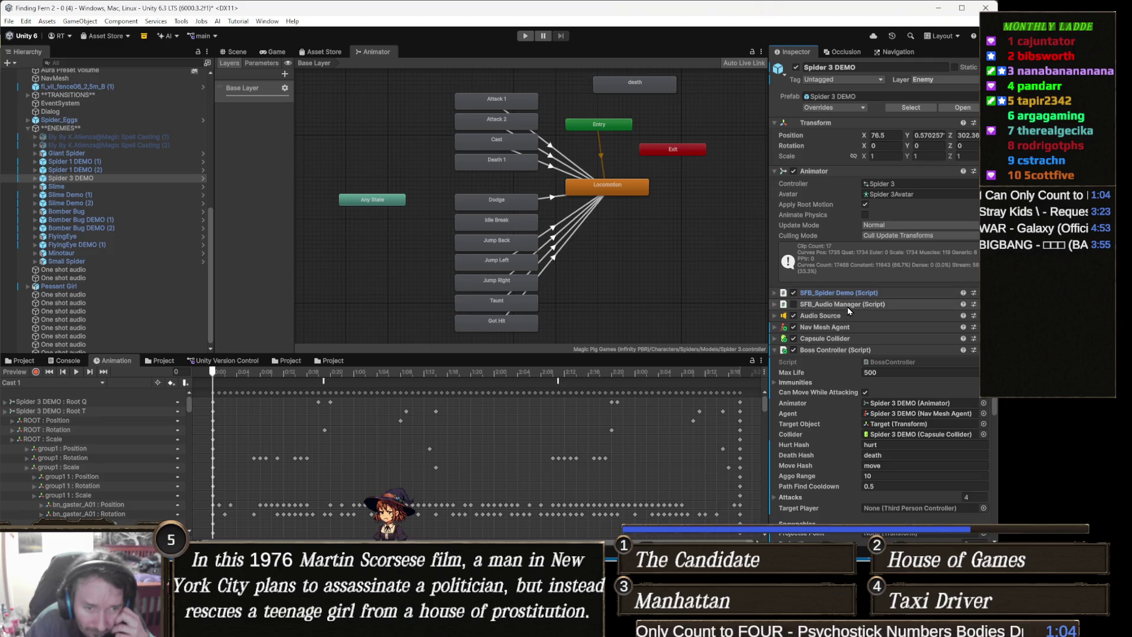
click(847, 304)
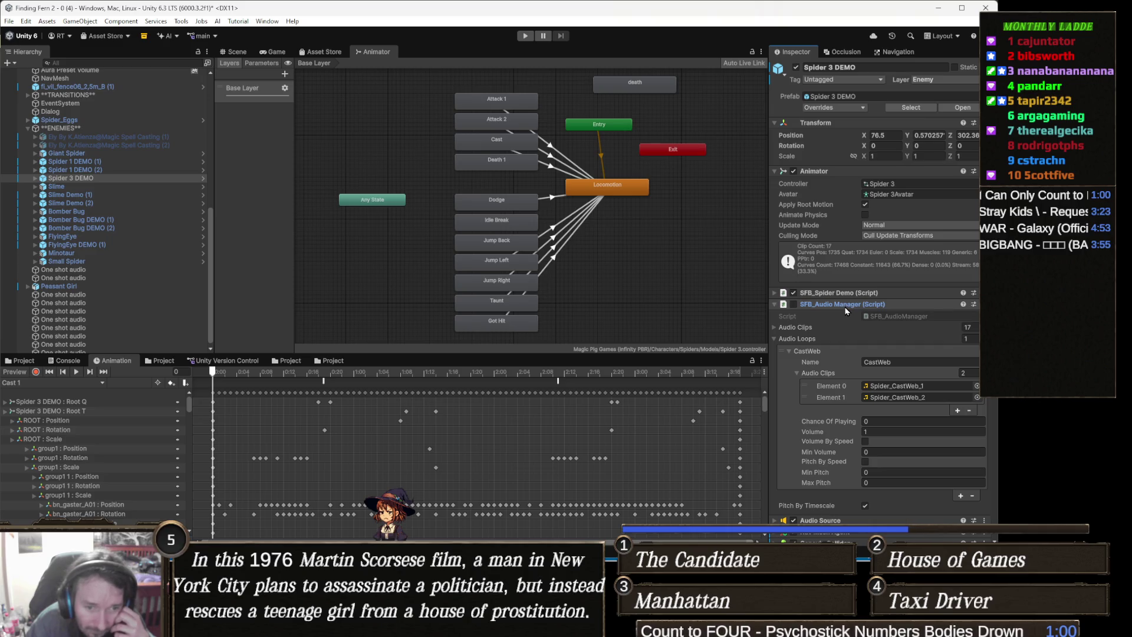
click(794, 305)
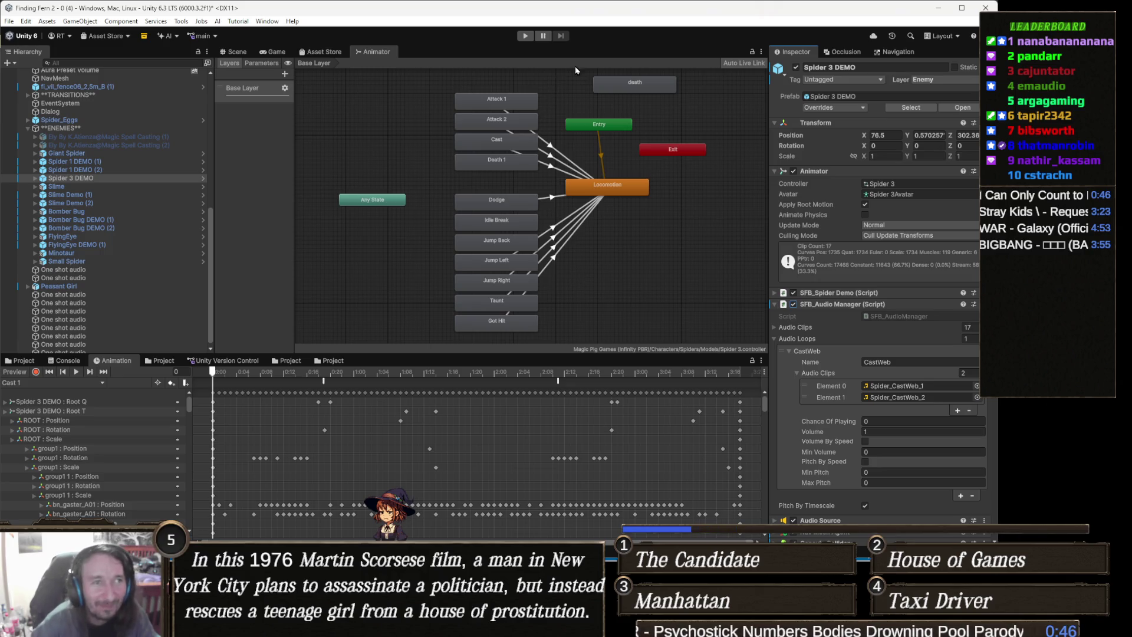
drag(543, 86, 550, 144)
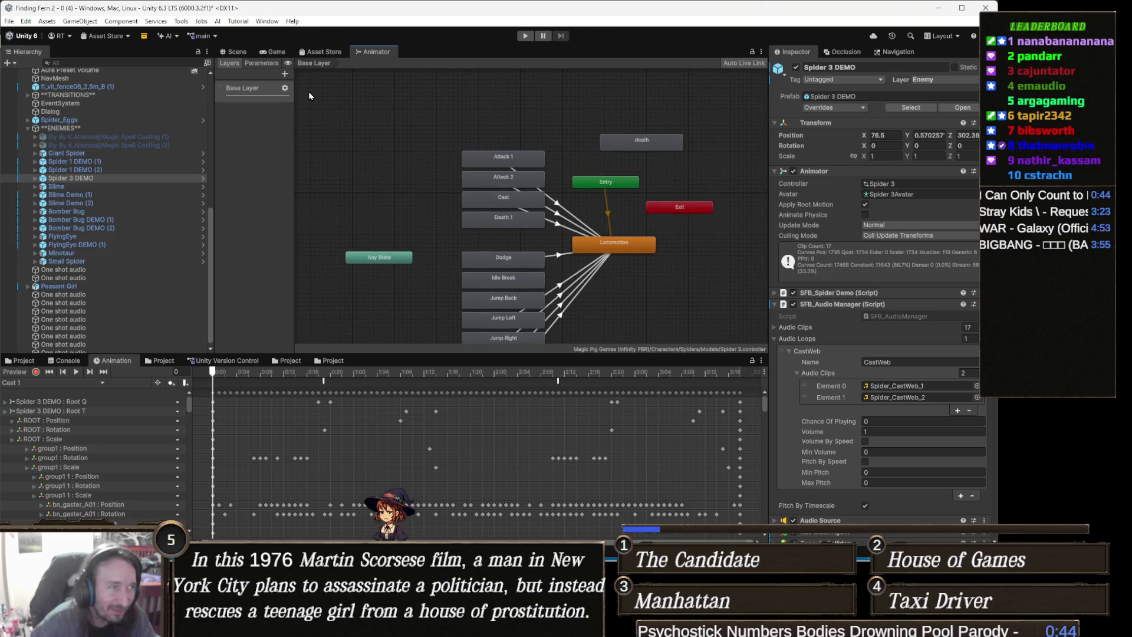
click(239, 53)
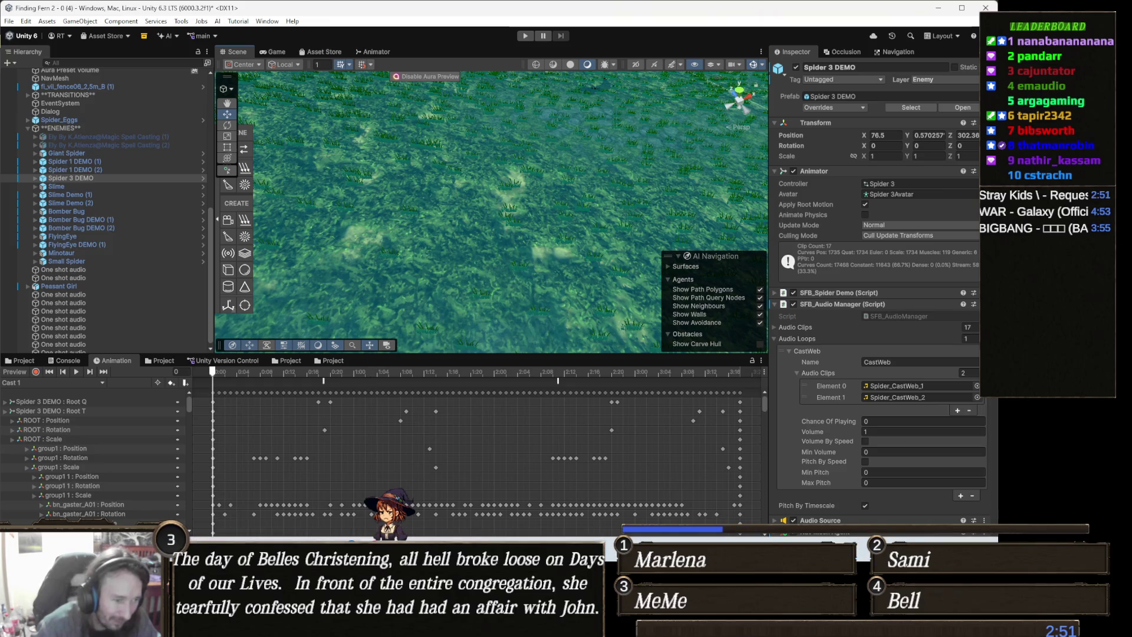
mouse_move(348, 625)
click(406, 494)
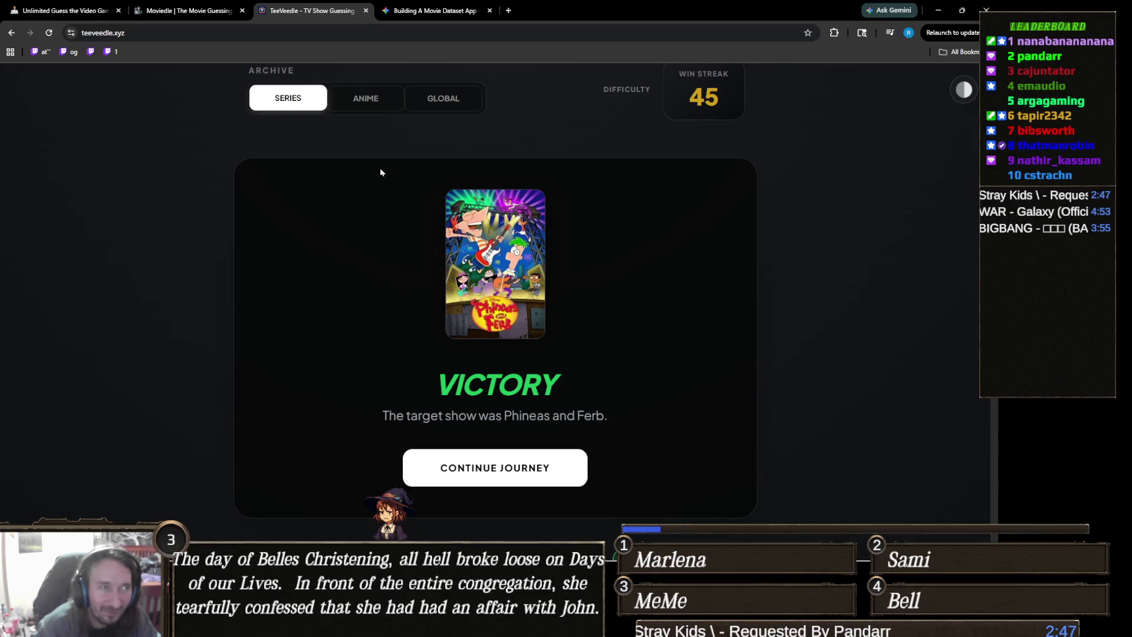
Step: Open the Moviemoji Past Games archive and go back to March 2025
click(218, 12)
scroll(416, 253, up, 4)
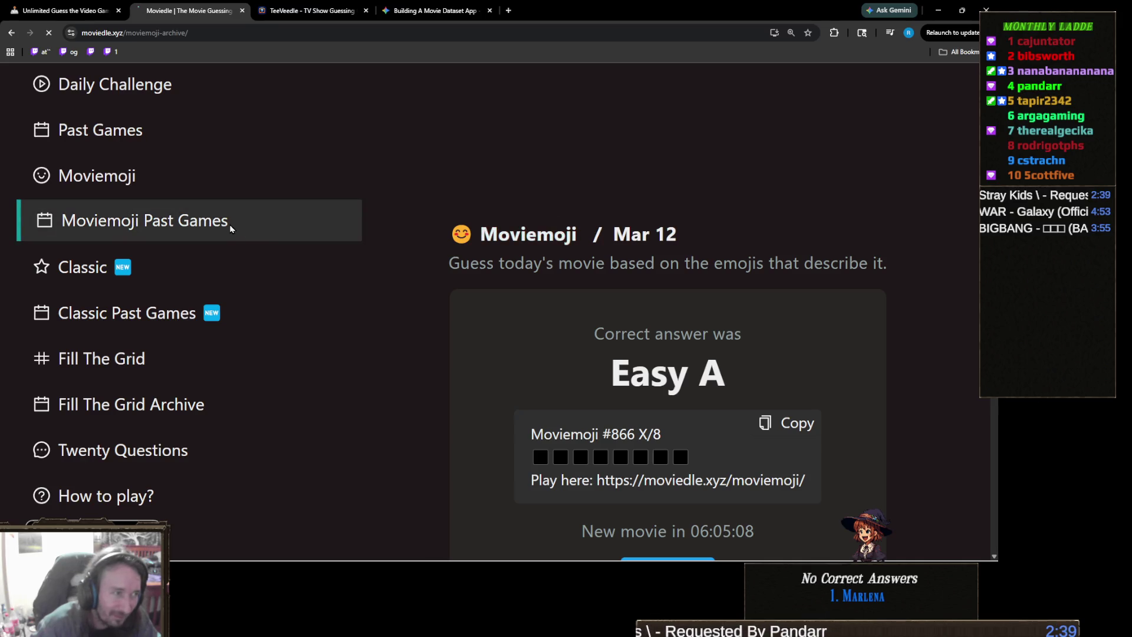
click(232, 223)
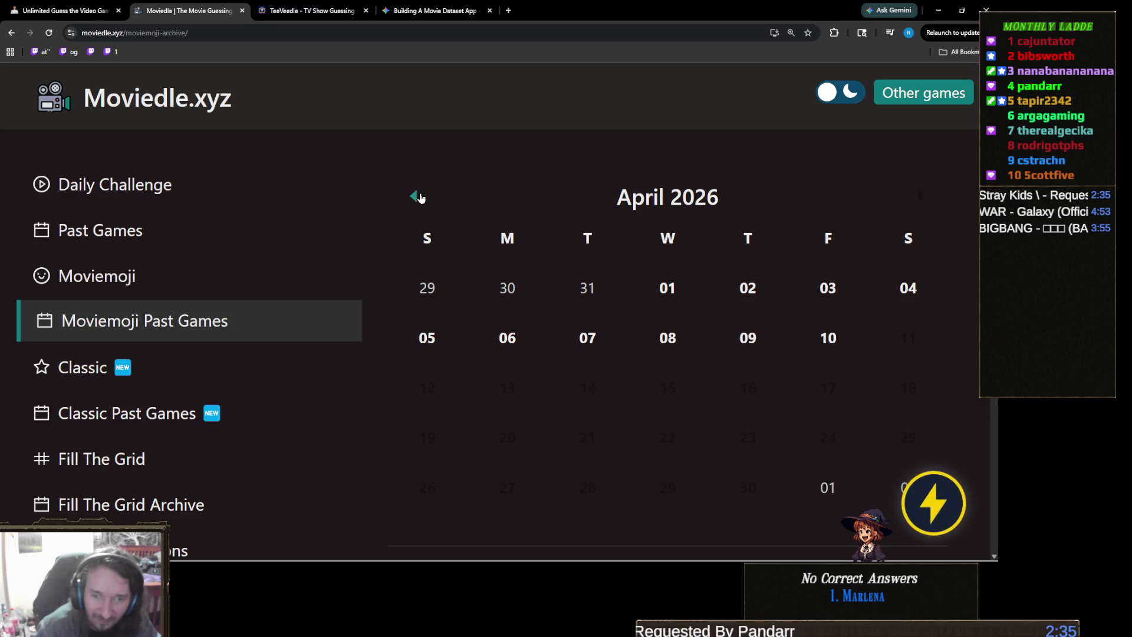
click(419, 197)
click(420, 197)
click(420, 196)
click(420, 197)
click(420, 197)
click(420, 197)
click(420, 197)
click(420, 197)
click(420, 197)
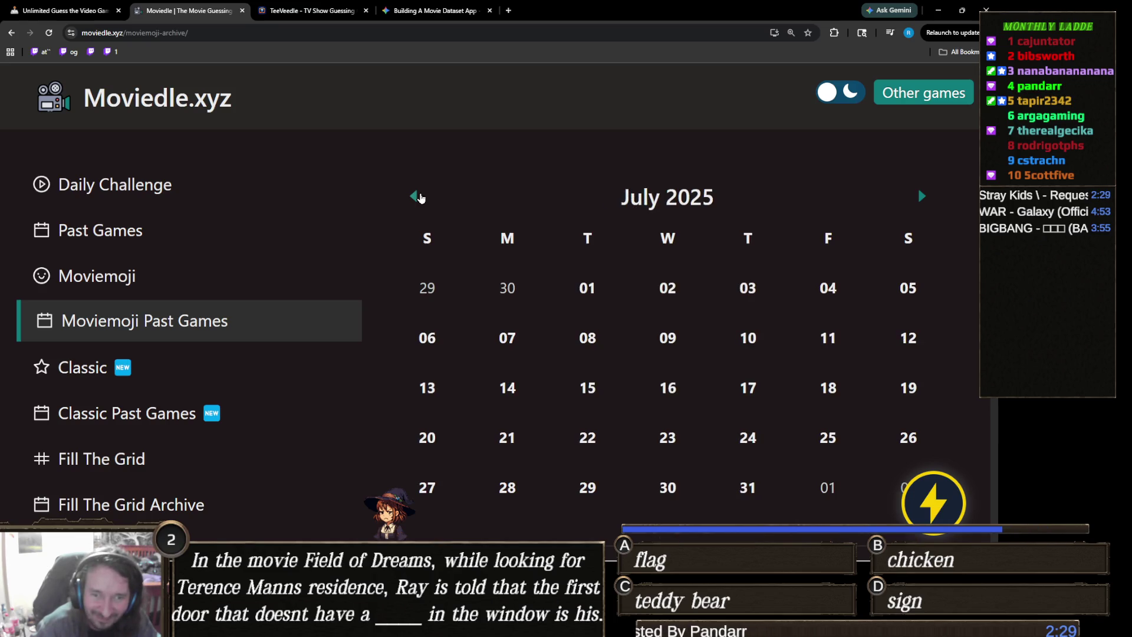
click(414, 195)
click(414, 196)
click(414, 196)
click(414, 195)
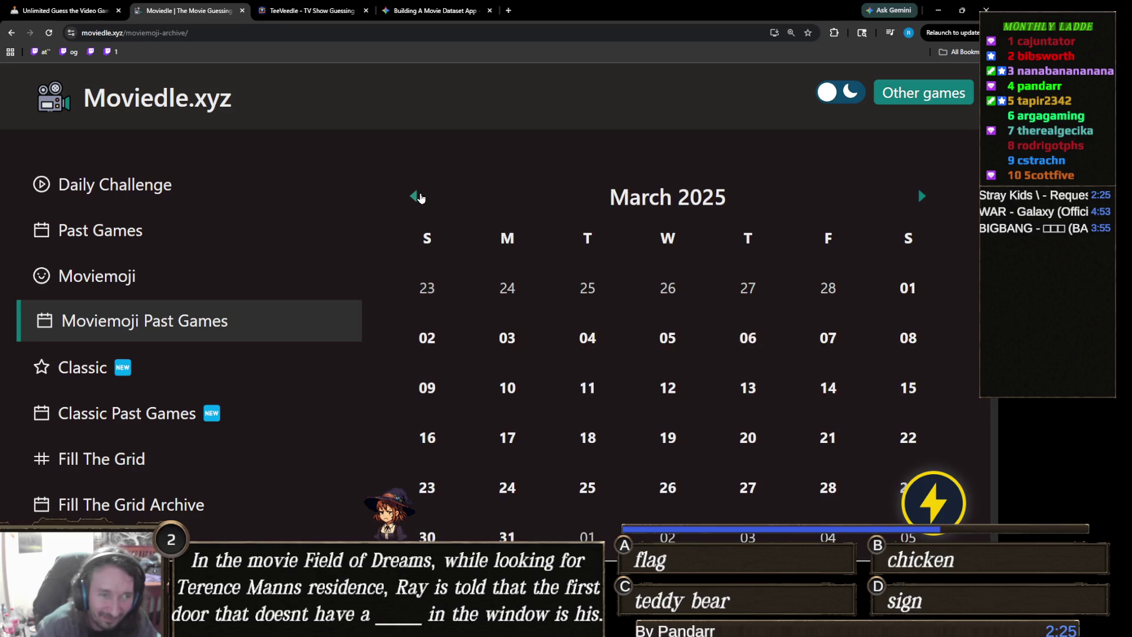
Step: Open the Moviemoji puzzle for March 13
scroll(749, 381, down, 1)
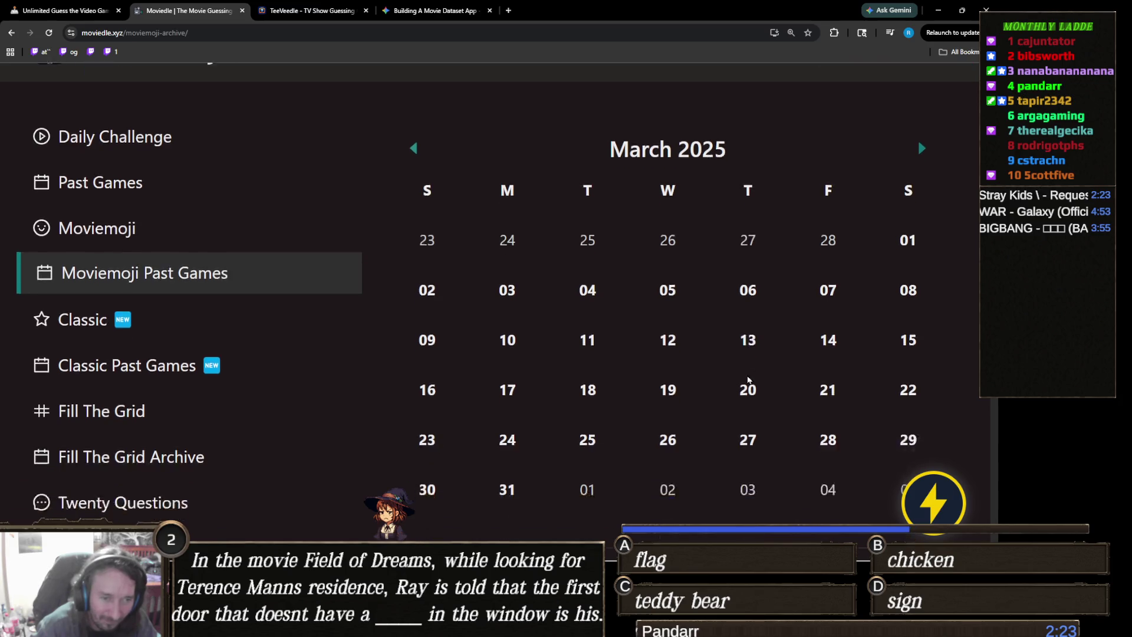
scroll(749, 381, down, 1)
click(749, 284)
scroll(766, 328, down, 4)
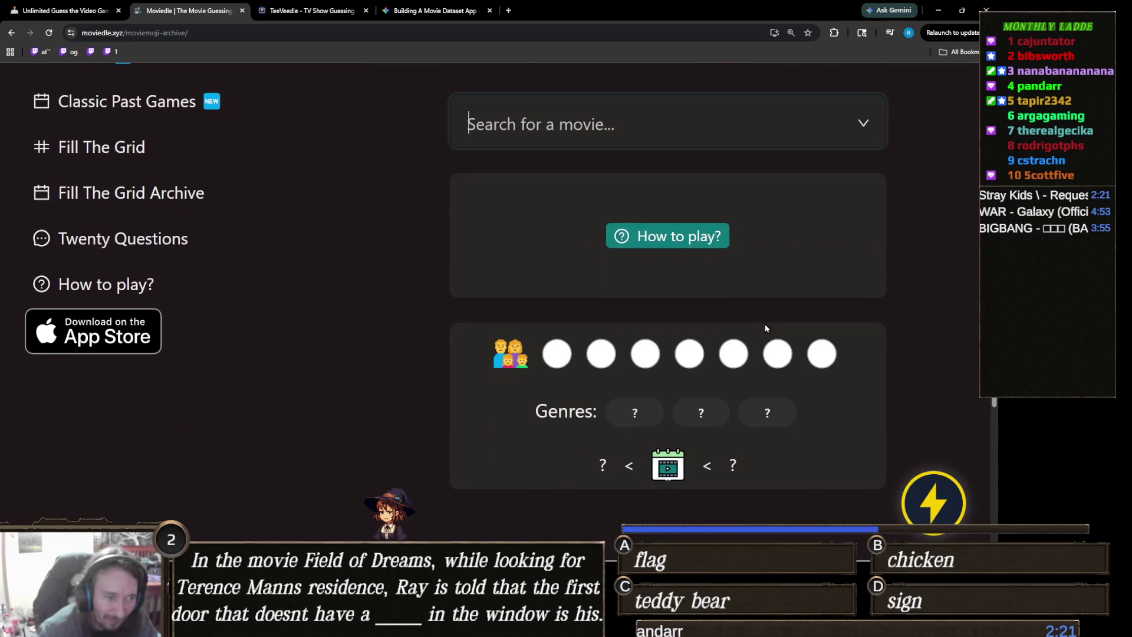
scroll(766, 324, up, 2)
scroll(766, 323, down, 2)
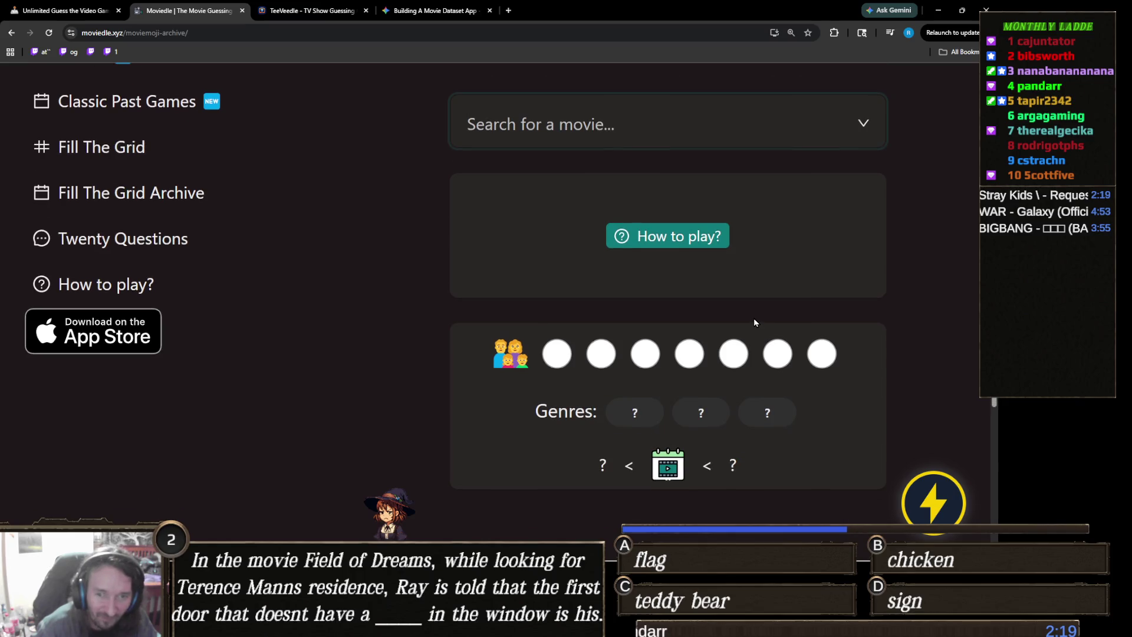
scroll(755, 322, up, 1)
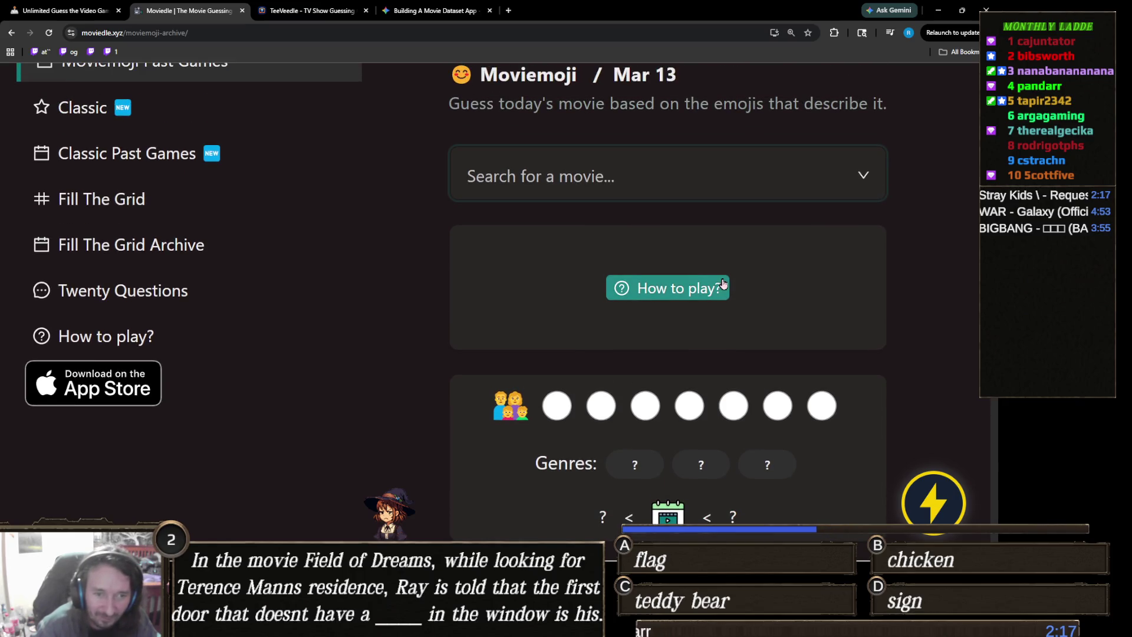
scroll(564, 284, down, 1)
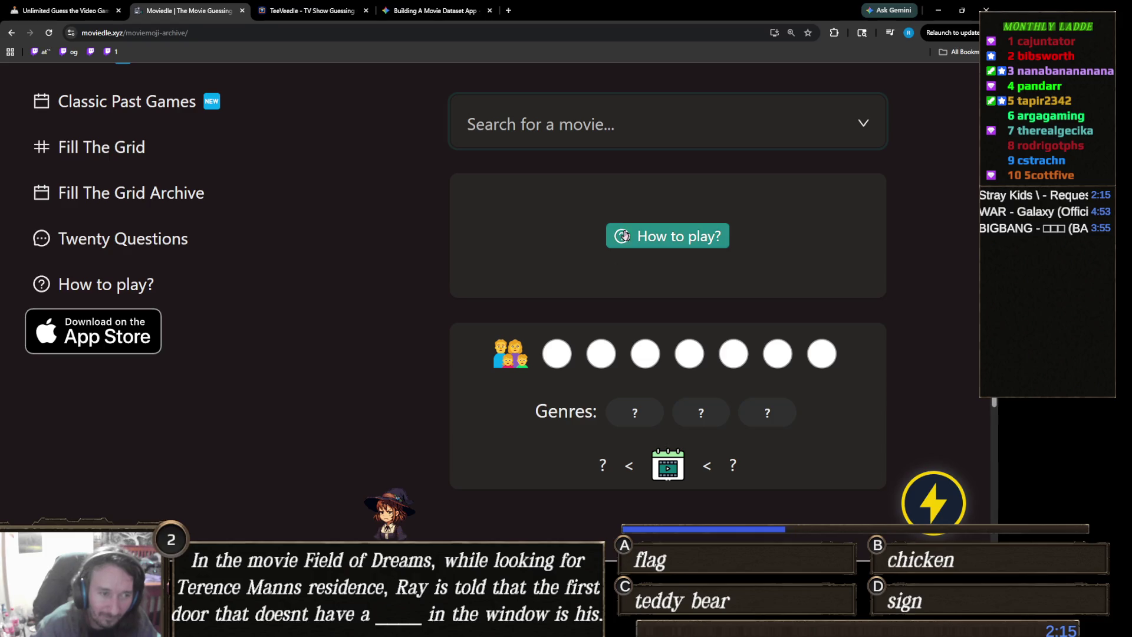
Step: Search 'cheaper' and guess Cheaper by the Dozen (2003) as the first movie
click(620, 134)
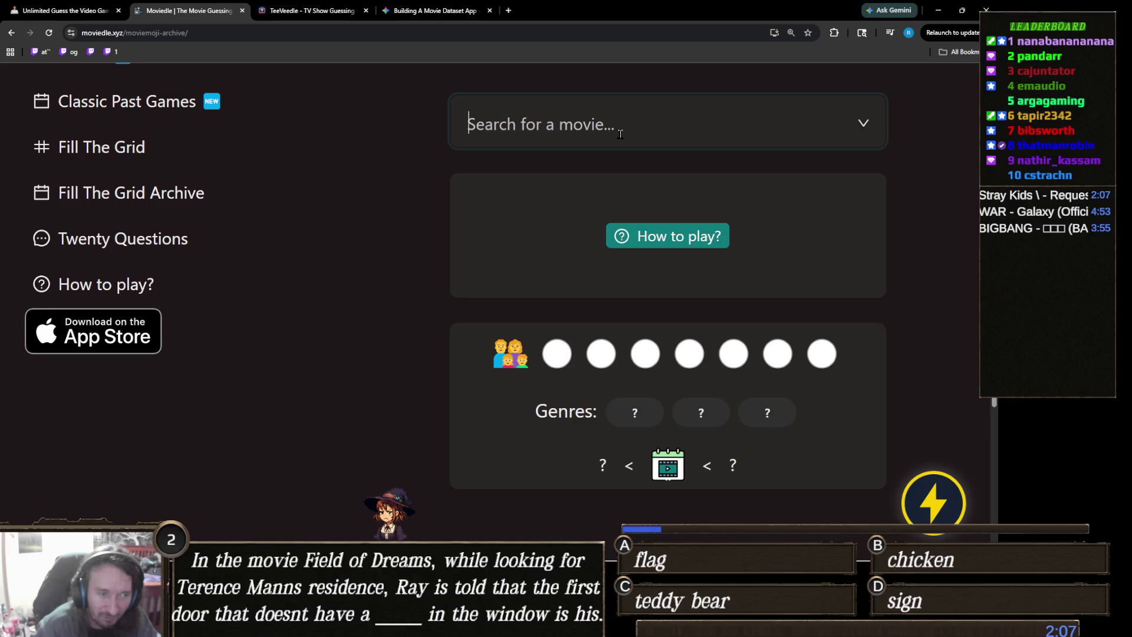
text(c)
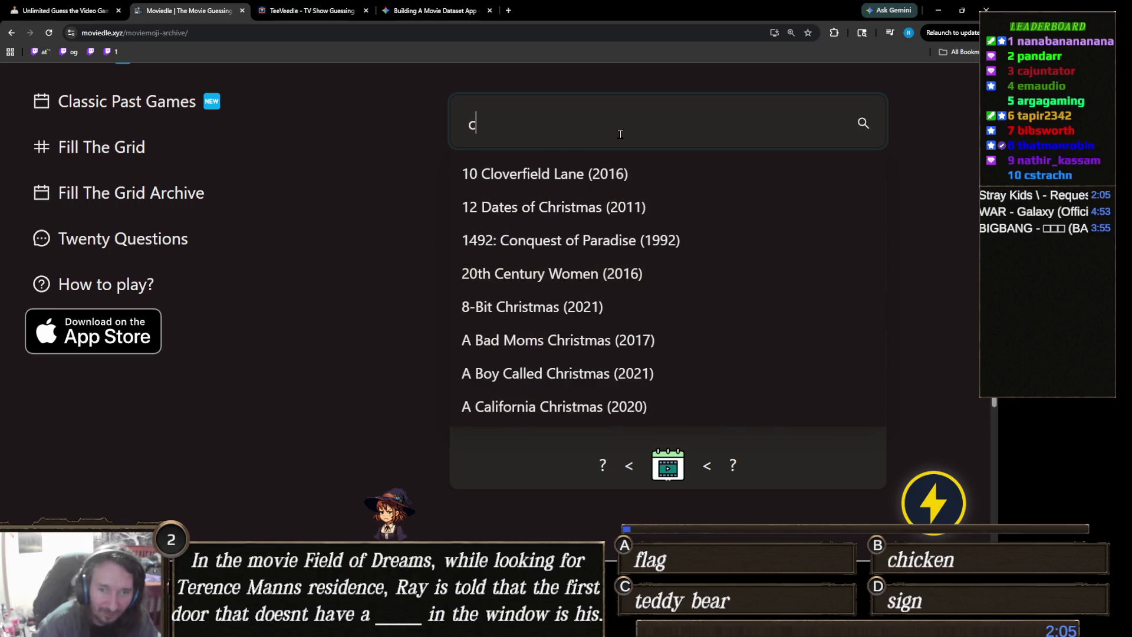
text(heaper)
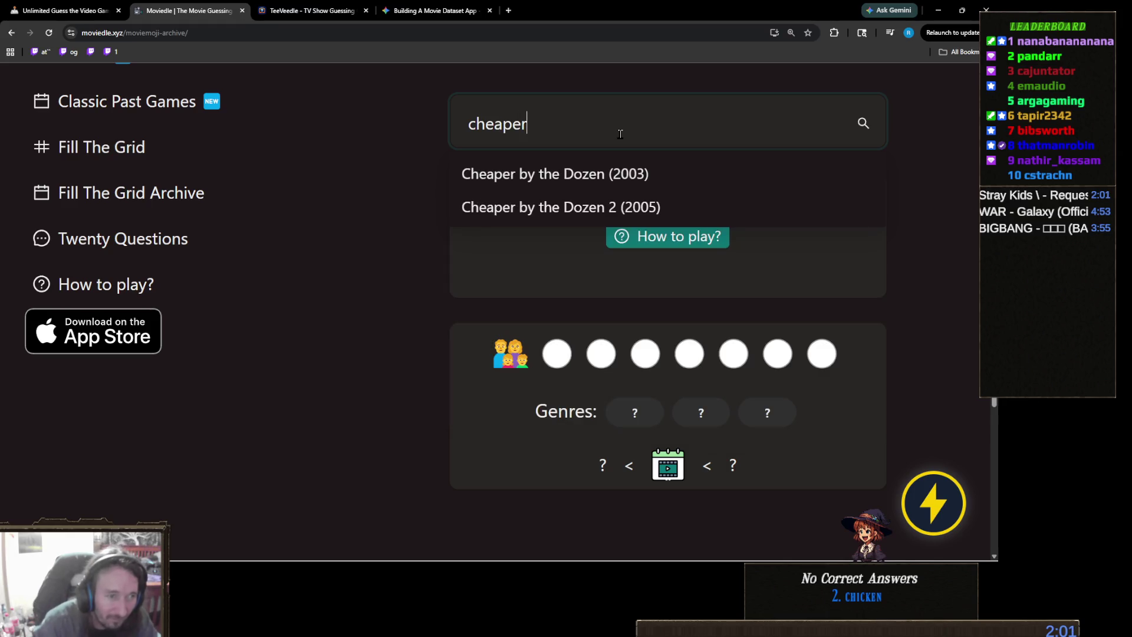
click(642, 175)
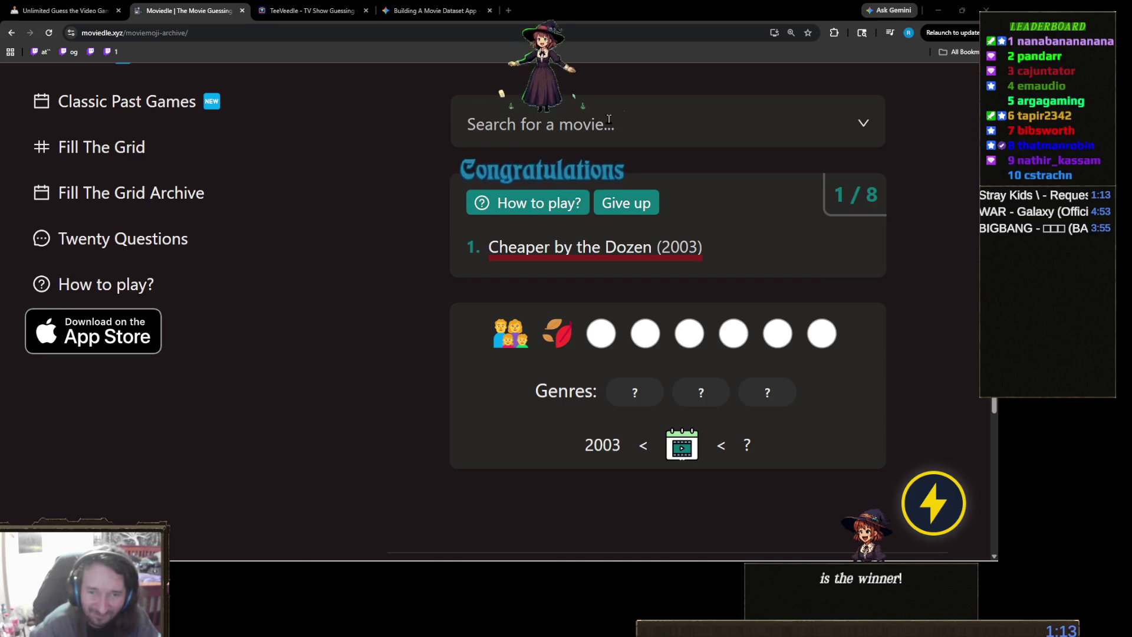
click(609, 119)
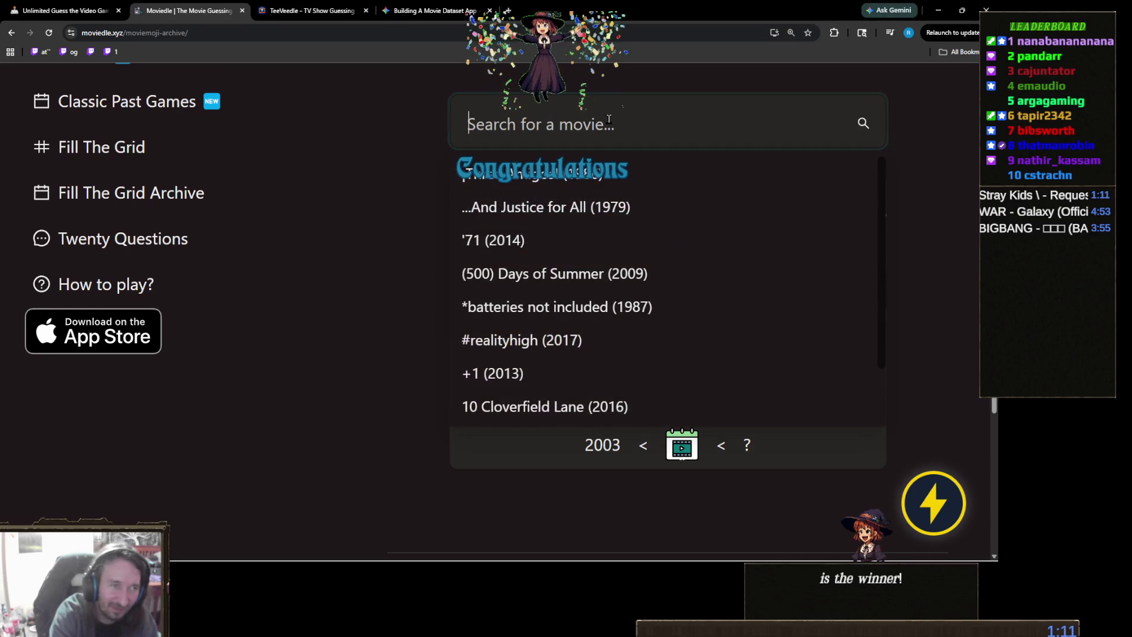
Step: Search 'partri' and guess Alan Partridge: Alpha Papa (2013)
text(partri)
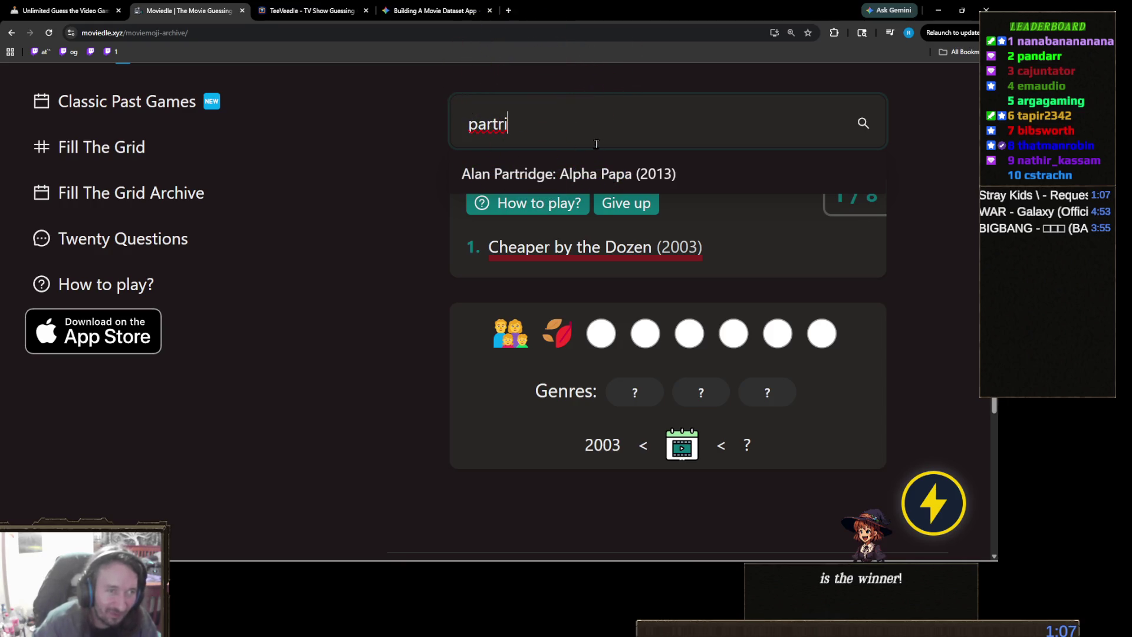
click(670, 174)
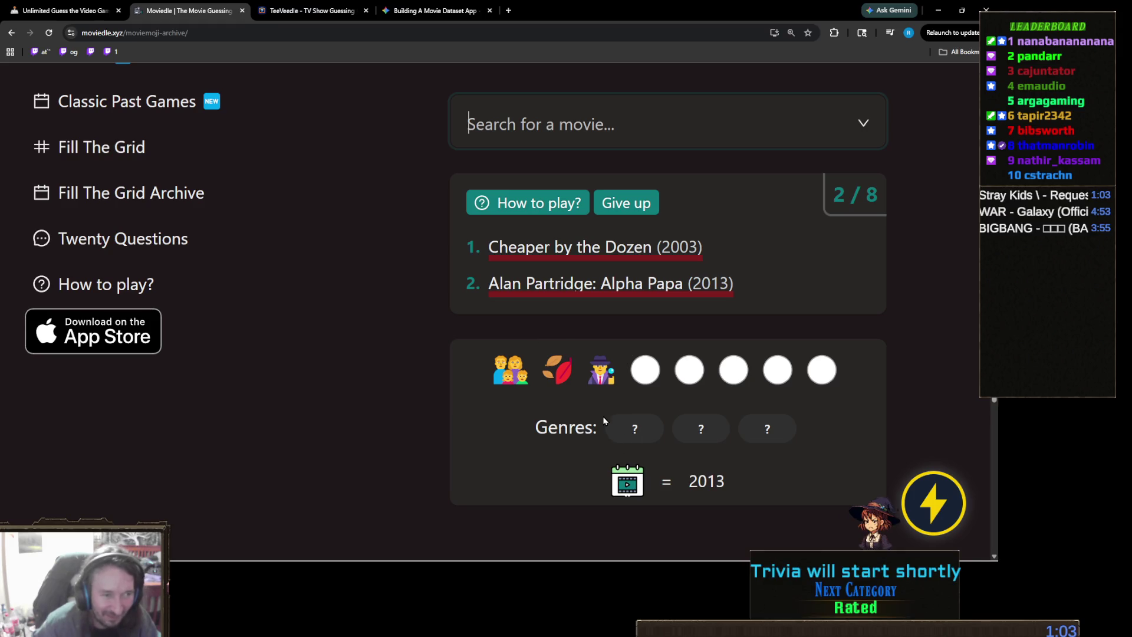
scroll(655, 330, up, 1)
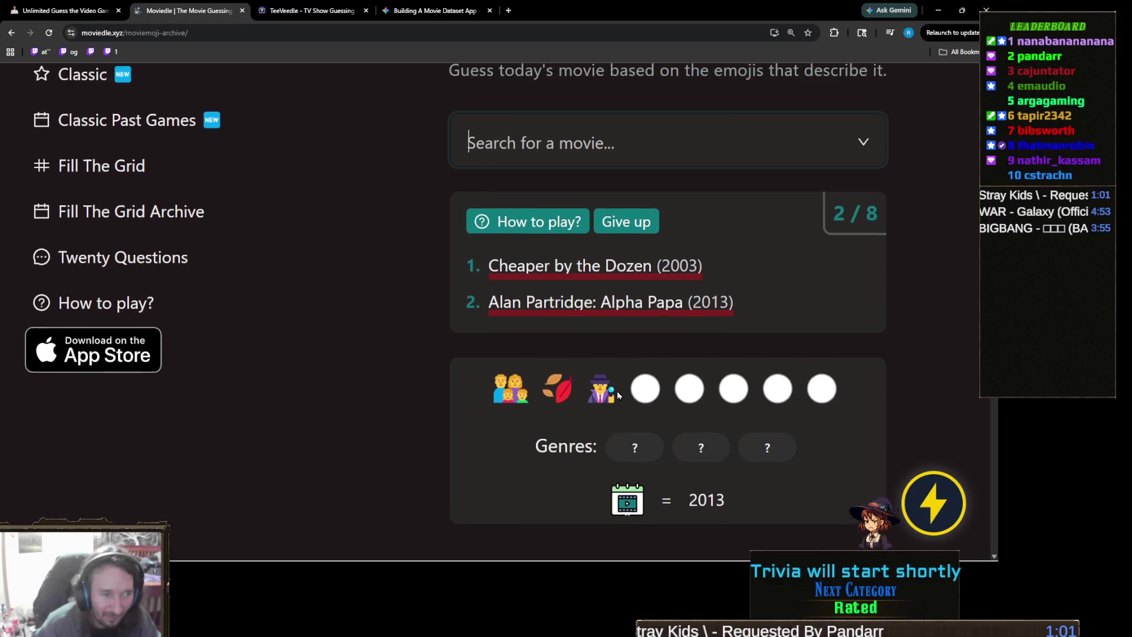
scroll(659, 312, down, 1)
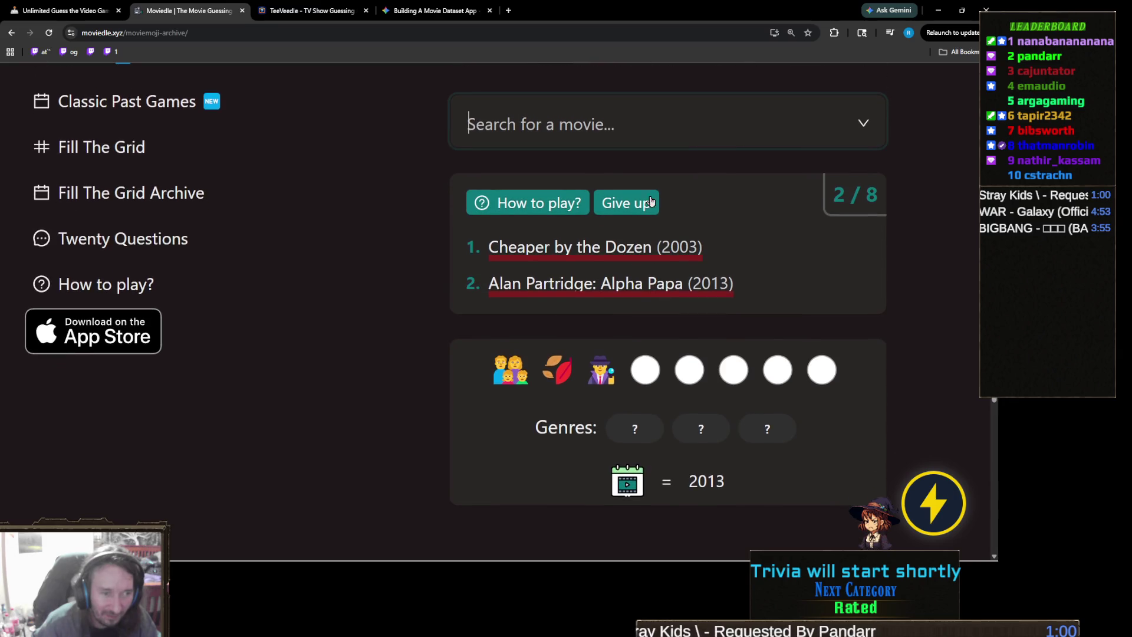
Step: Try a 'keeping' search, clear it without guessing, then switch to the Gemini chat
click(619, 134)
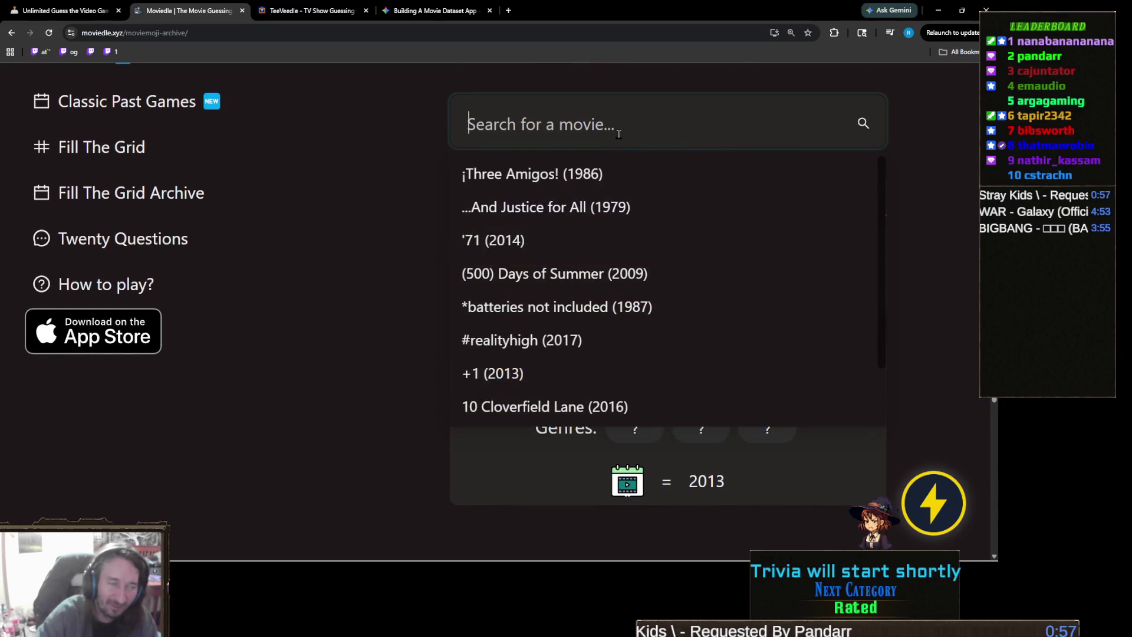
text(keeping)
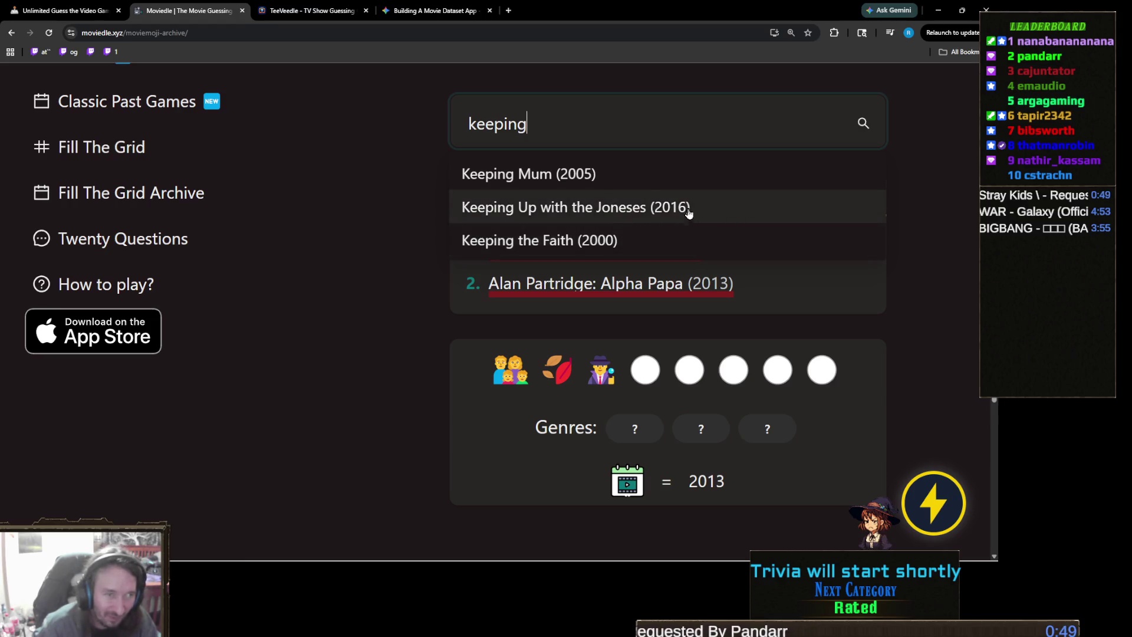
click(444, 451)
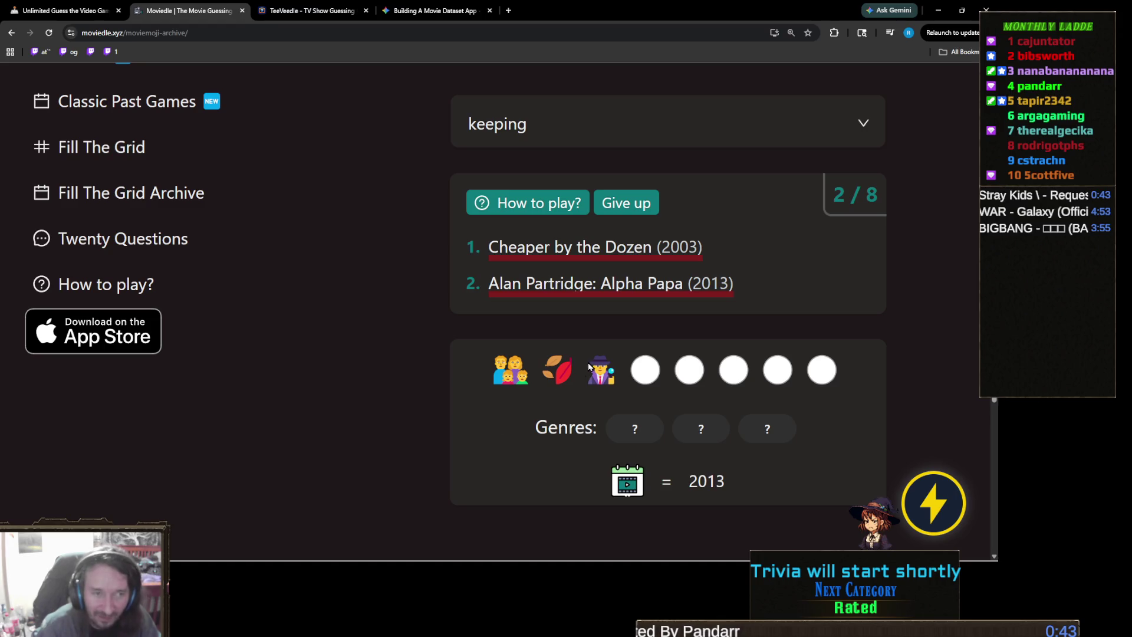
click(561, 131)
key(BackSpace)
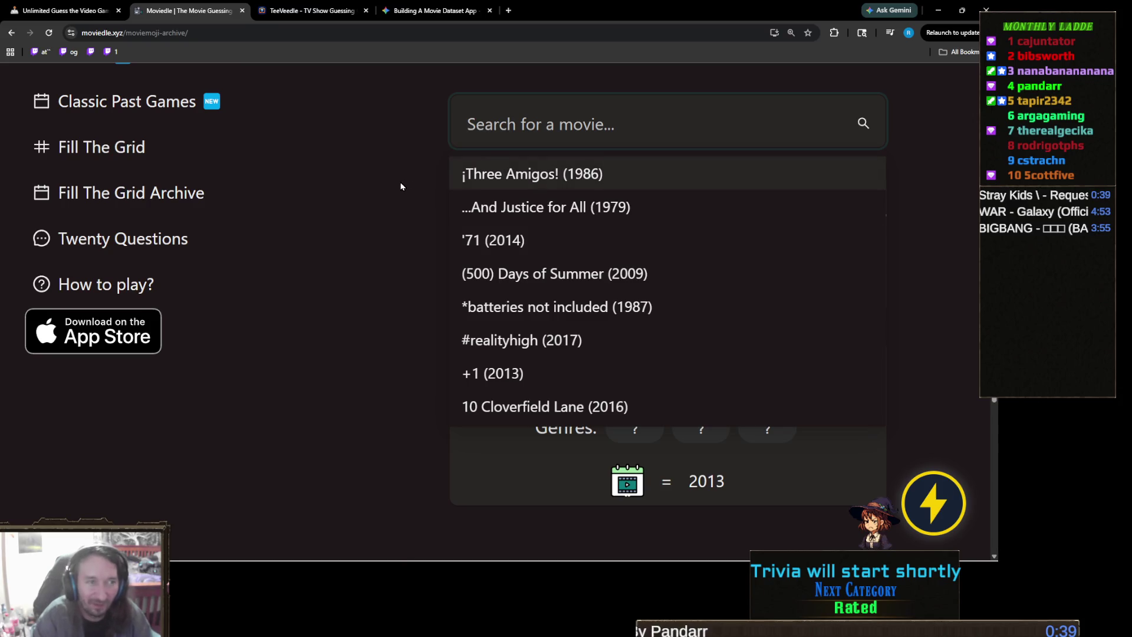
click(415, 186)
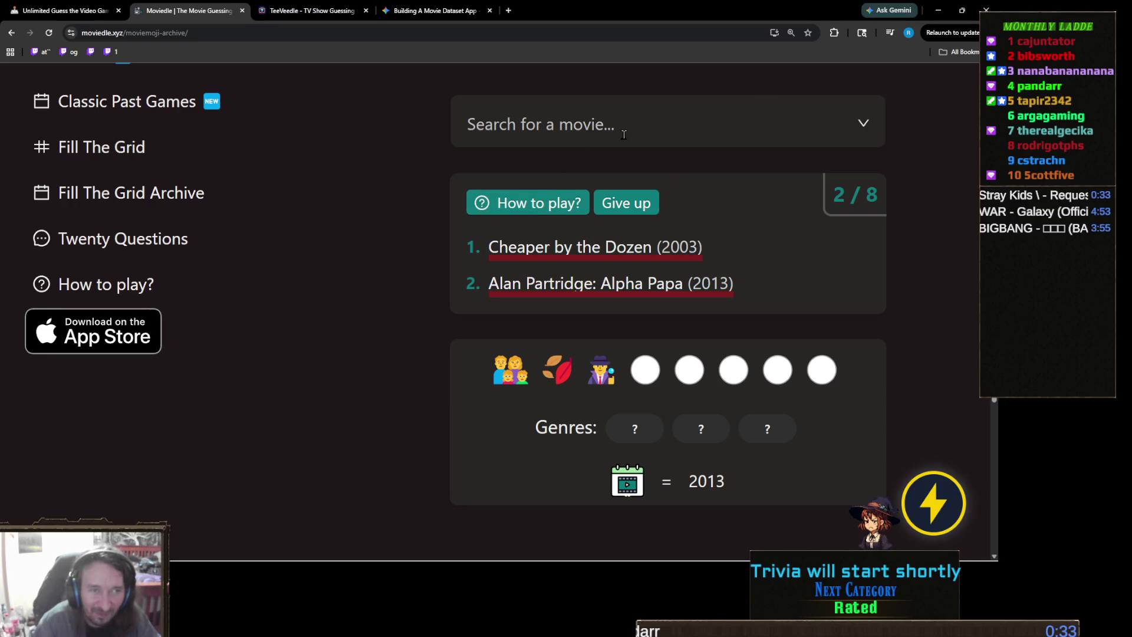
click(653, 116)
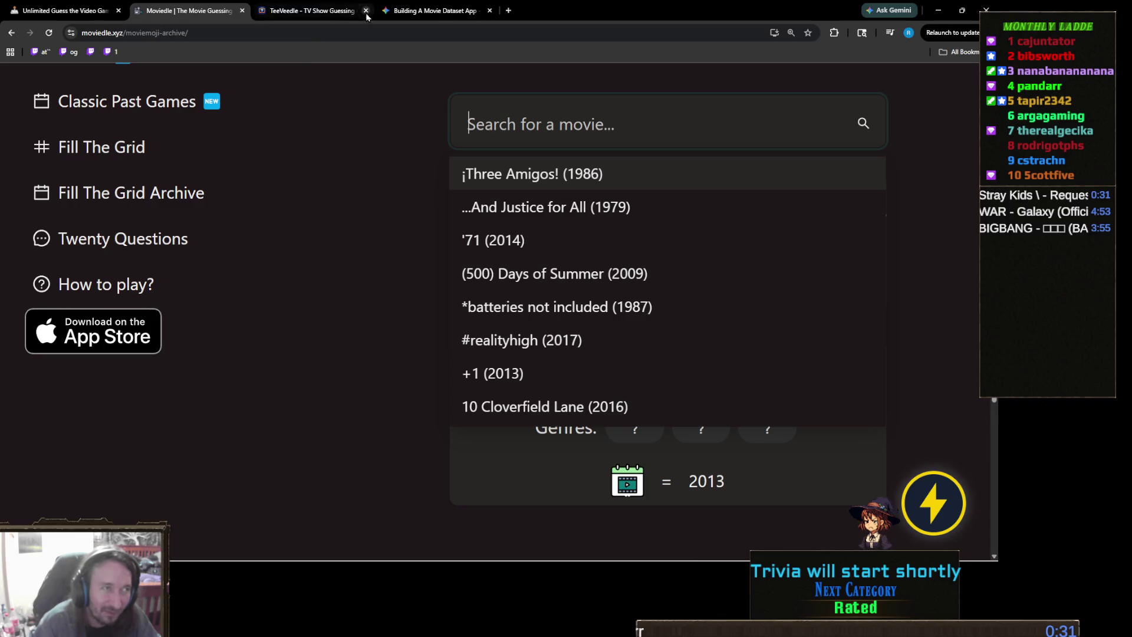
click(428, 11)
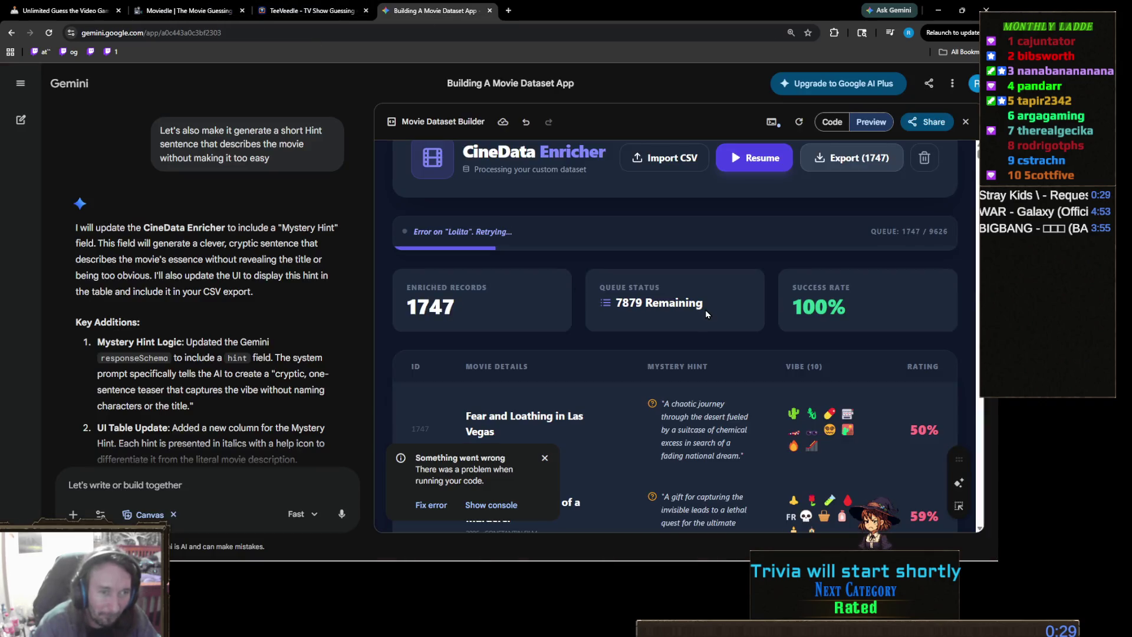
Step: Scroll the CineData Enricher table down and back up to review its mystery hints
scroll(705, 310, down, 3)
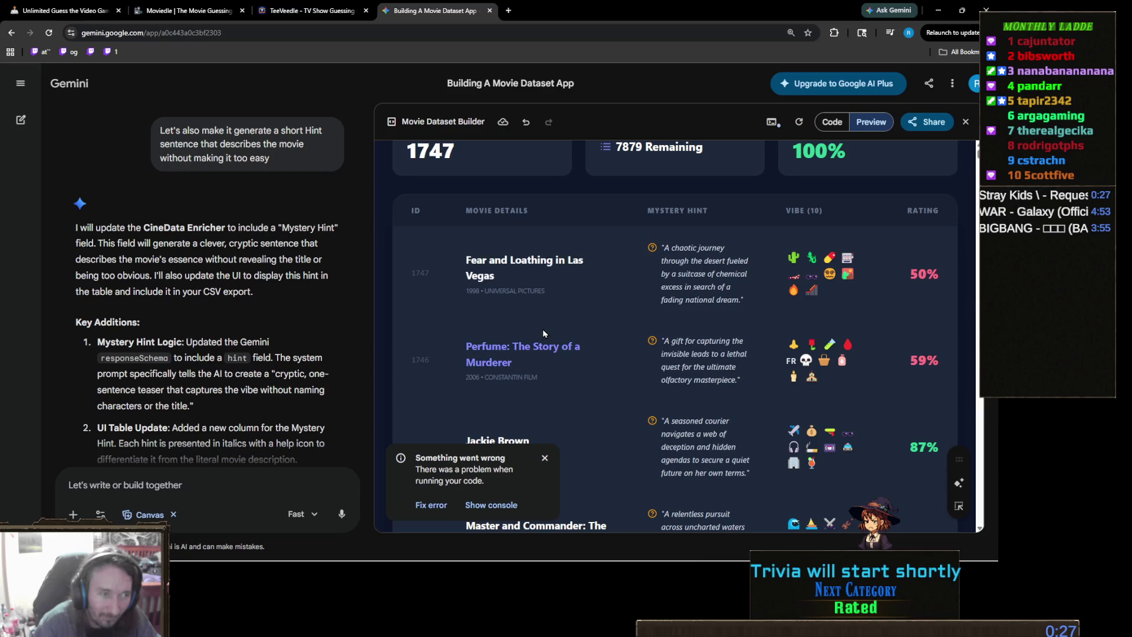
scroll(589, 303, down, 20)
scroll(591, 302, up, 20)
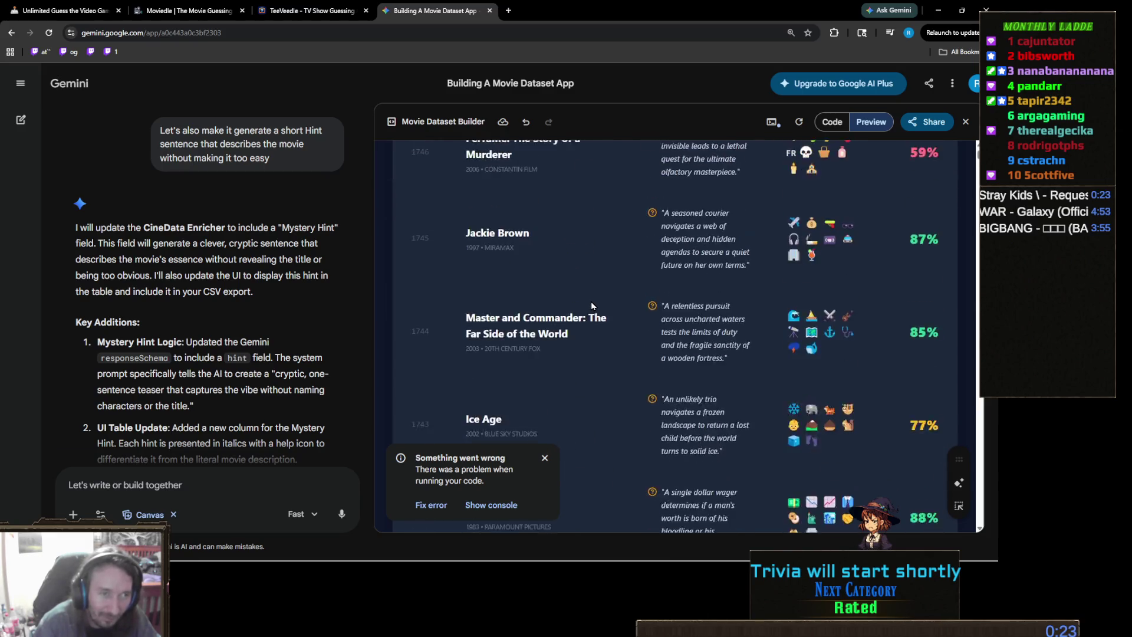
scroll(592, 306, up, 8)
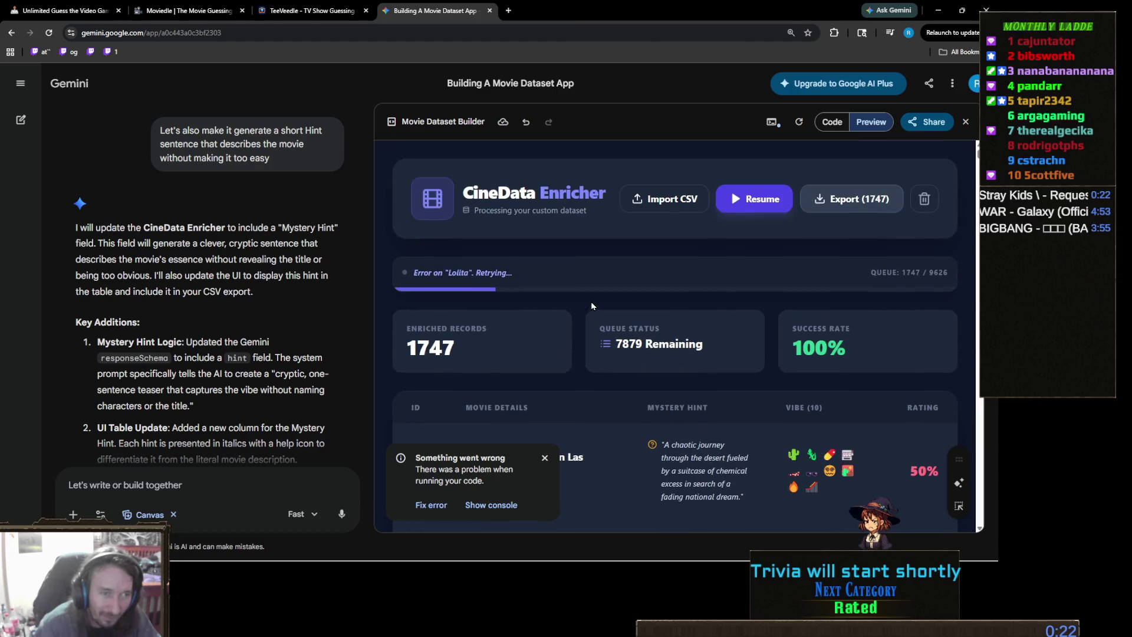
Step: Check TeeVeedle's Phineas and Ferb Victory screen, then return to Moviedle
click(326, 13)
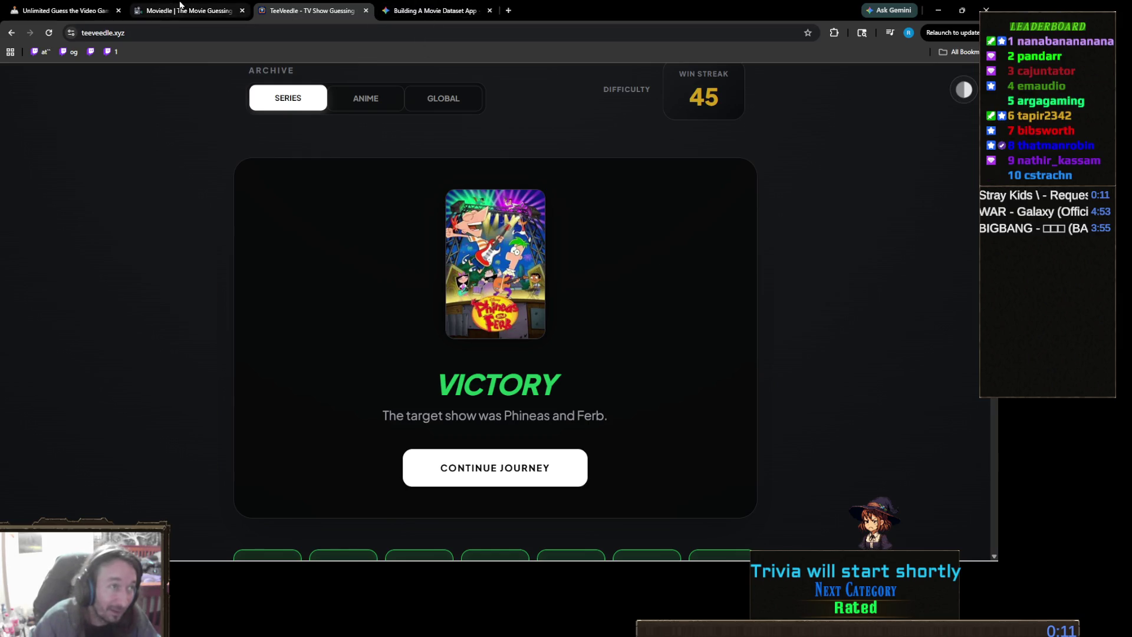
click(180, 8)
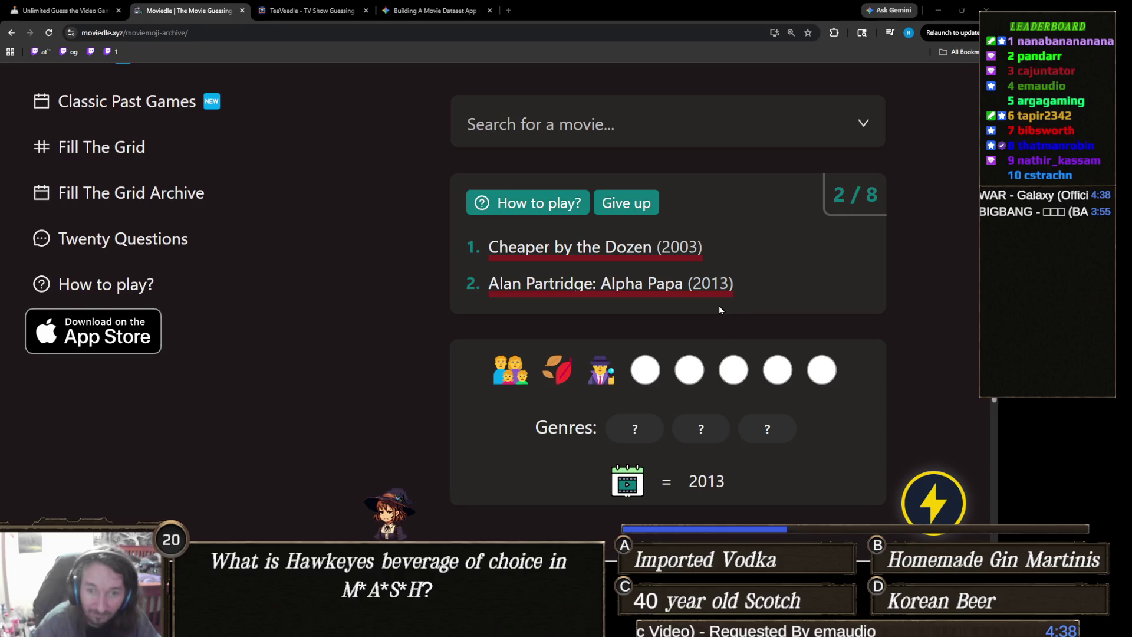
Step: Search 'spy kid' and guess Spy Kids 2: The Island of Lost Dreams (2002)
click(698, 138)
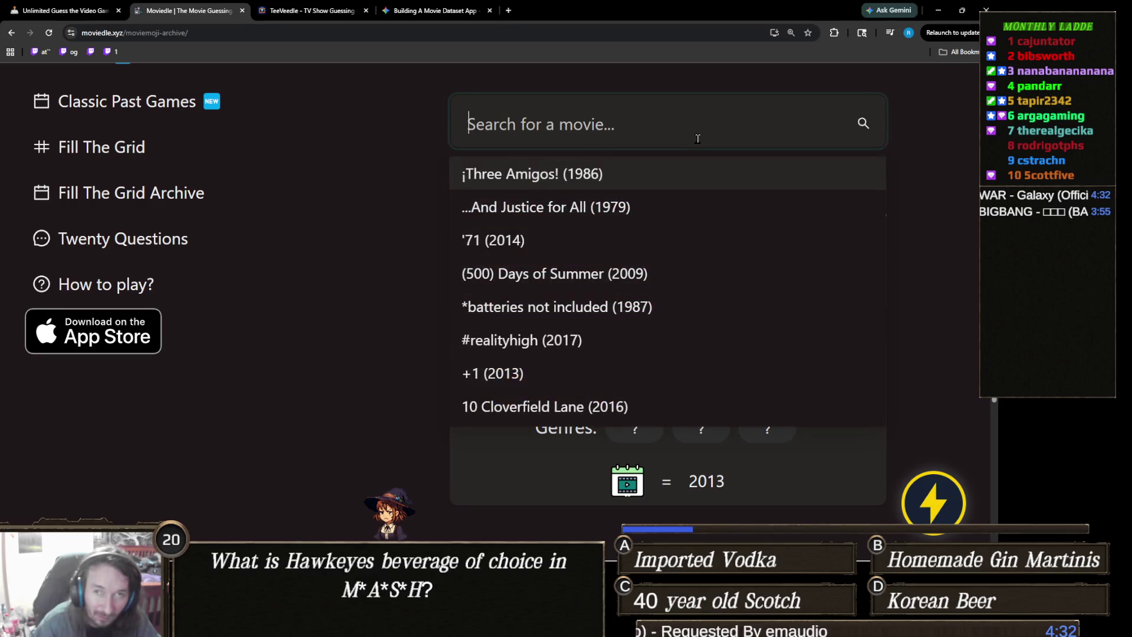
click(381, 454)
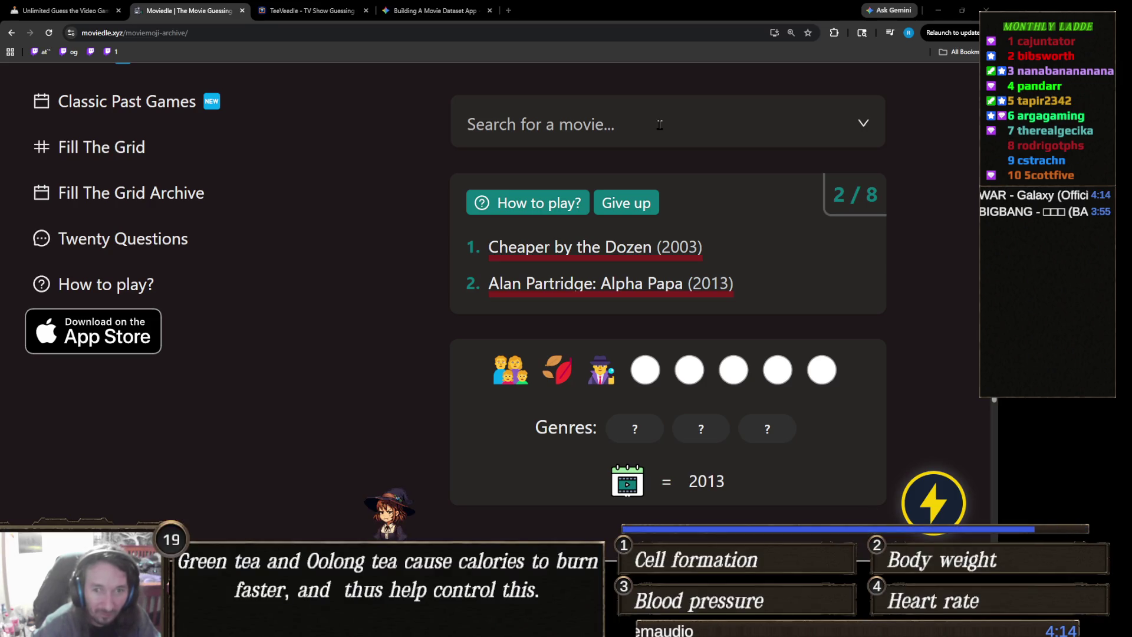
click(660, 124)
text(sp)
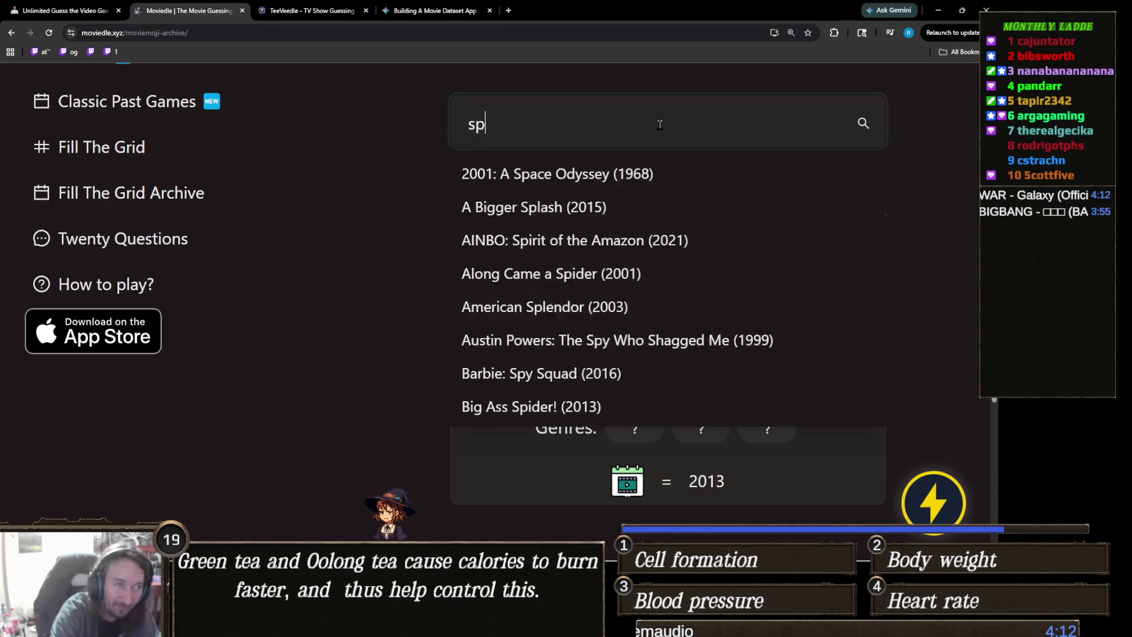
text(y kid)
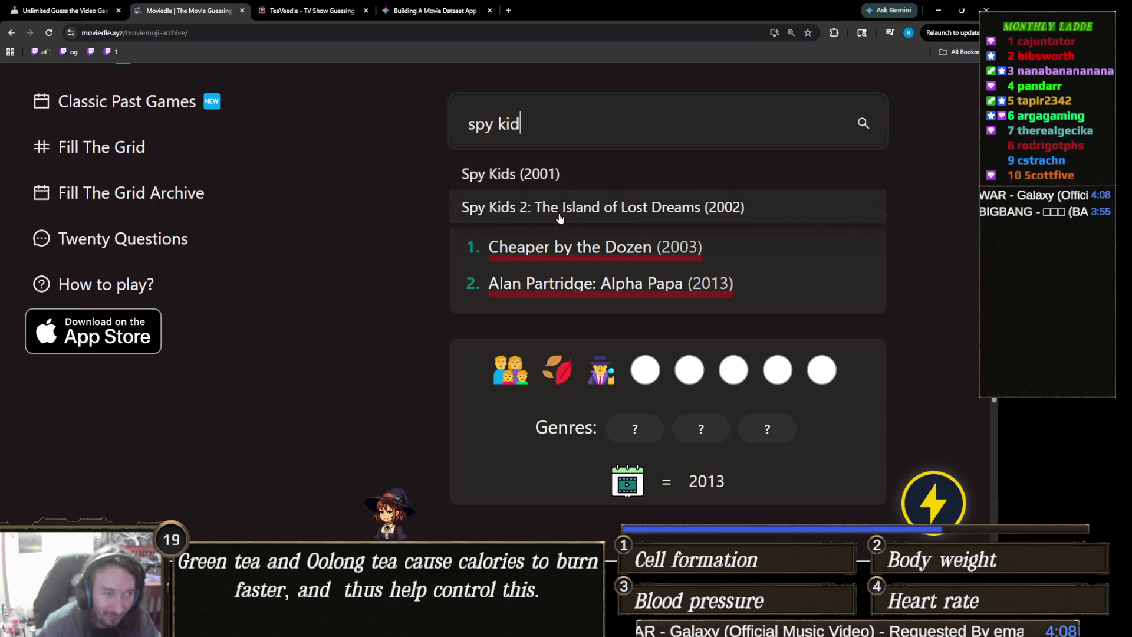
click(578, 221)
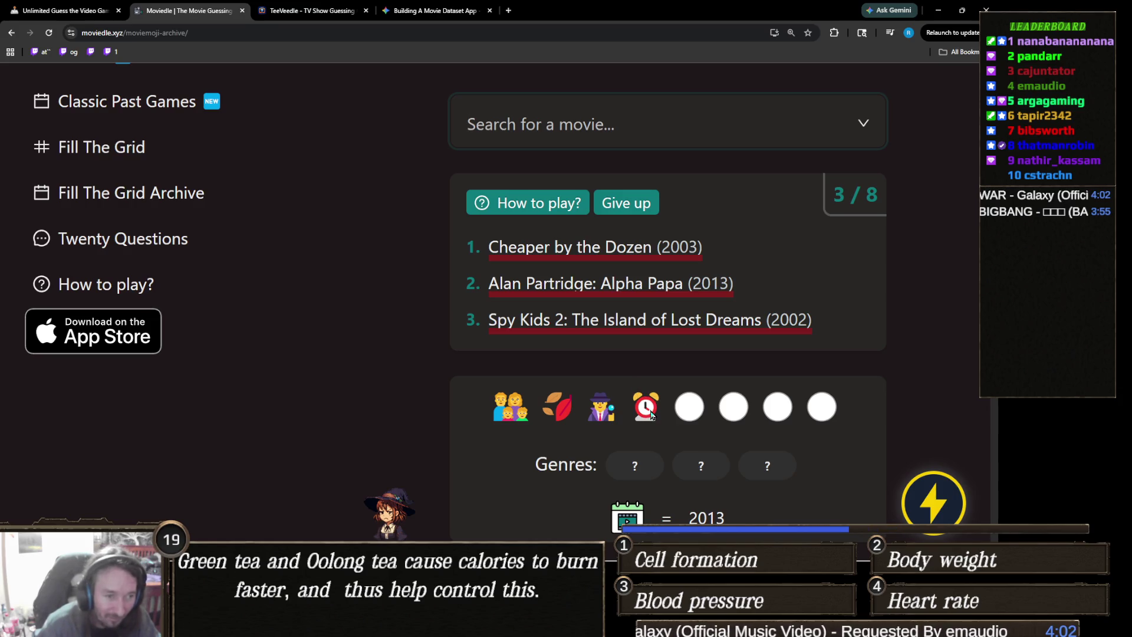
scroll(646, 421, down, 1)
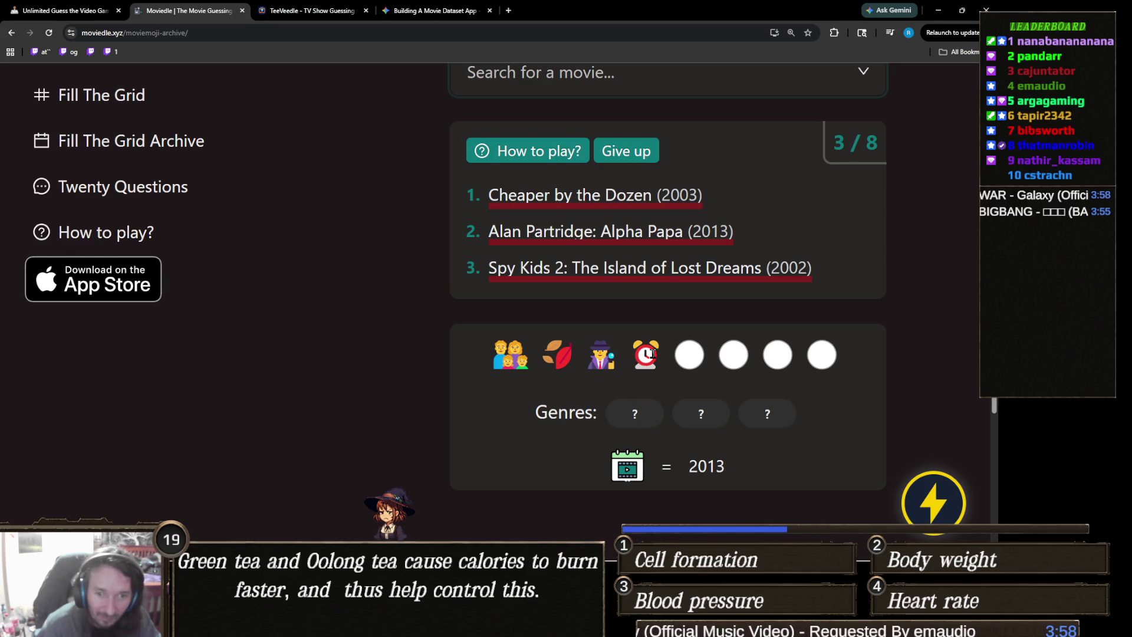
Step: Drop an Inception search and enter We're the Millers as the fourth guess
scroll(652, 353, up, 1)
scroll(652, 353, down, 2)
scroll(643, 340, up, 1)
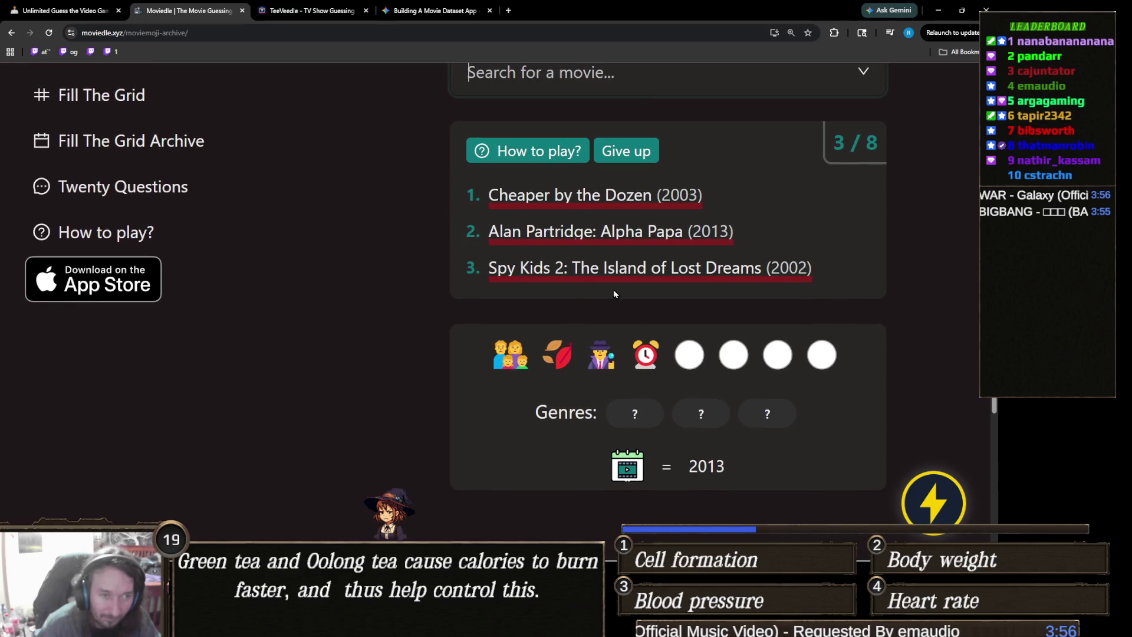
click(641, 88)
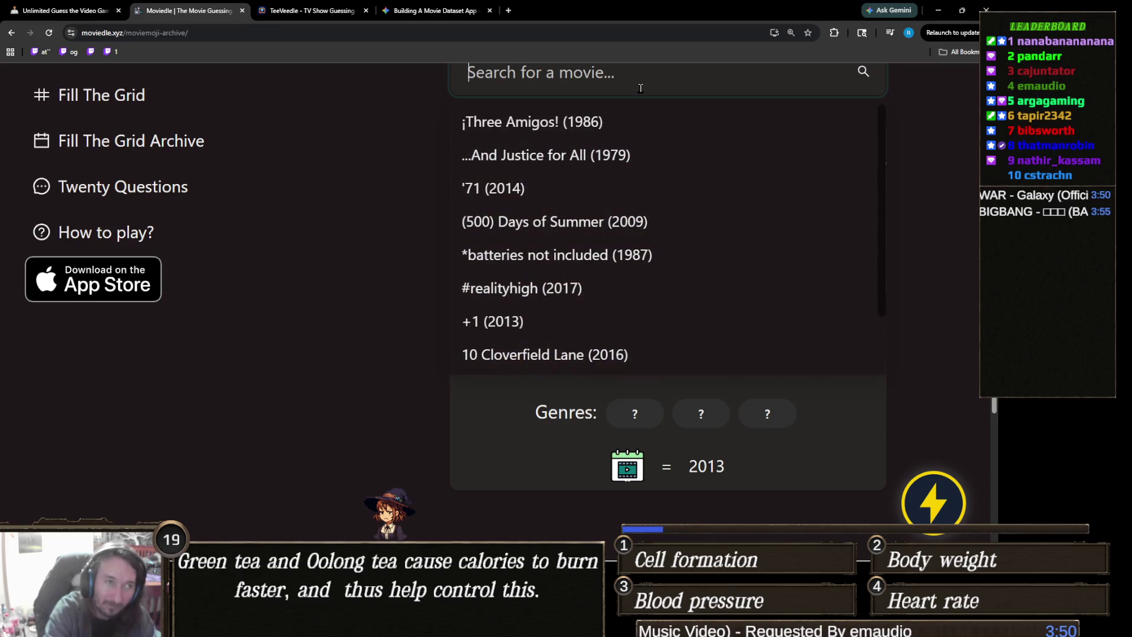
text(incept)
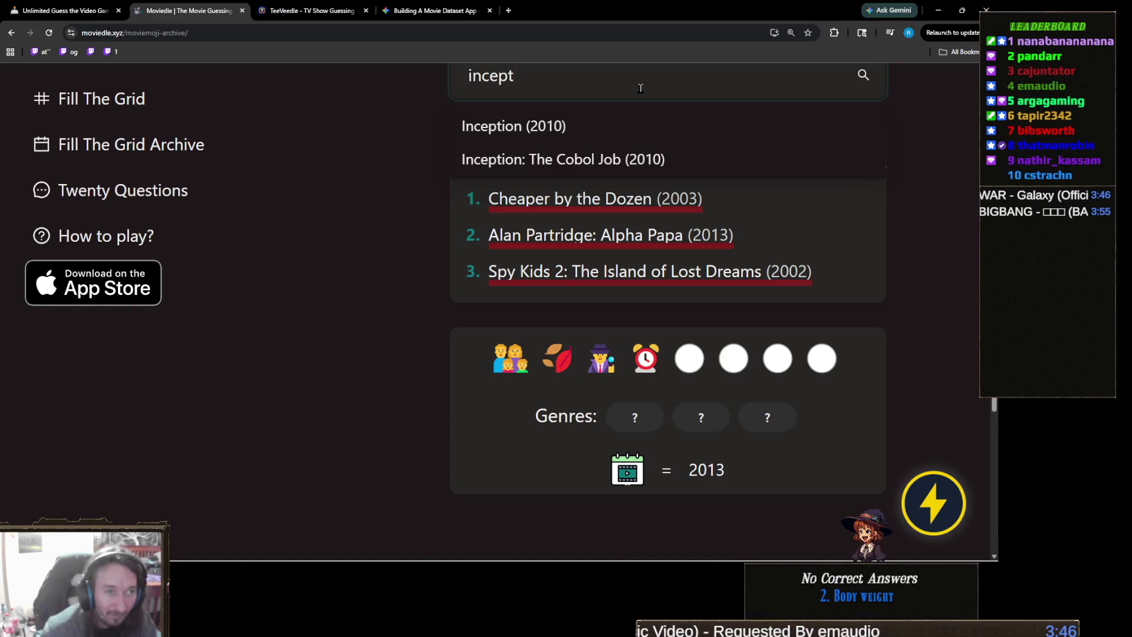
key(ctrl+a)
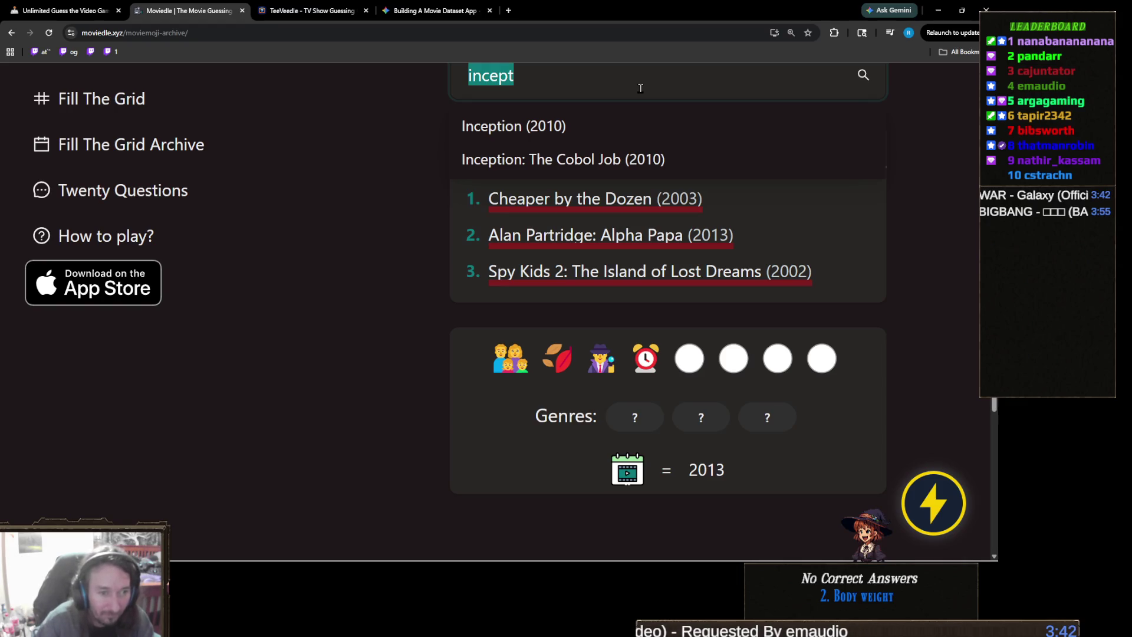
key(BackSpace)
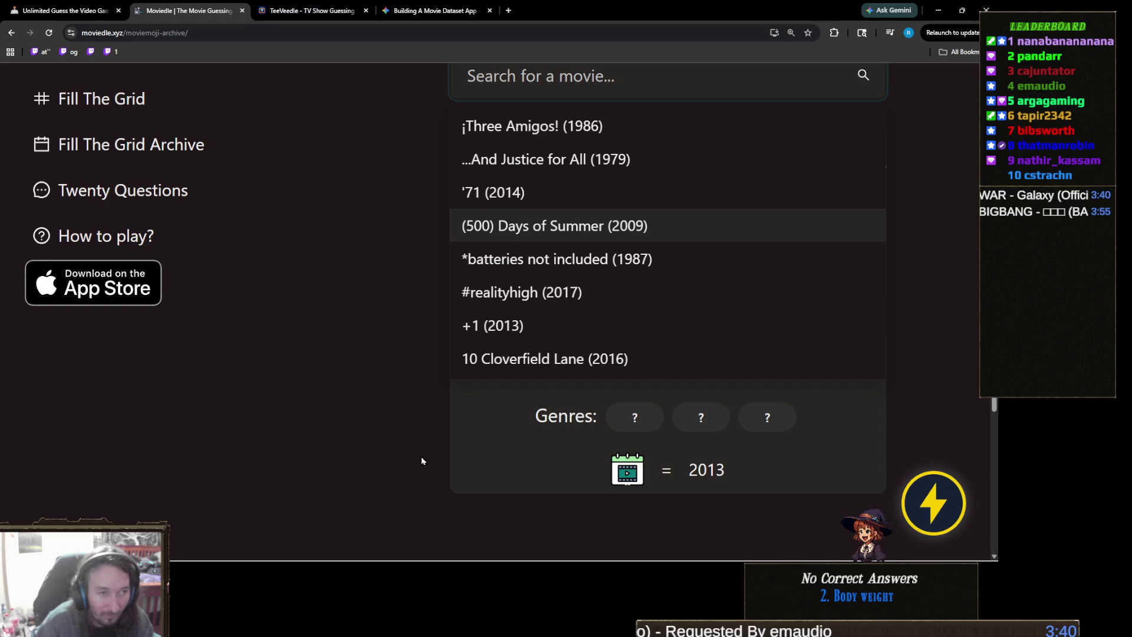
click(434, 448)
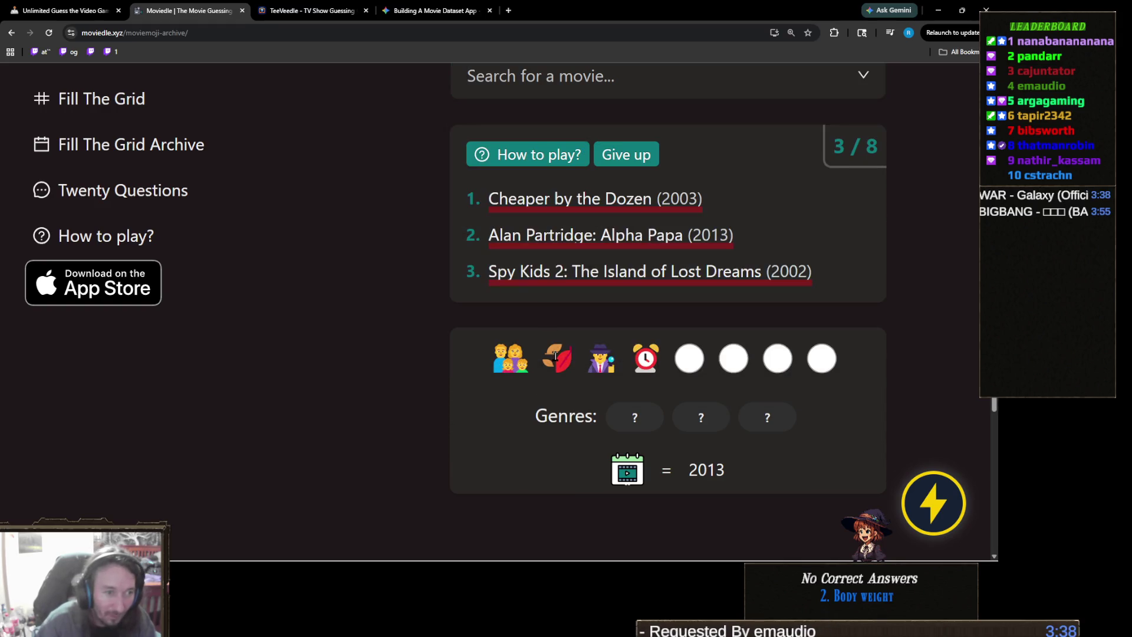
click(629, 80)
text(We're the)
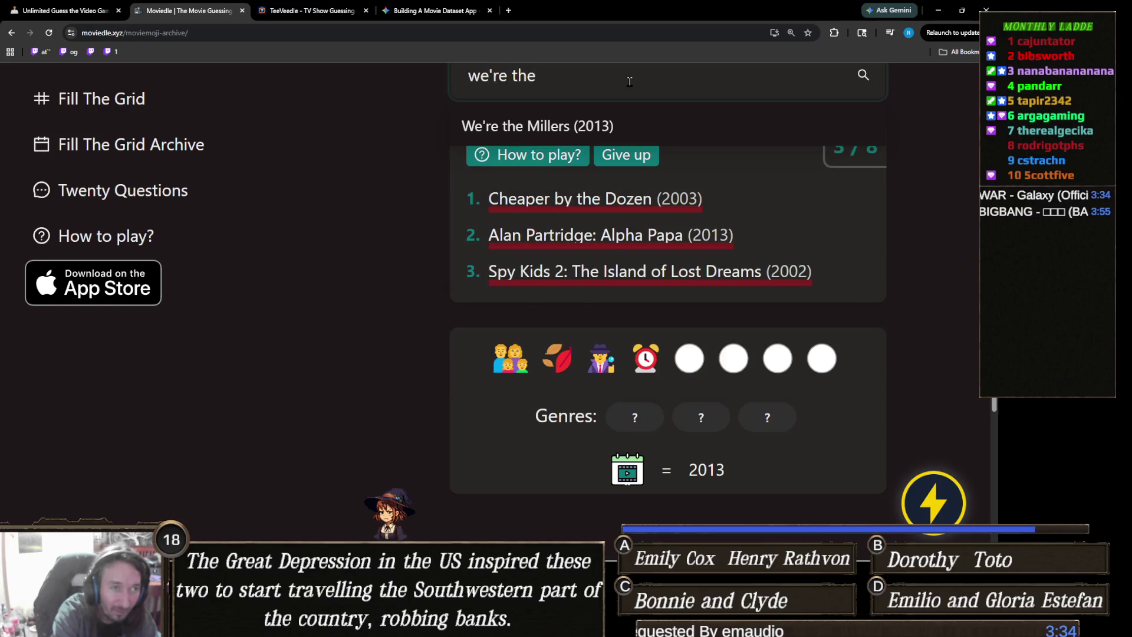
click(602, 126)
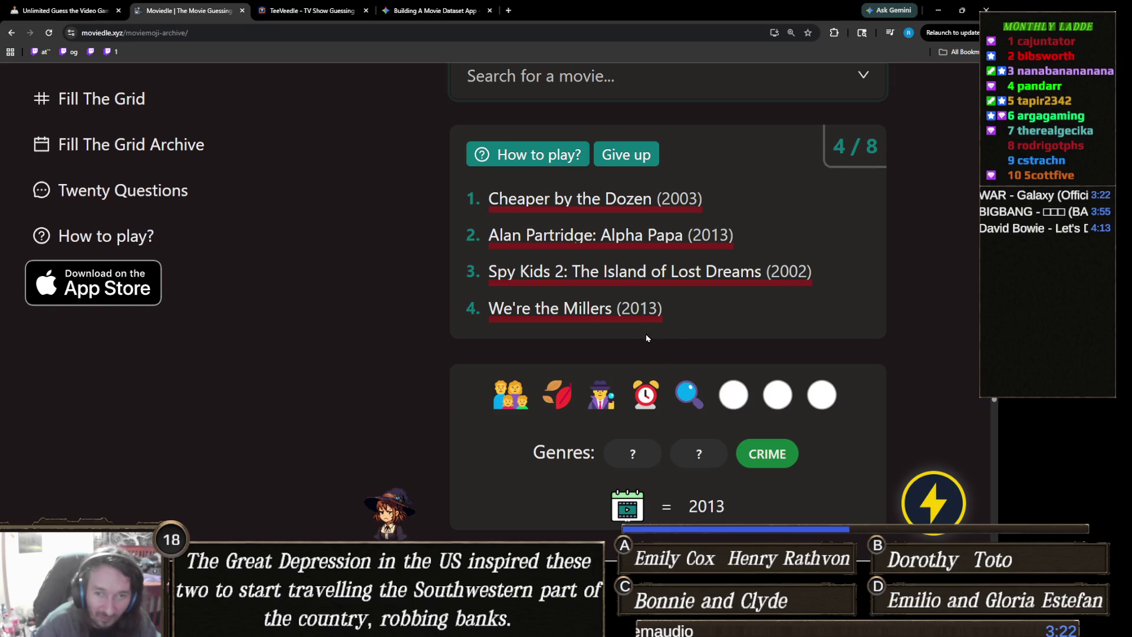
Step: Search 'taken' and submit Taken 2 (2012) as the fifth guess
click(634, 87)
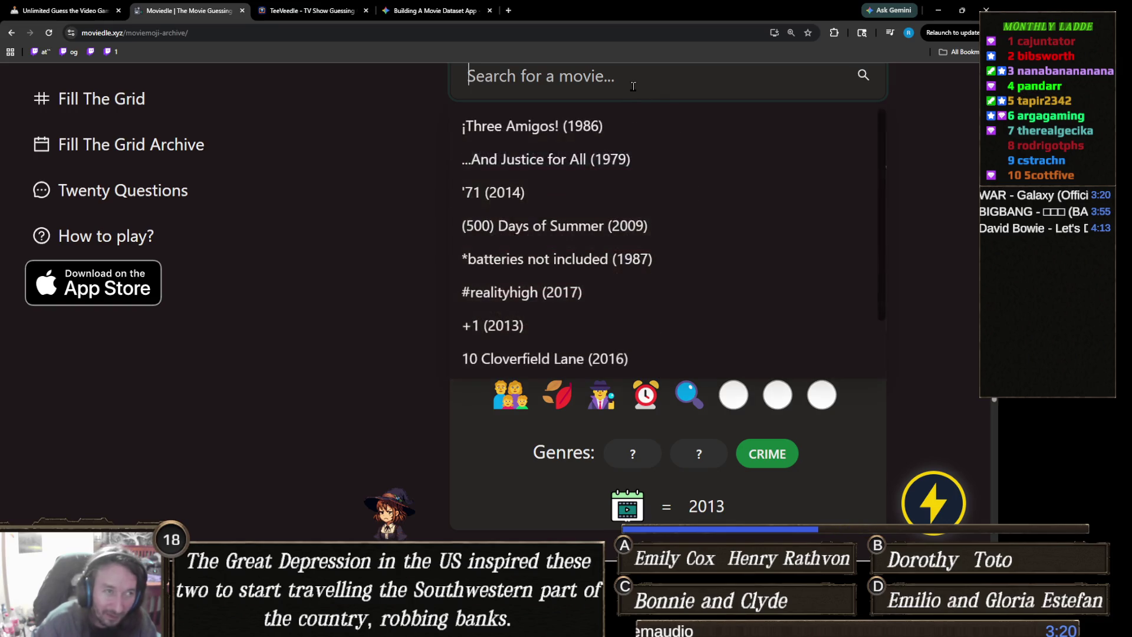
text(tae)
key(BackSpace)
text(ken)
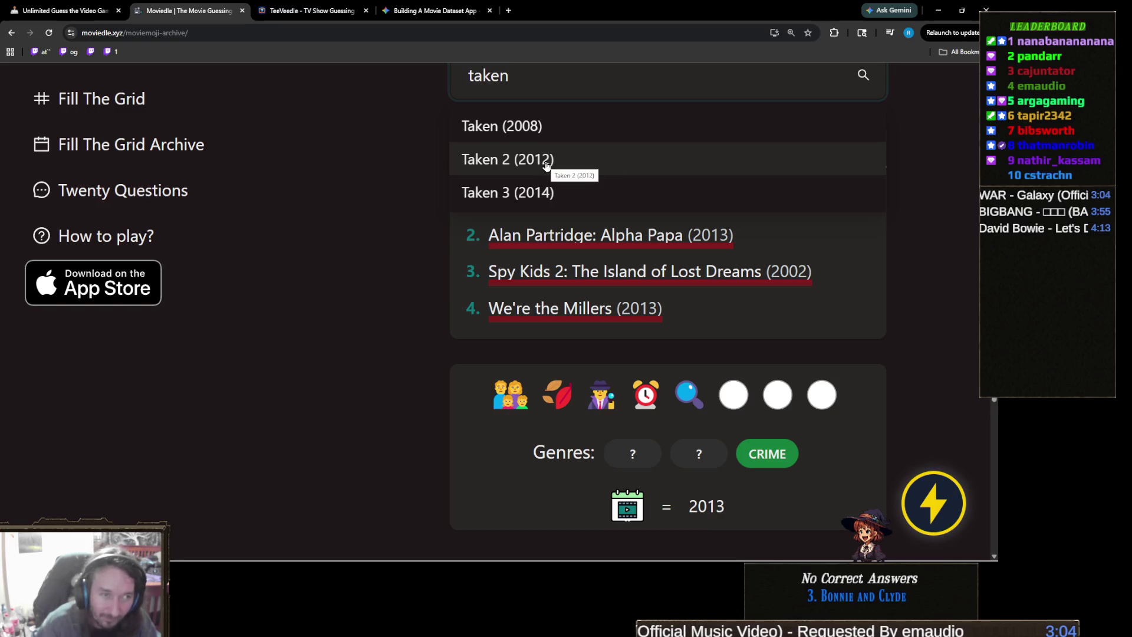
click(547, 166)
scroll(587, 254, down, 1)
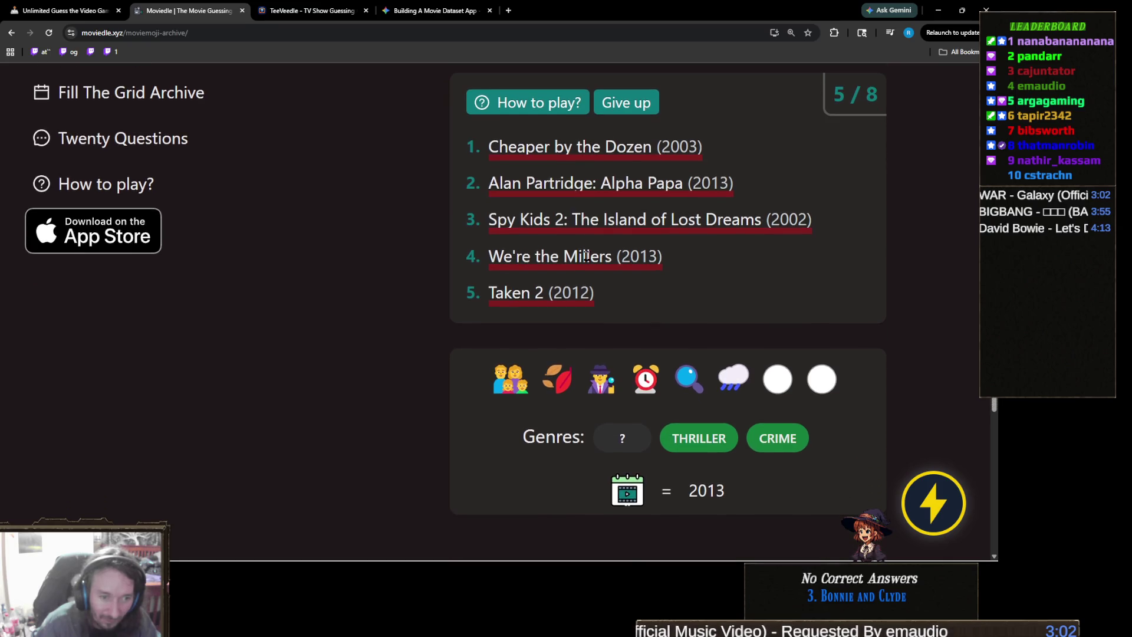
scroll(587, 254, down, 2)
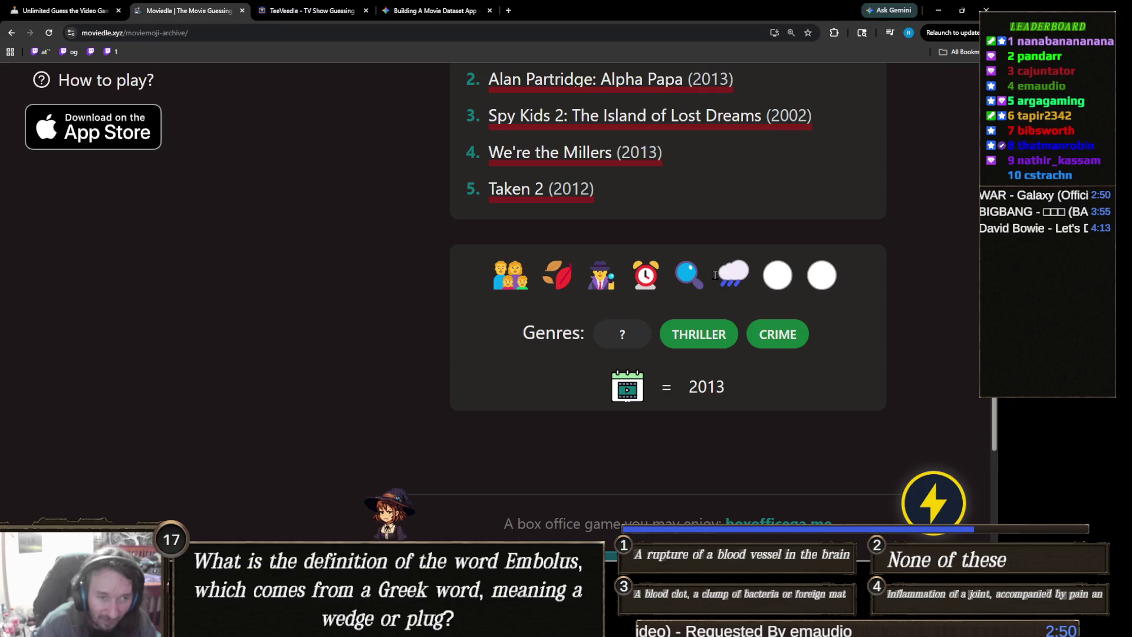
scroll(656, 258, up, 3)
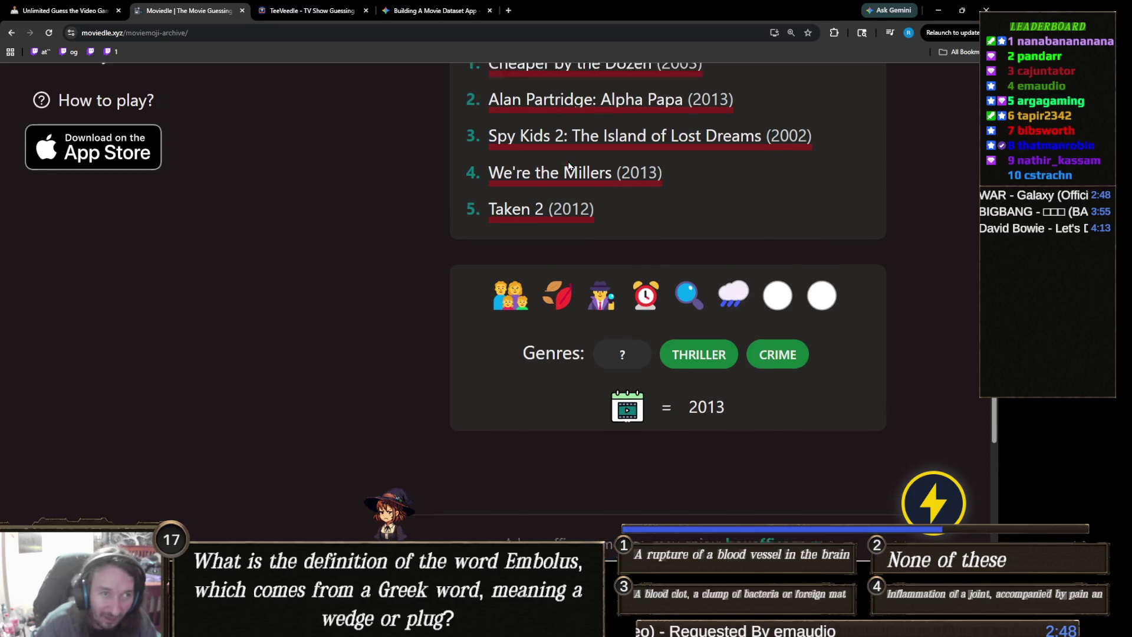
Step: Search 'about ti' and submit About Time (2013) as the sixth guess
click(629, 125)
text(T)
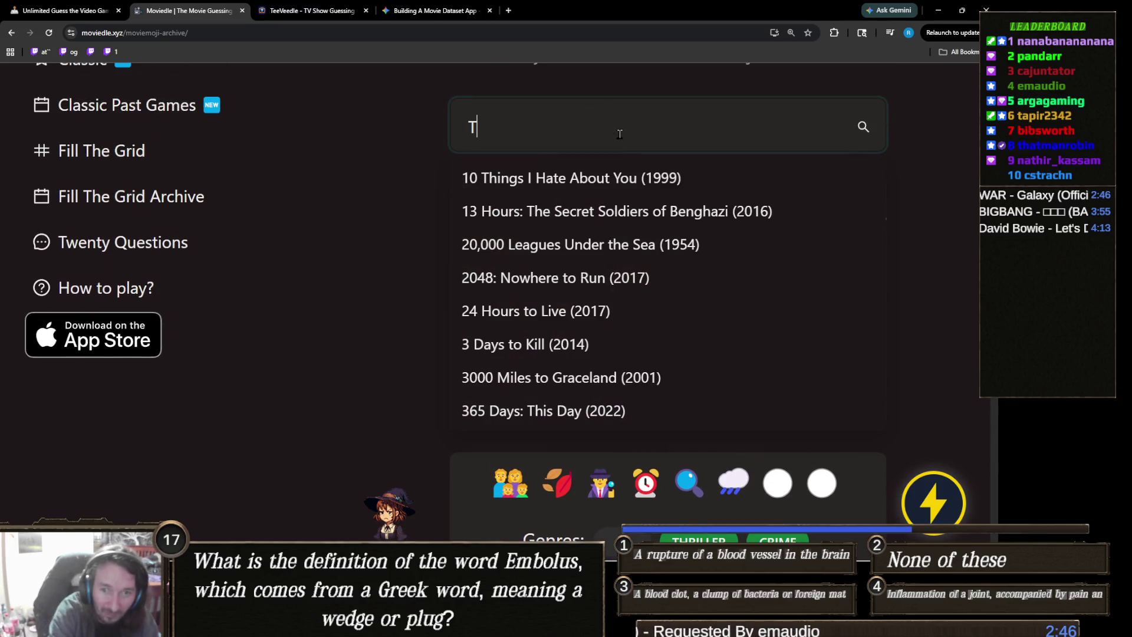
key(BackSpace)
text(about ti)
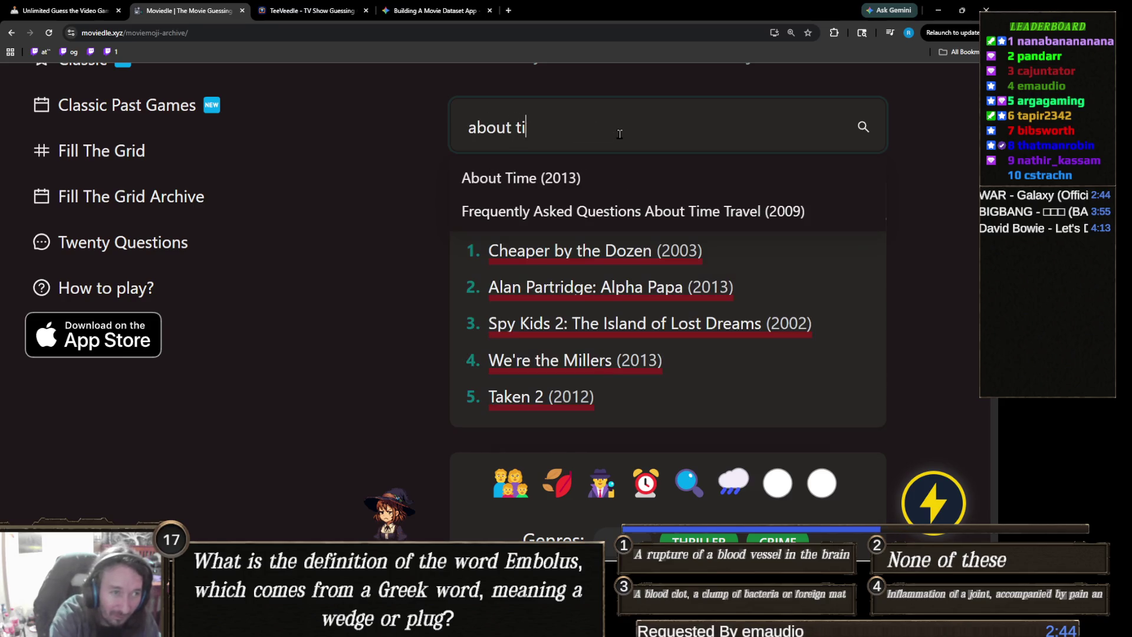
click(604, 179)
scroll(519, 244, down, 3)
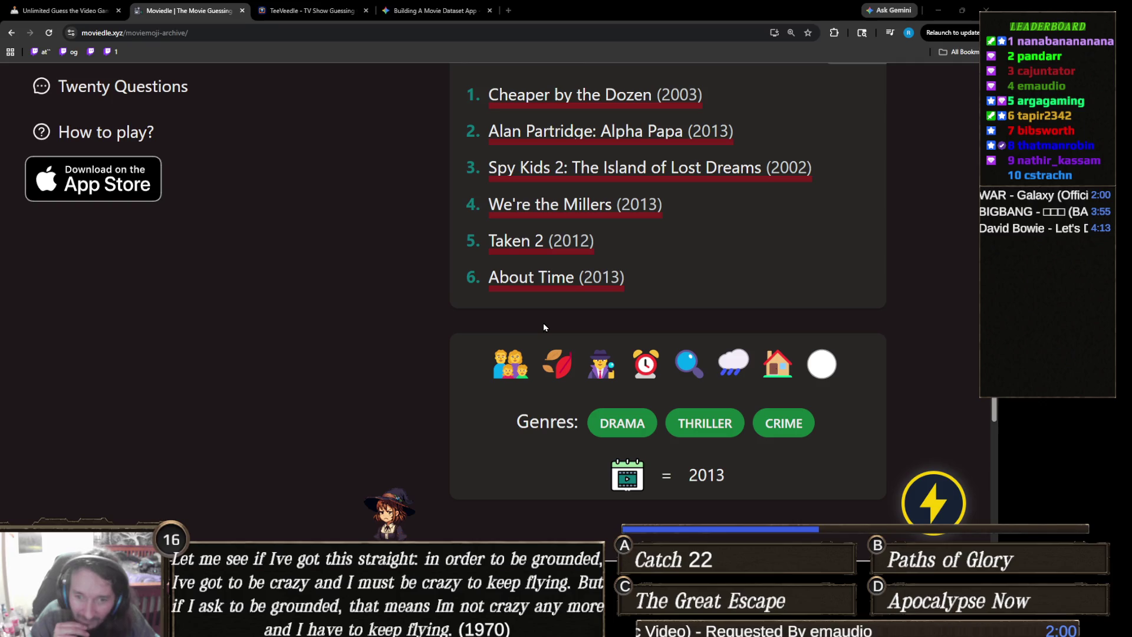
scroll(543, 325, up, 3)
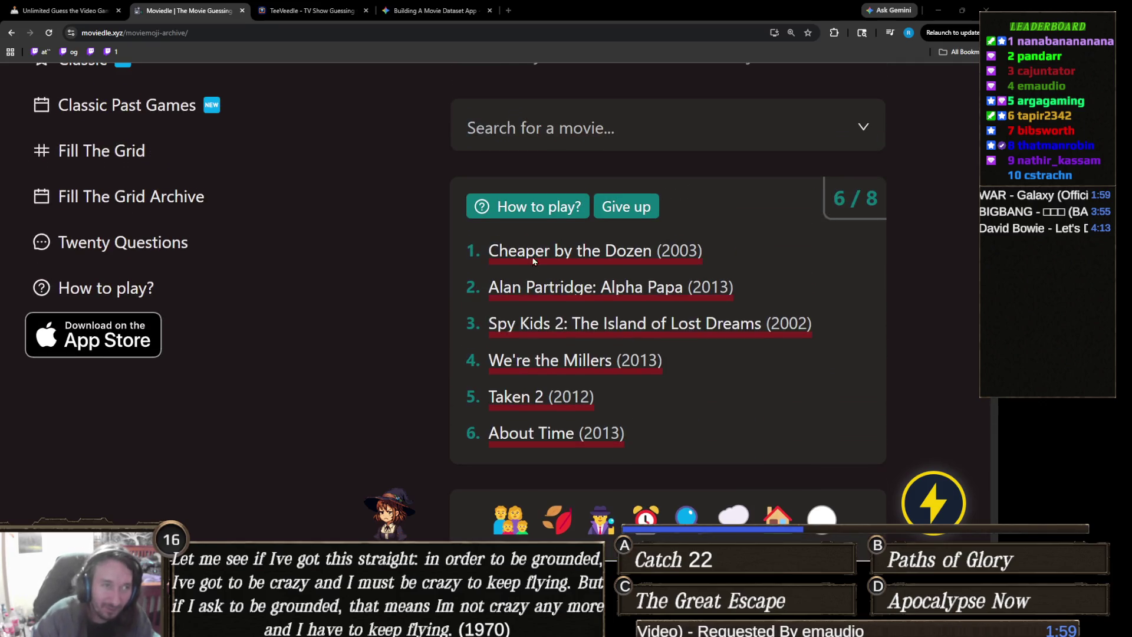
Step: Guess Prisoners (2013) to solve the Mar 13 puzzle, then return to Moviemoji Past Games
click(586, 125)
text(prisone)
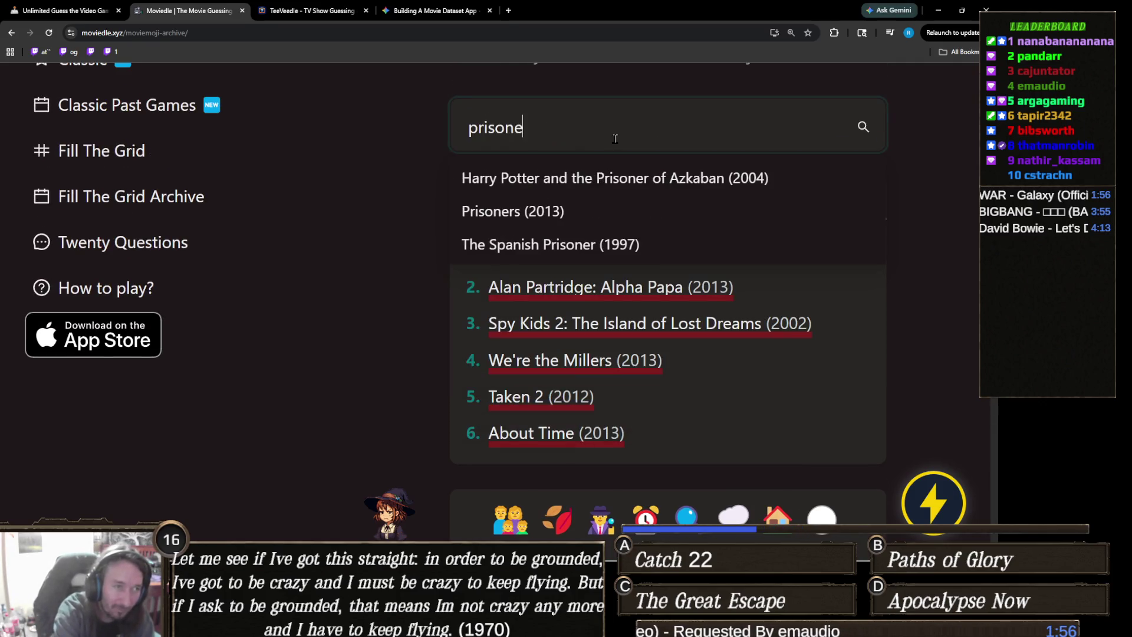
text(rs)
click(612, 187)
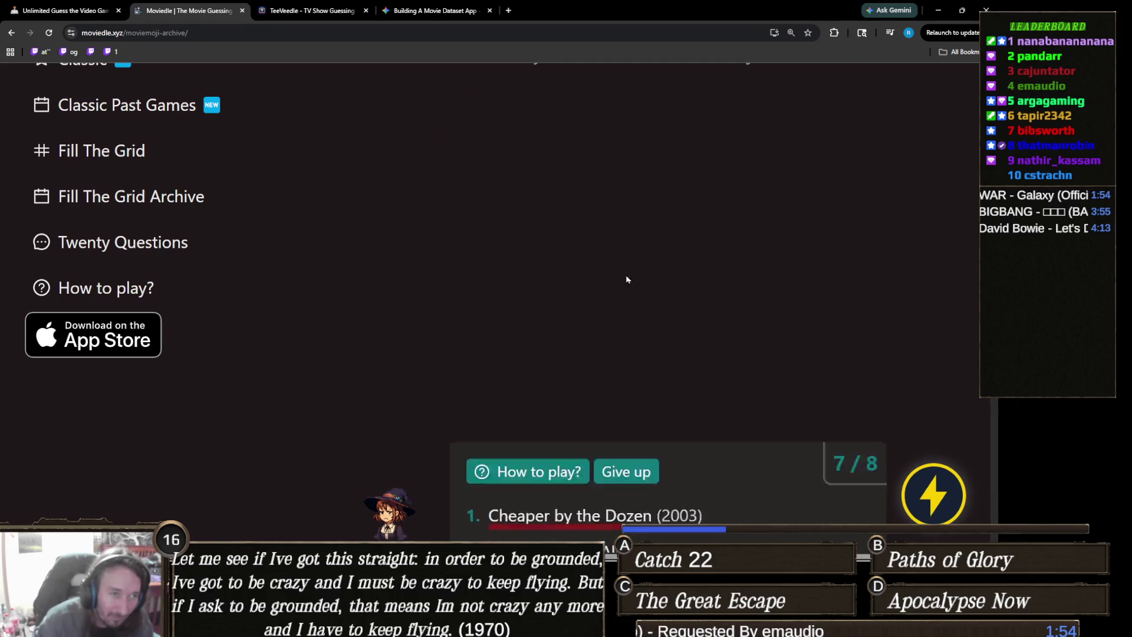
scroll(605, 309, down, 10)
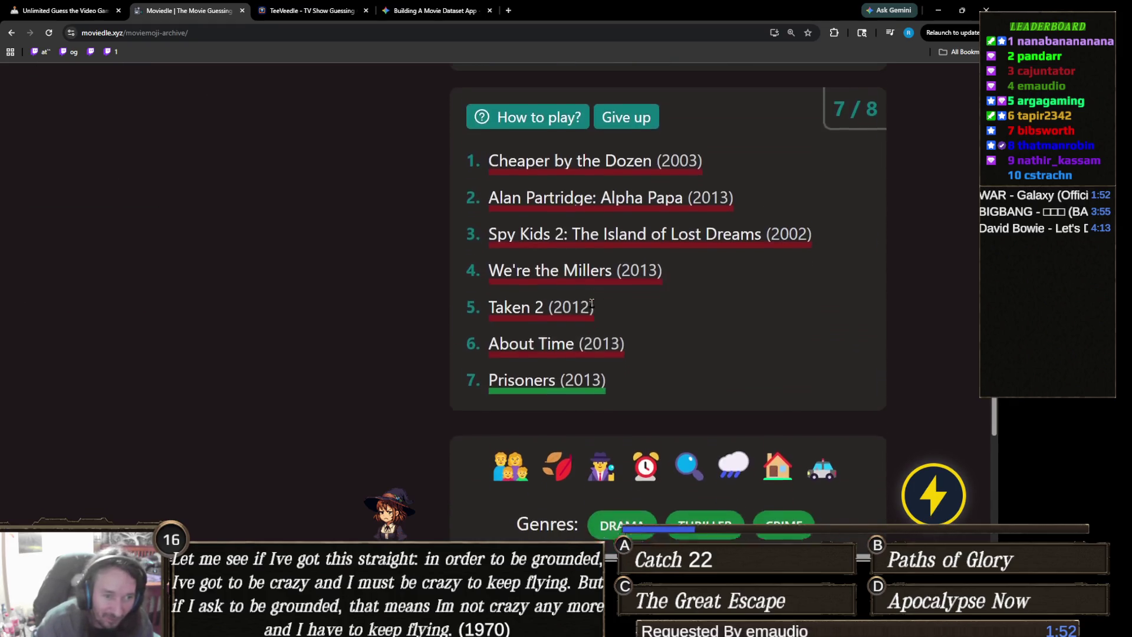
scroll(591, 303, down, 3)
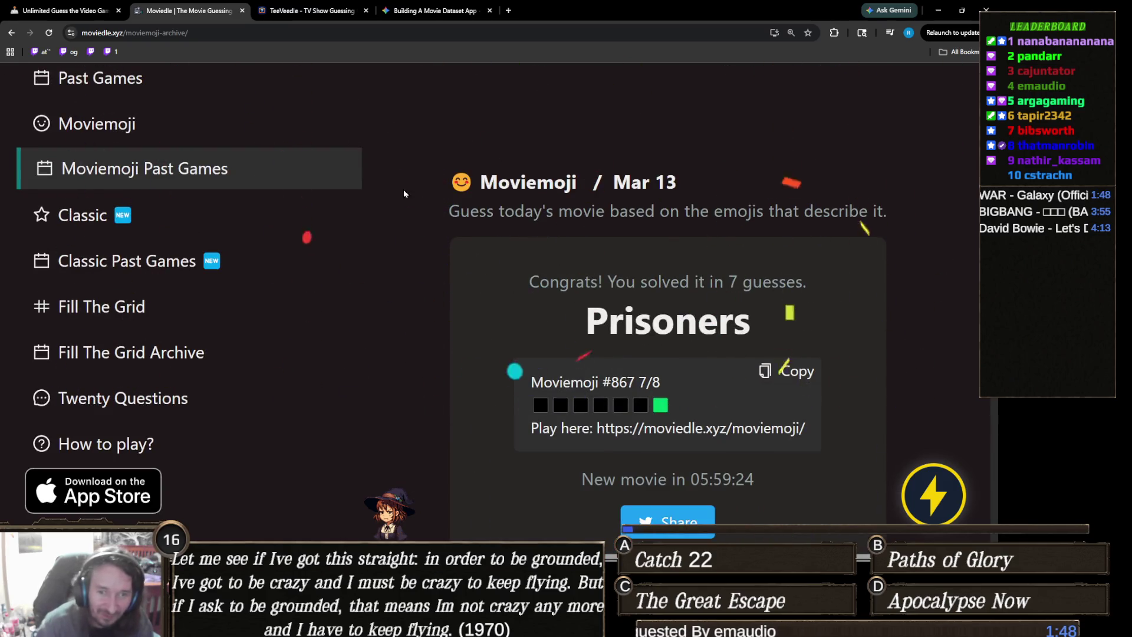
click(228, 170)
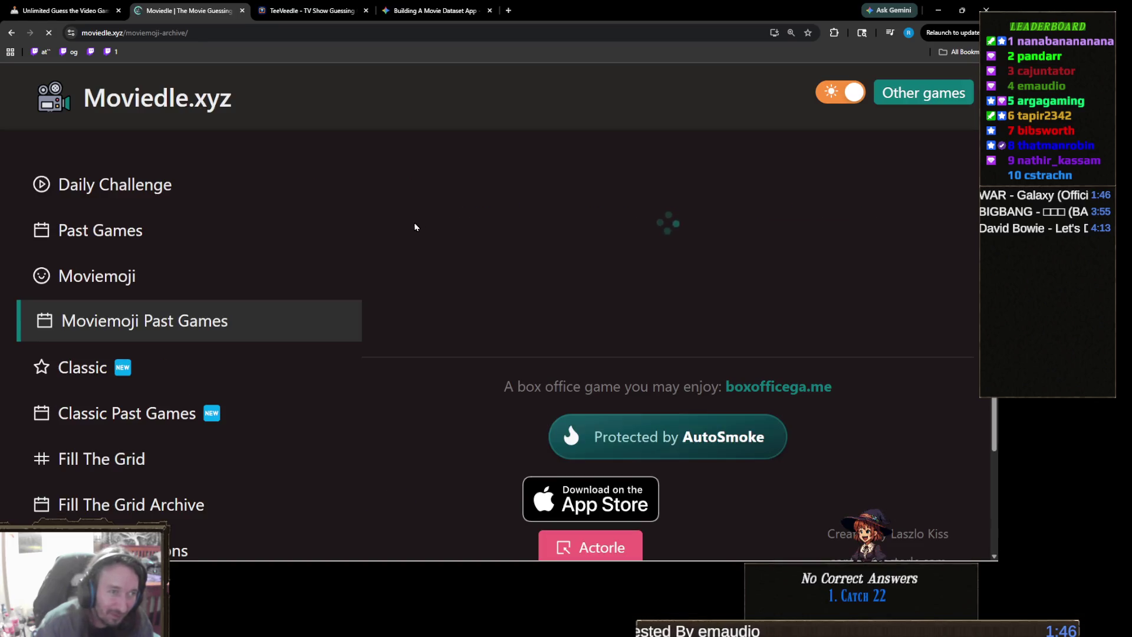
Step: Dismiss the adblock popup, page the calendar back to March, and open the Mar 14 puzzle
click(427, 200)
click(426, 201)
click(427, 200)
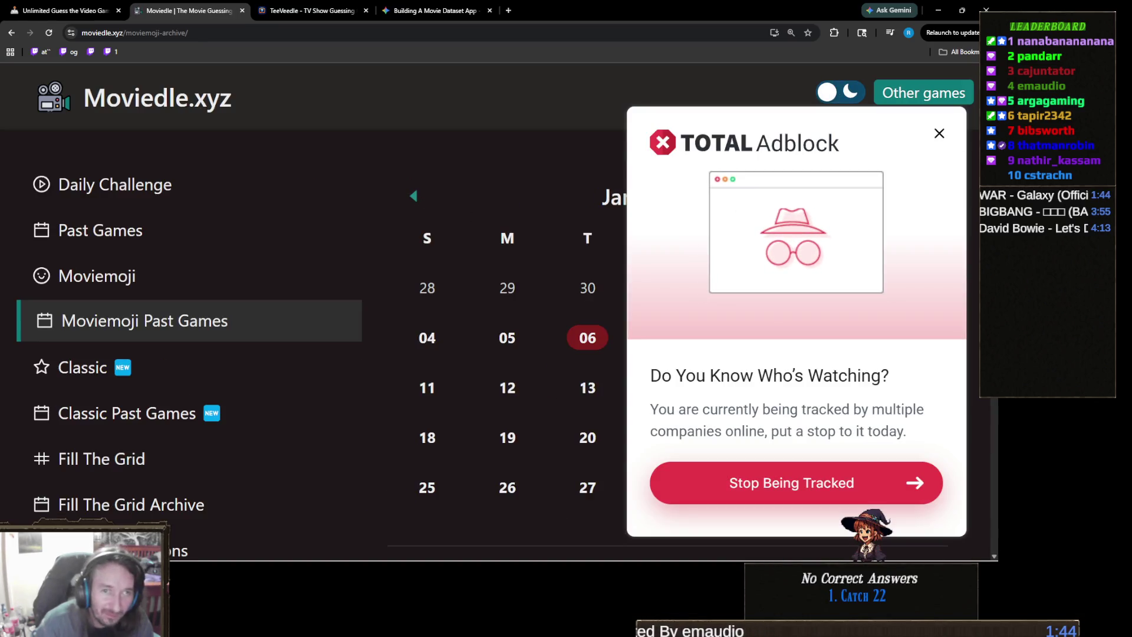
click(939, 133)
click(416, 196)
click(419, 198)
click(420, 200)
click(421, 200)
click(422, 201)
click(422, 202)
click(424, 203)
click(424, 203)
click(424, 203)
click(424, 202)
scroll(663, 268, down, 3)
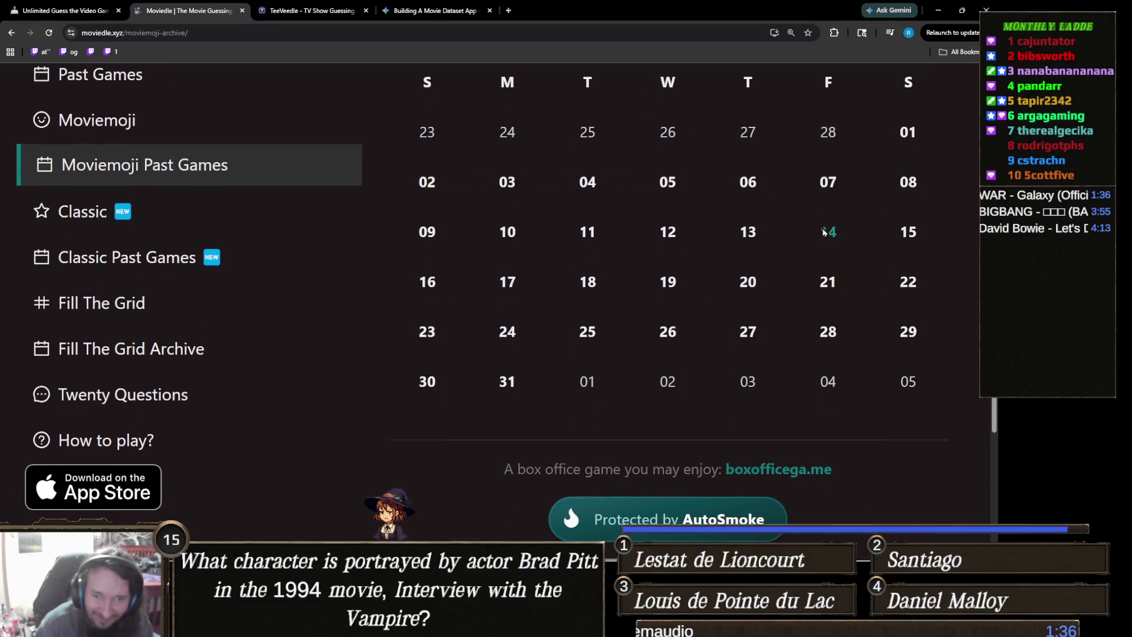
click(824, 232)
scroll(656, 258, down, 2)
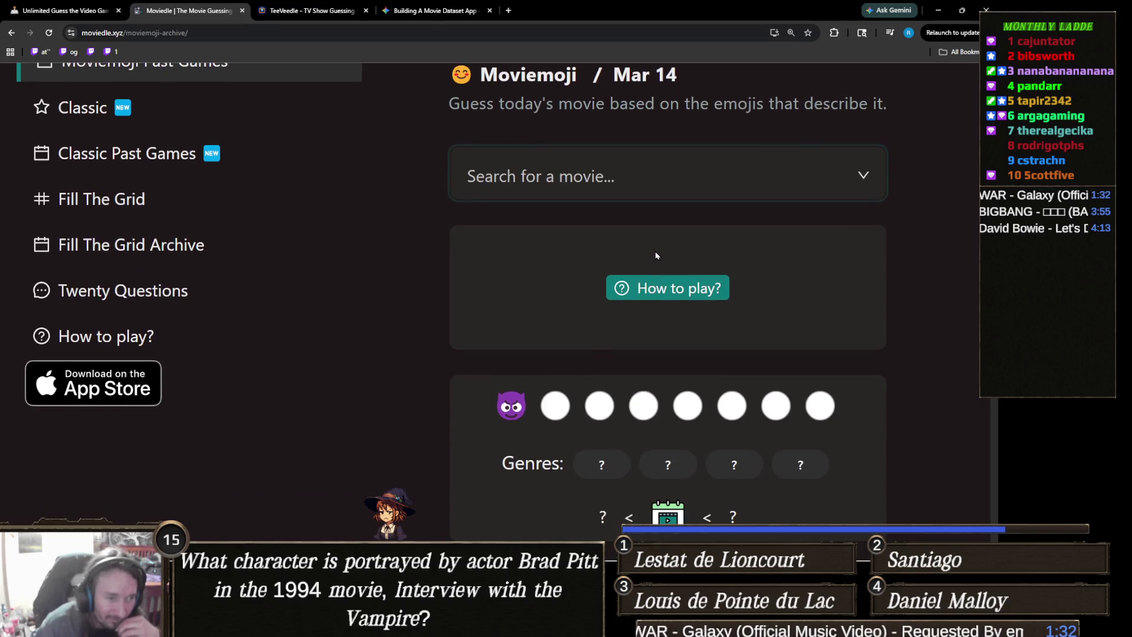
Step: Select the devil emoji hint and submit Legion (2010) from a 'legio' search
scroll(656, 255, down, 1)
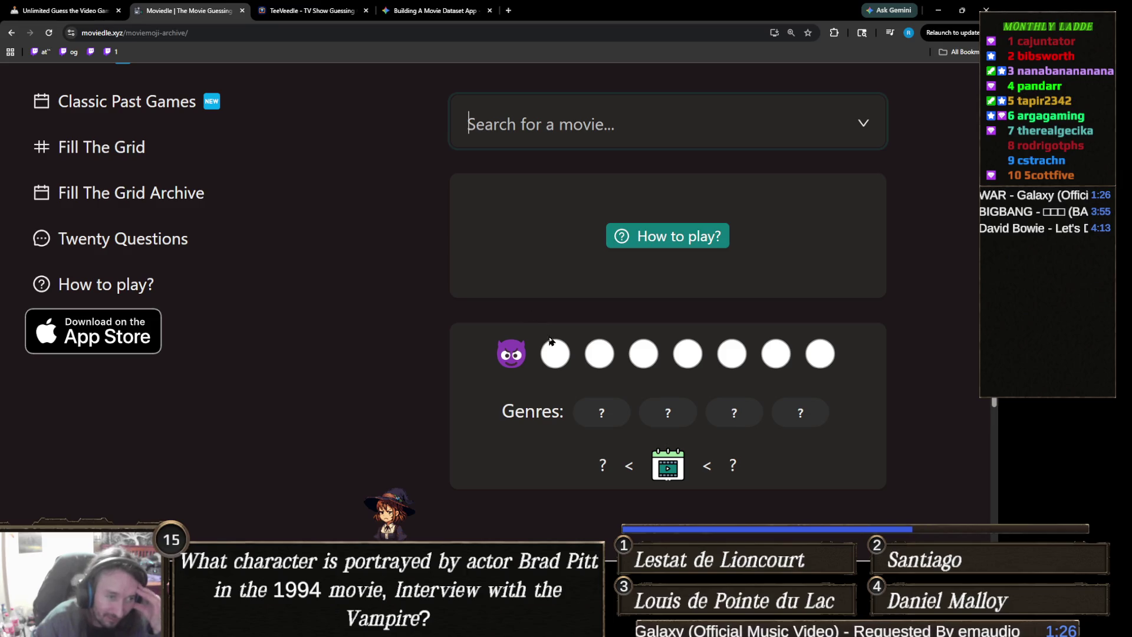
click(506, 355)
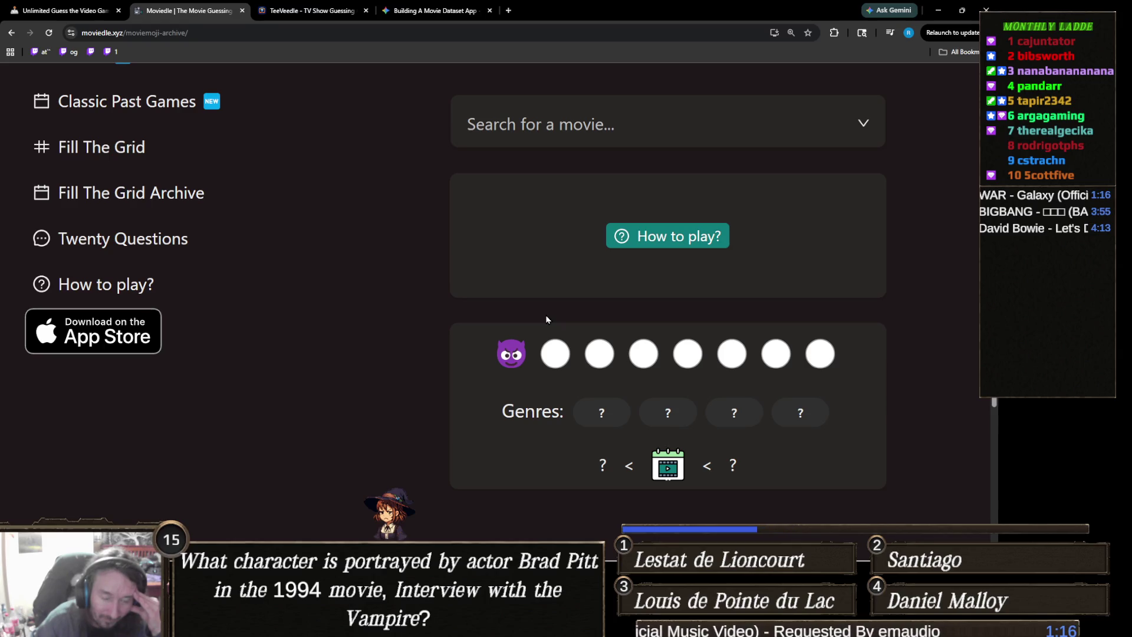
click(597, 129)
text(legio)
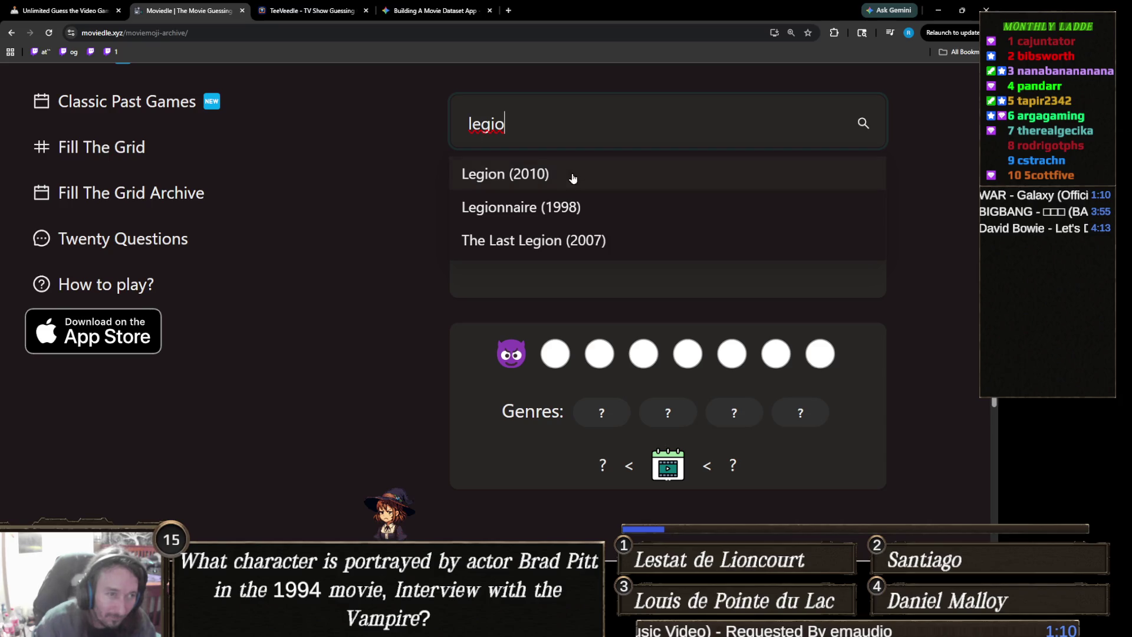
click(568, 174)
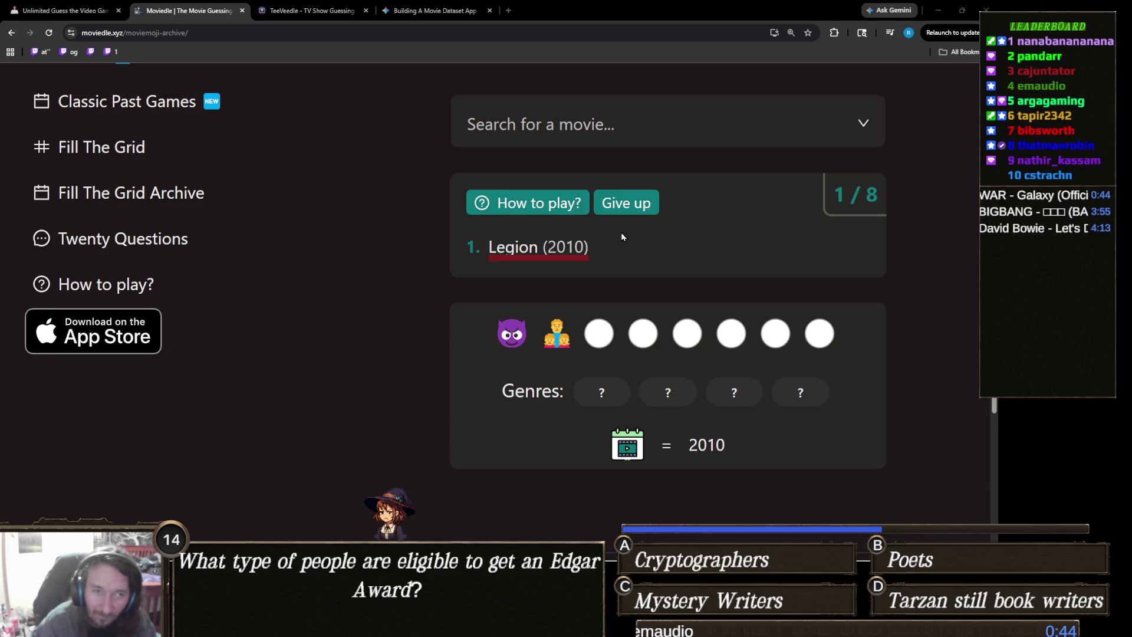
Step: Search 'the amity' and pick The Amityville Horror (1979), re-picking it after a window switch
click(581, 125)
text(the amiy)
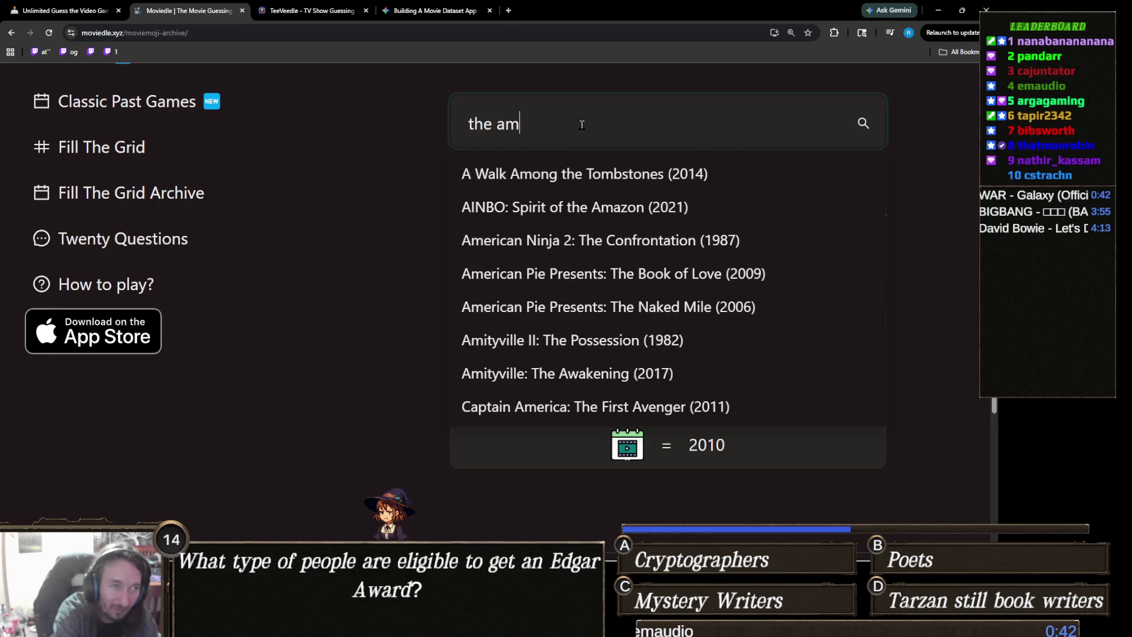
key(BackSpace)
text(ty)
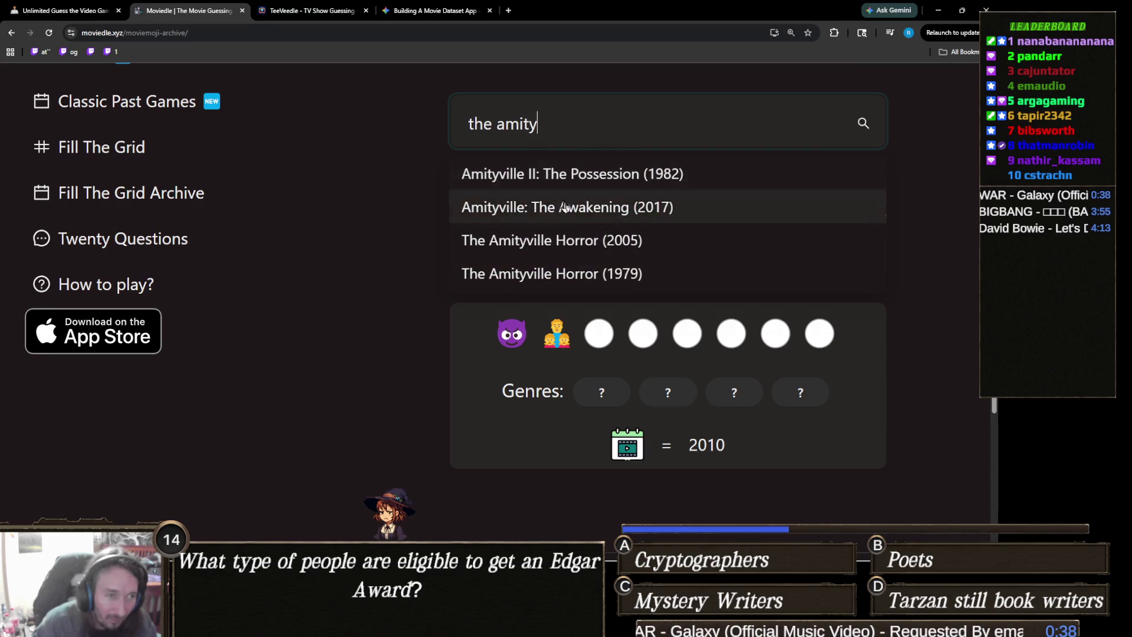
click(534, 278)
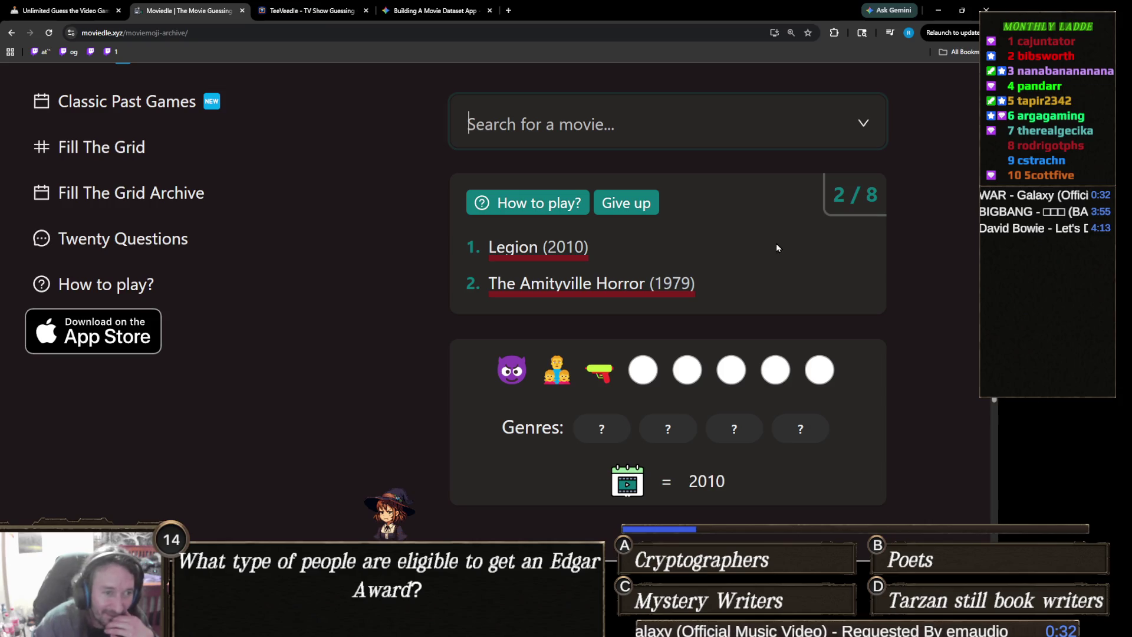
key(alt+Tab)
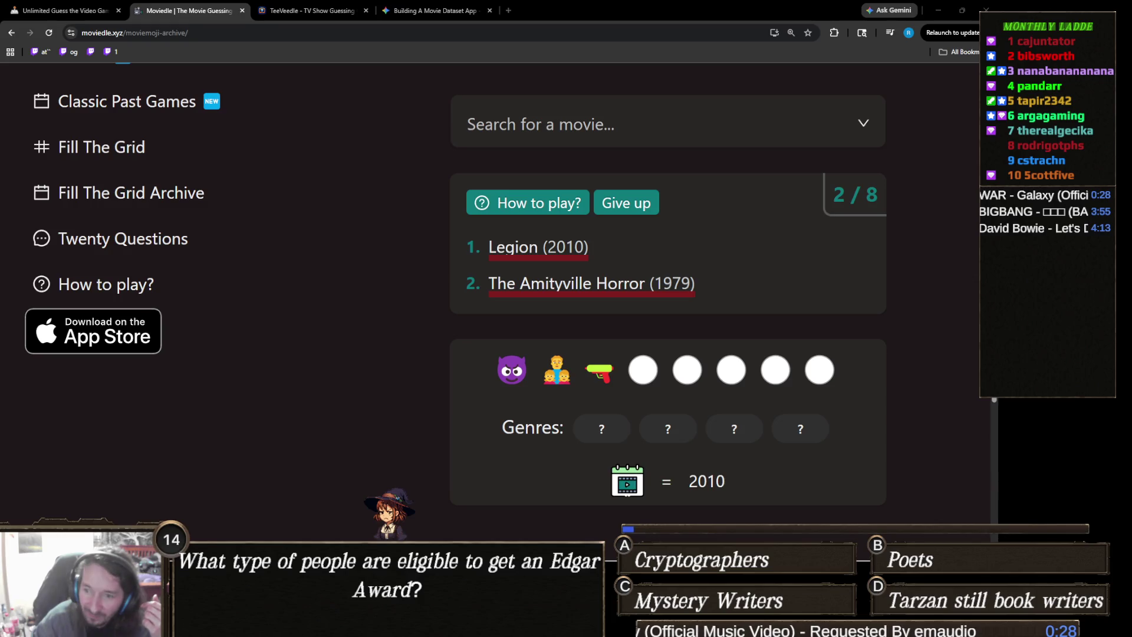
click(627, 123)
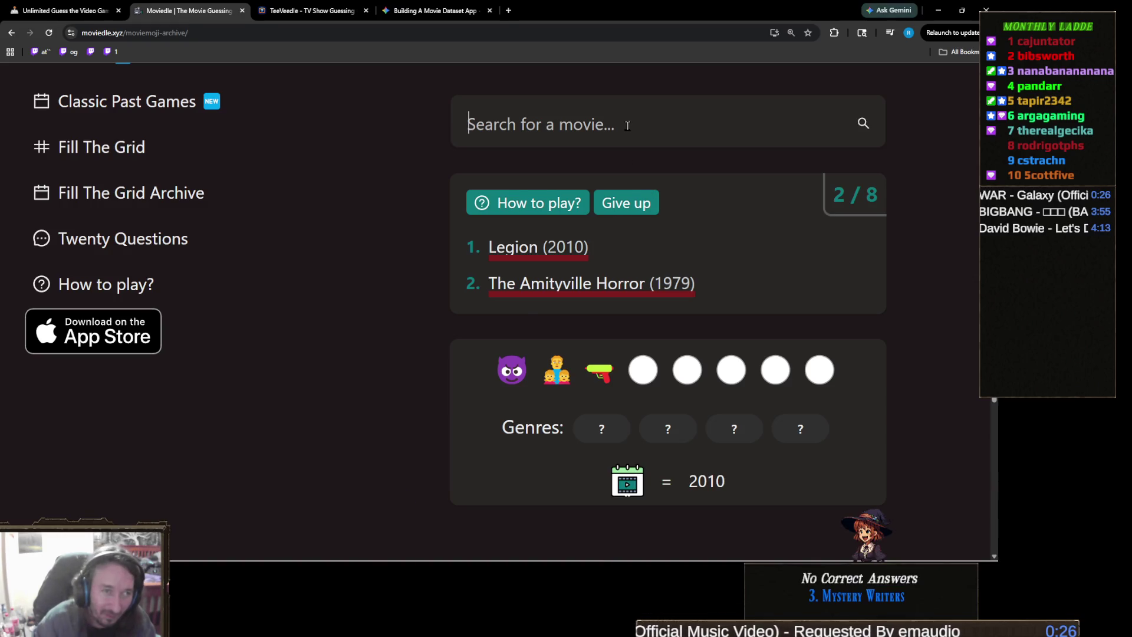
text(amity)
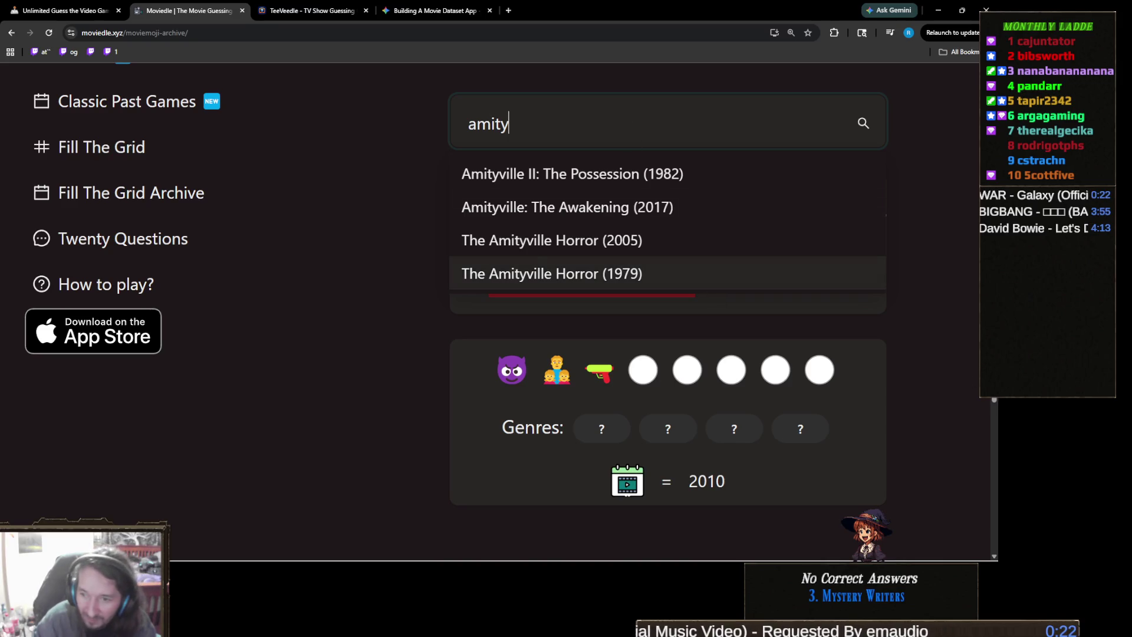
click(531, 273)
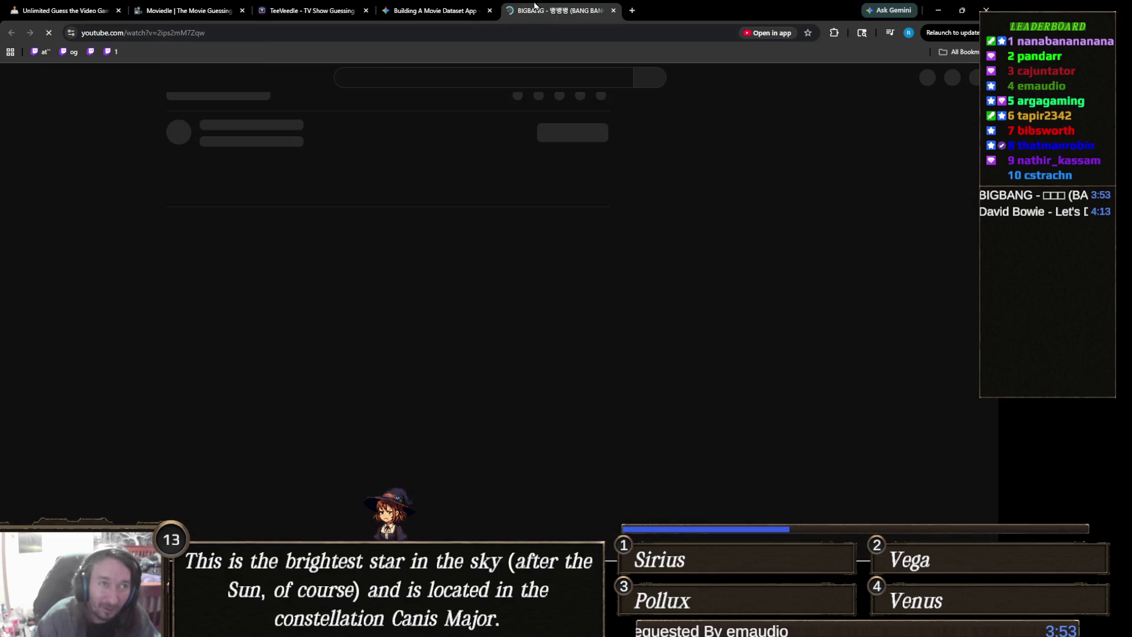
Step: Close the YouTube tab, return to Moviedle, and submit Devil (2010) as the third guess
middle_click(534, 6)
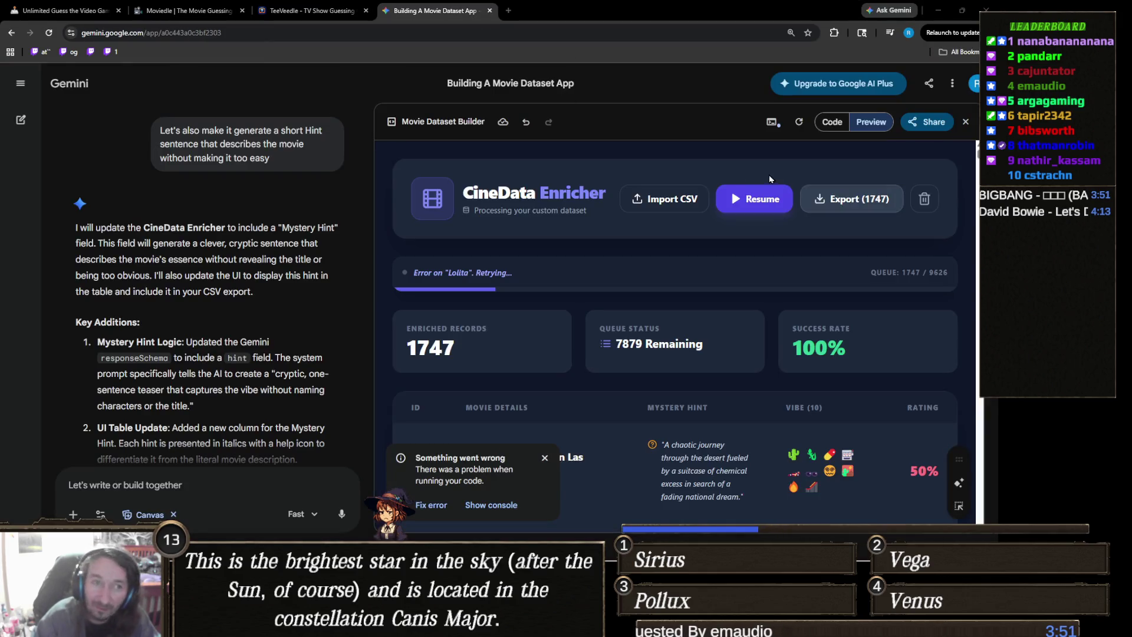
key(ctrl+Page_Up)
key(ctrl+Page_Up)
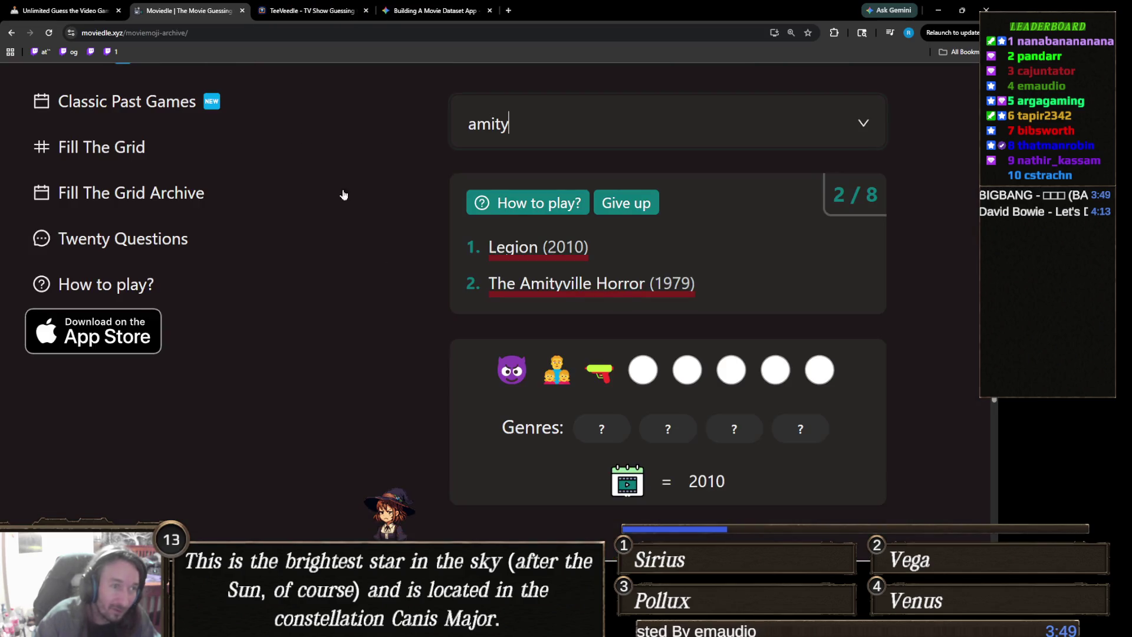
double_click(553, 125)
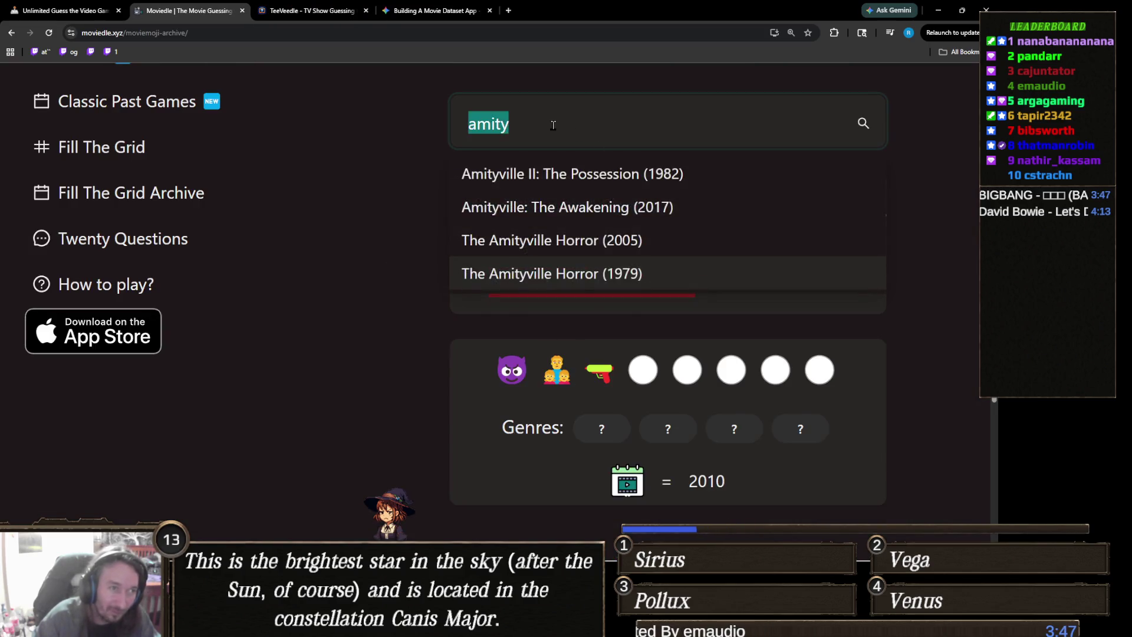
text(devil)
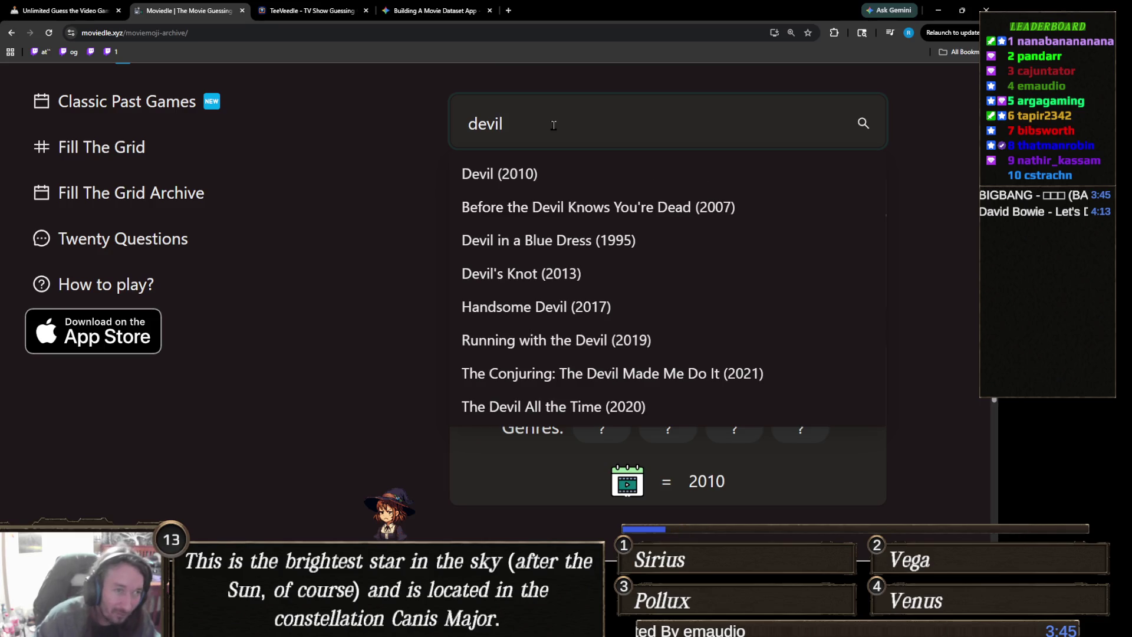
click(525, 175)
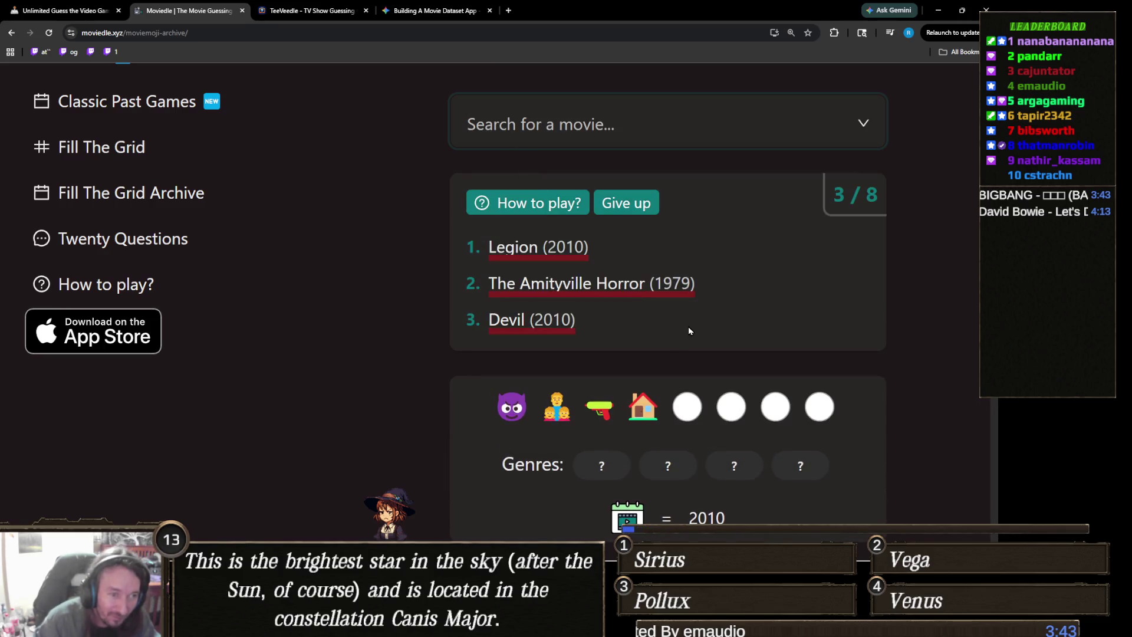
scroll(873, 418, down, 1)
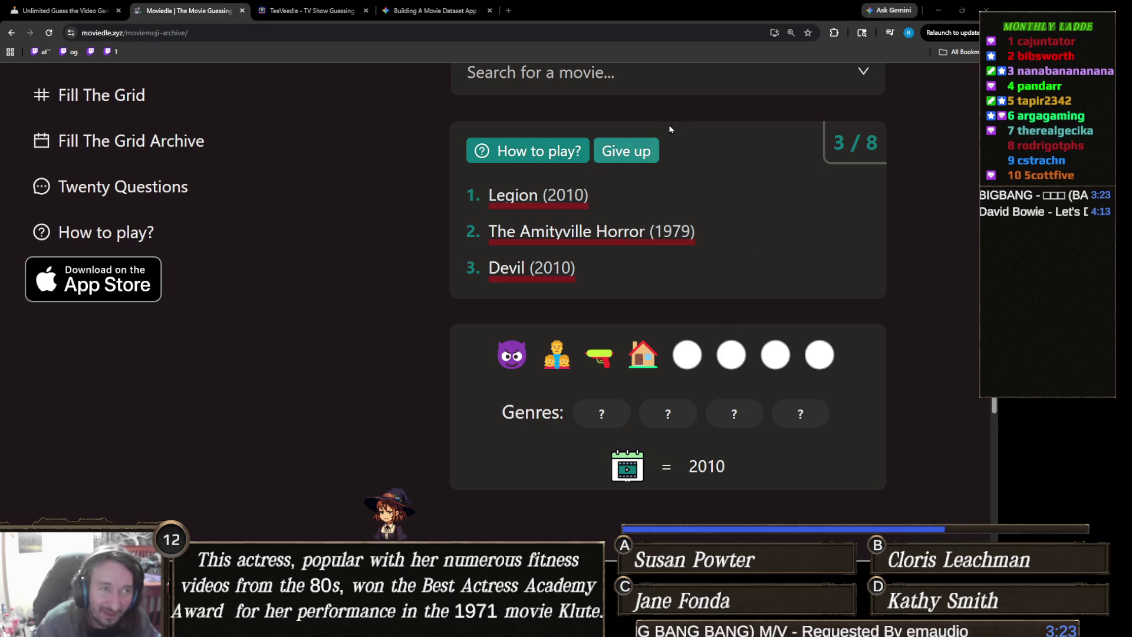
Step: Search 'insidi' and submit Insidious (2010) as the fourth Mar 14 guess
scroll(645, 253, up, 1)
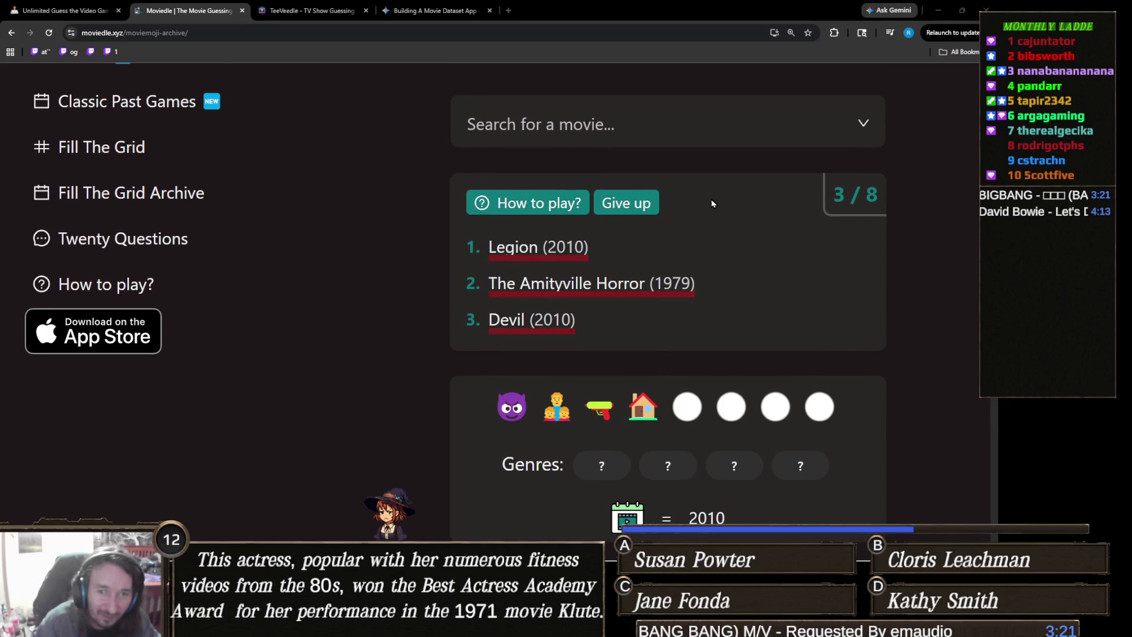
click(663, 140)
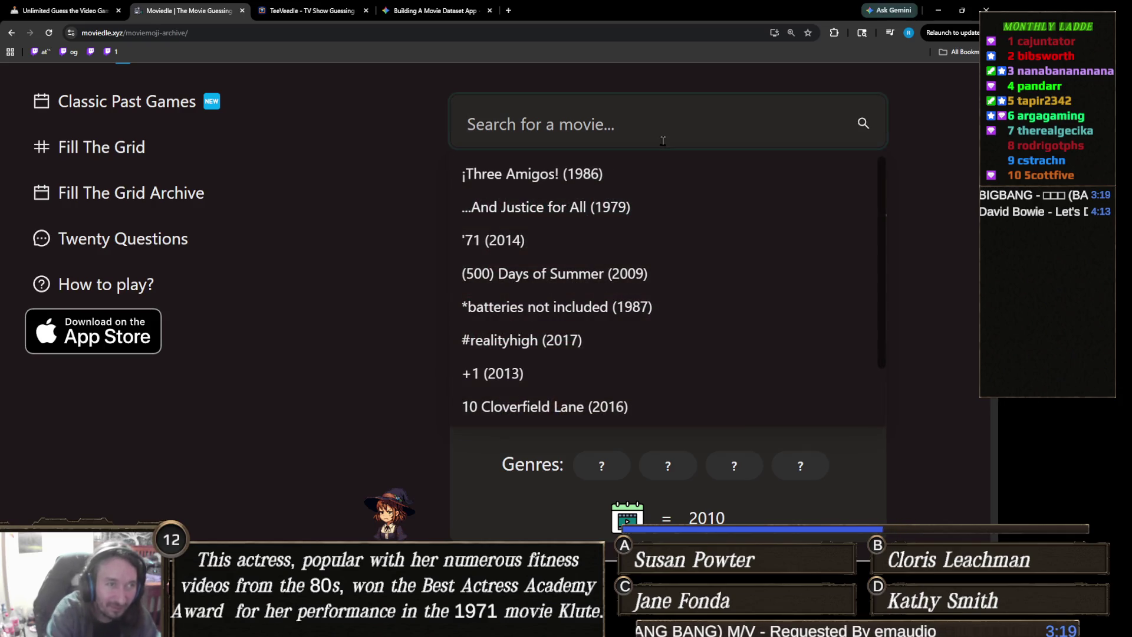
text(insidi)
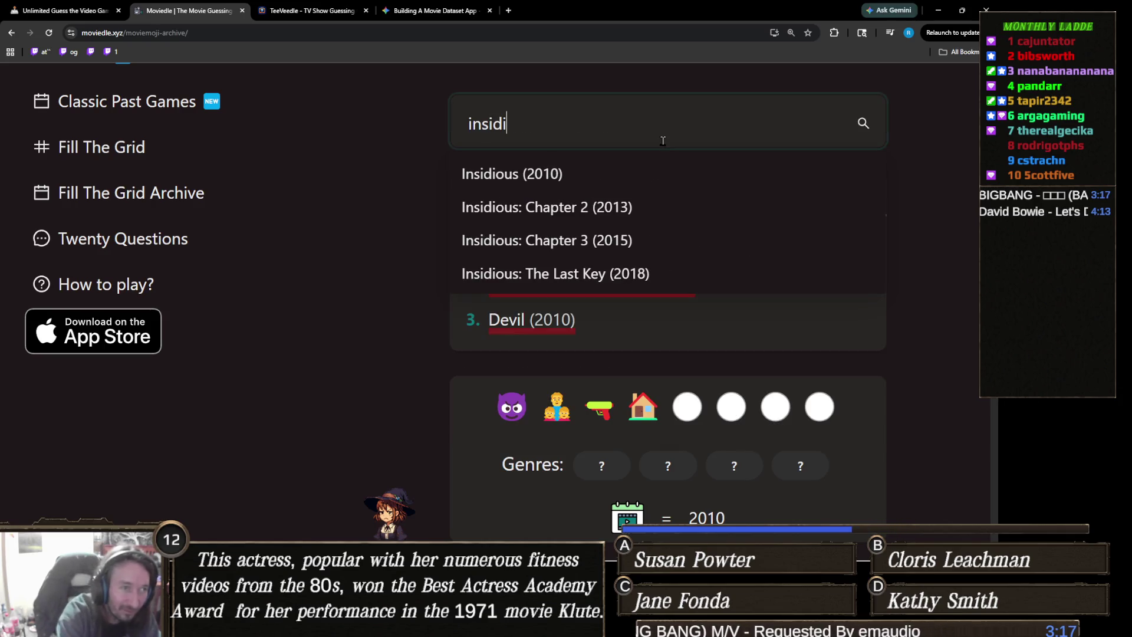
click(638, 172)
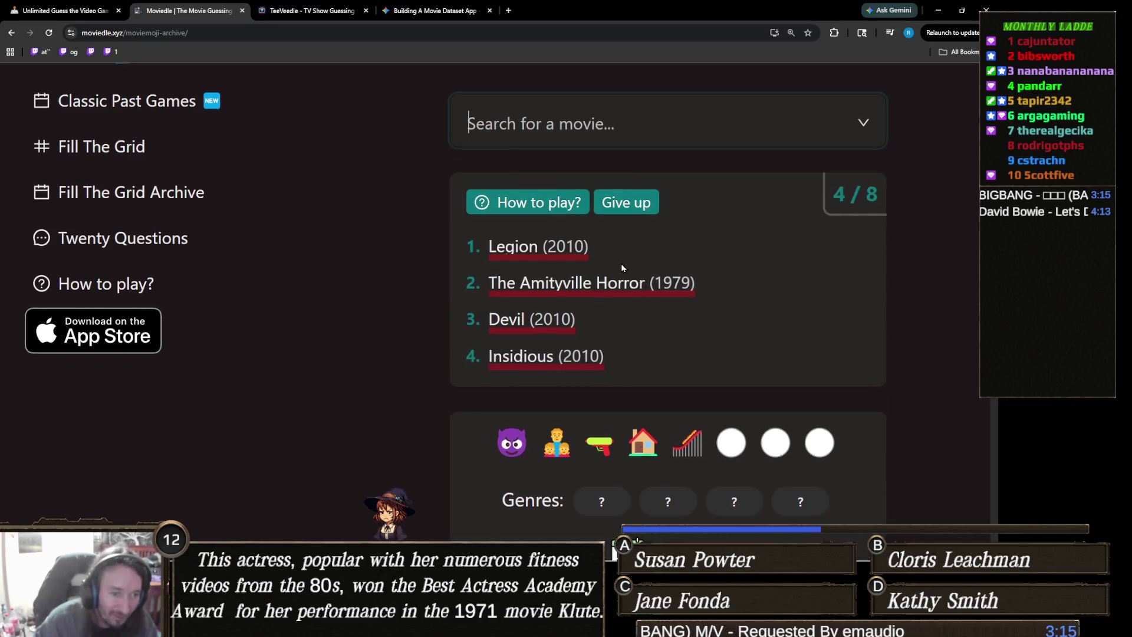
scroll(629, 281, down, 1)
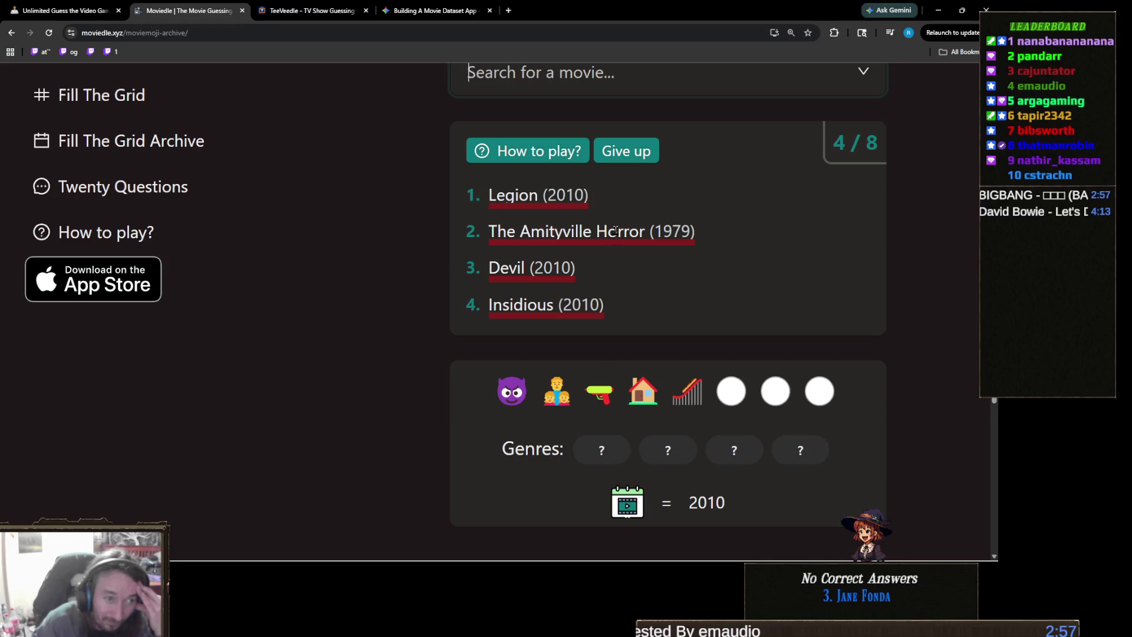
Step: Replace a 'beda' search with 'super' and submit Super (2010) as the fifth guess
text(beda)
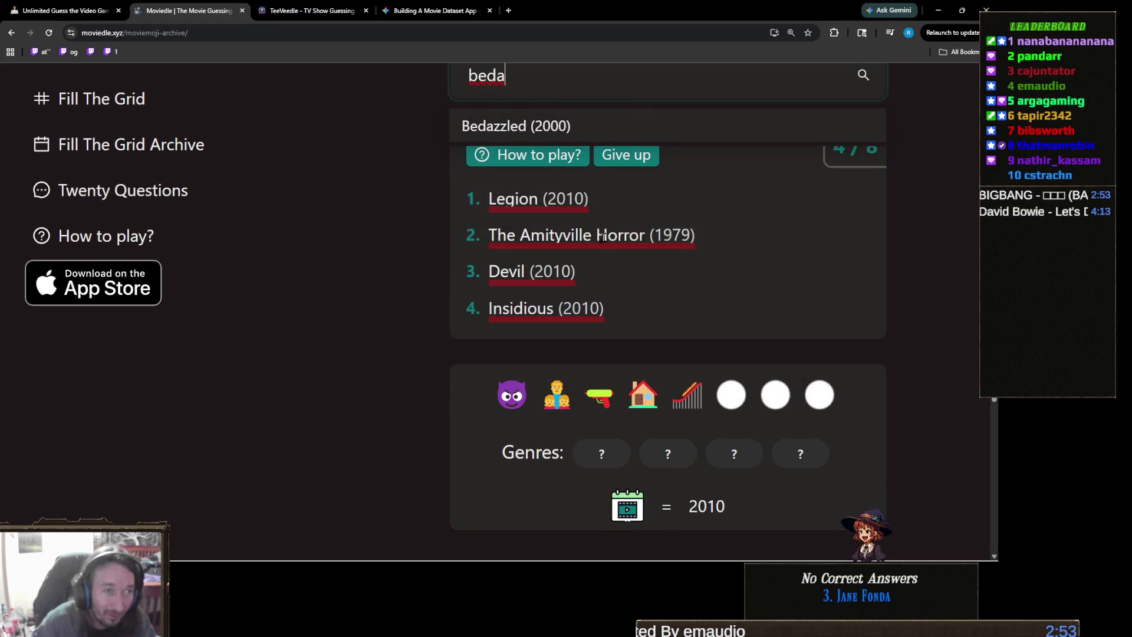
key(BackSpace)
key(BackSpace)
key(BackSpace)
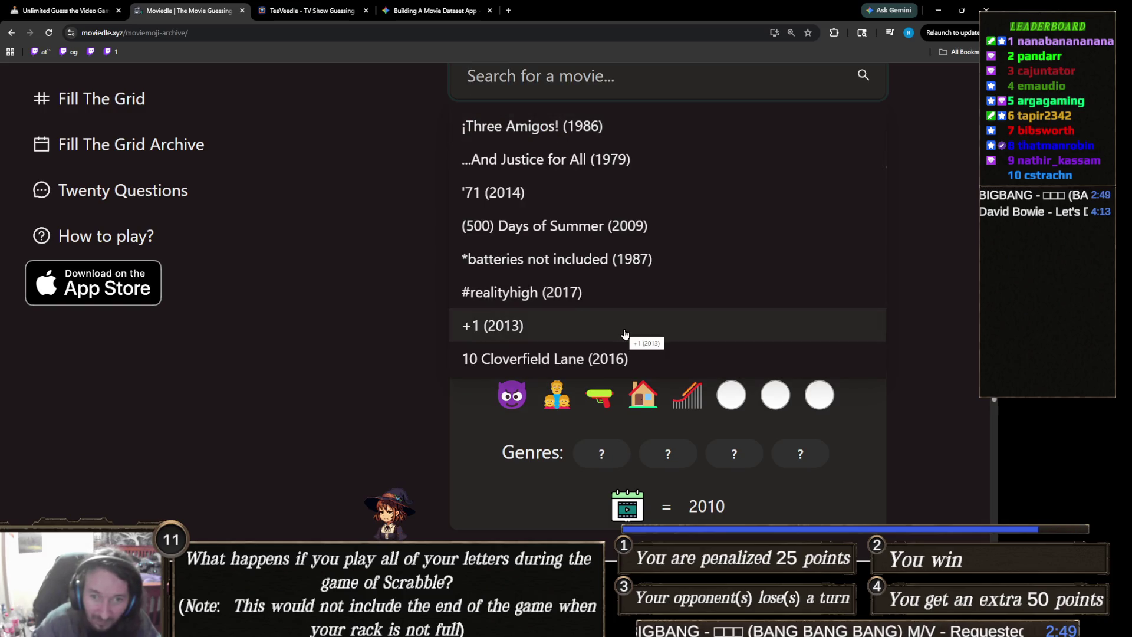
text(s)
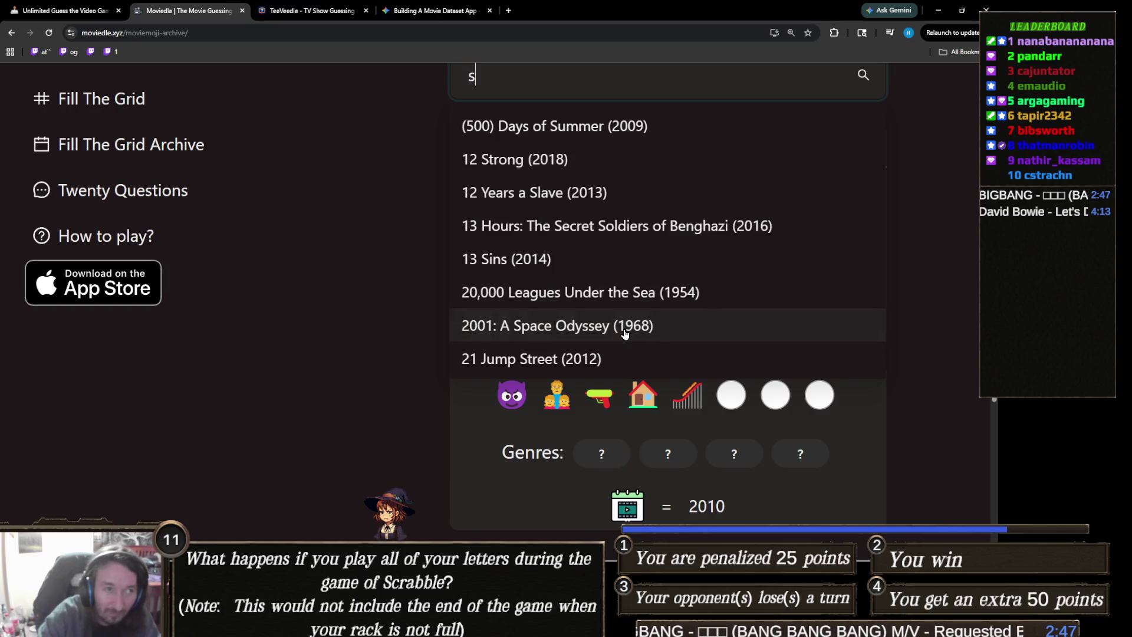
text(uper)
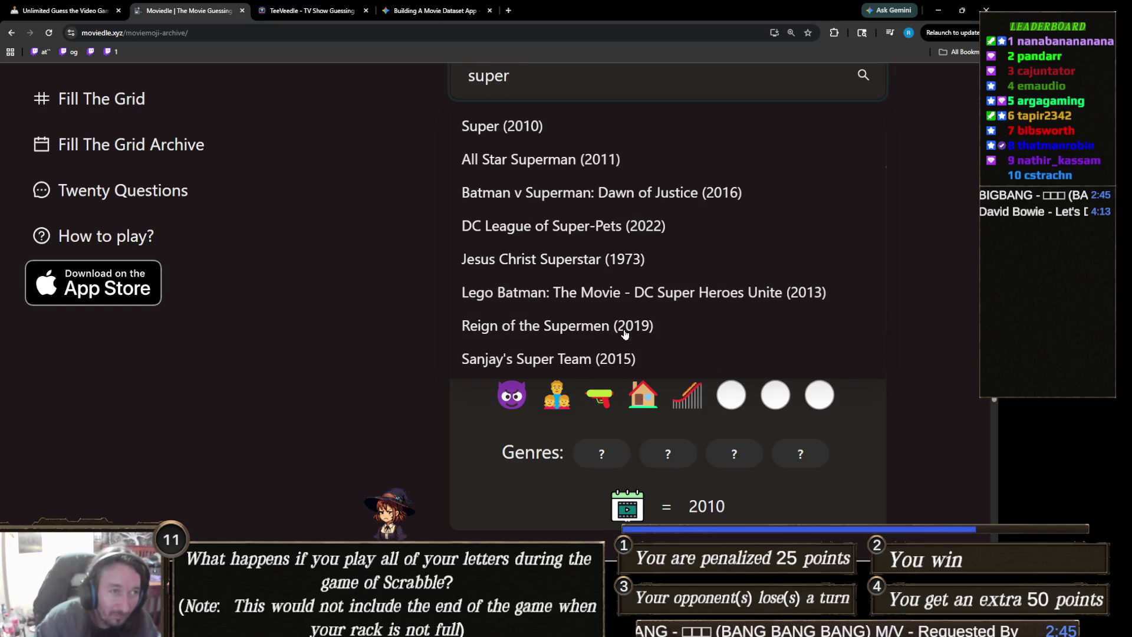
click(552, 137)
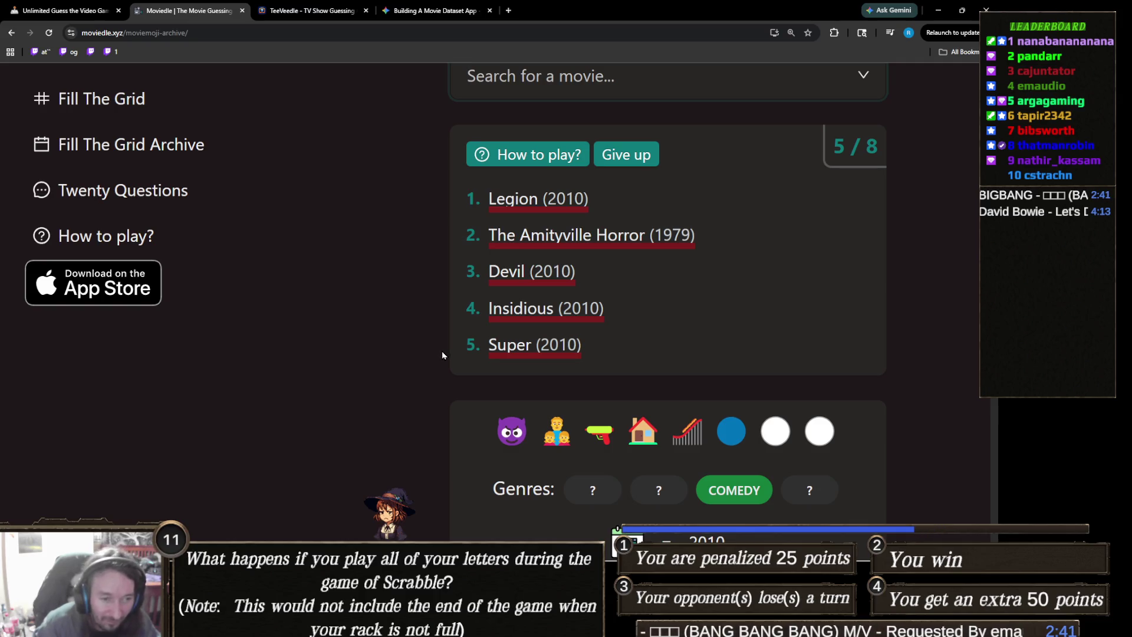
scroll(483, 390, down, 1)
scroll(483, 390, up, 1)
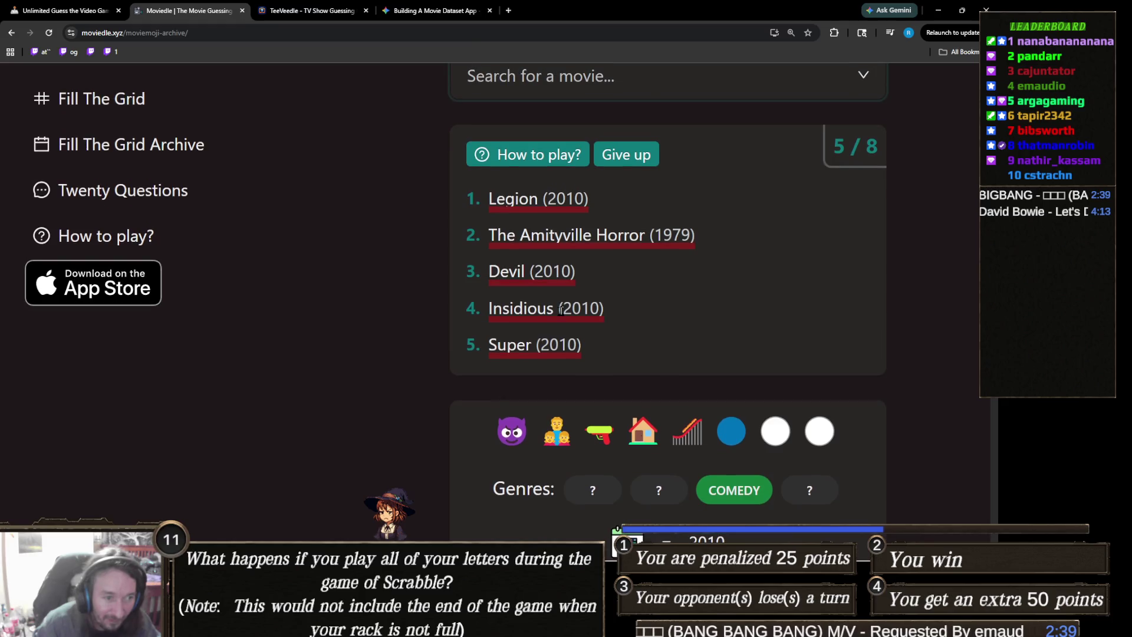
Step: Abandon a 'little n' search and close the suggestions to review the guesses
click(587, 82)
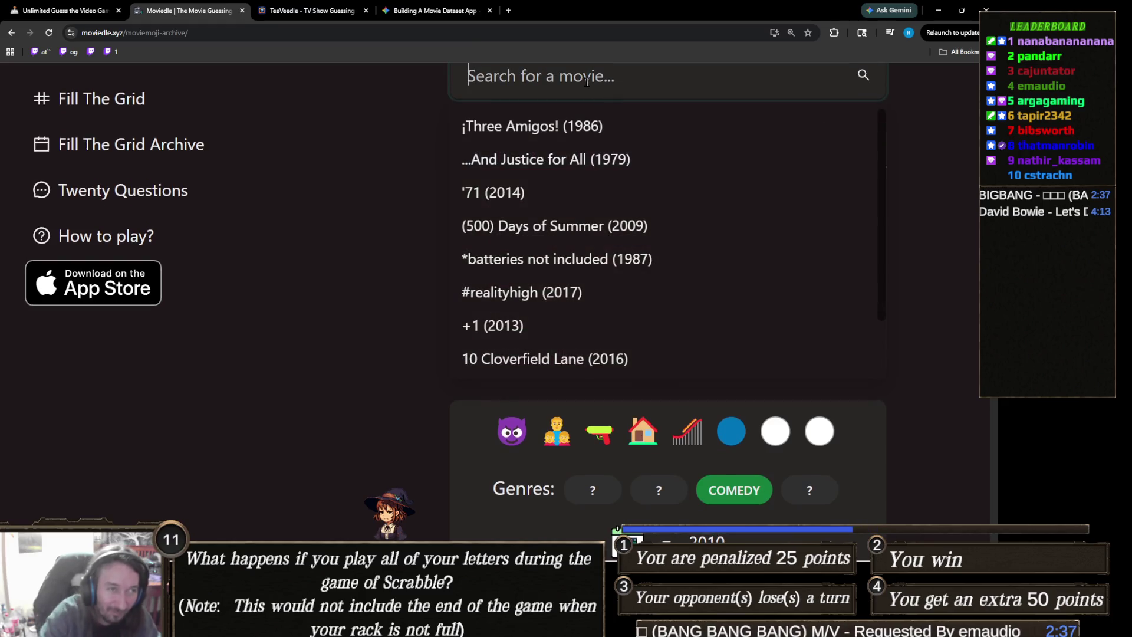
text(little n)
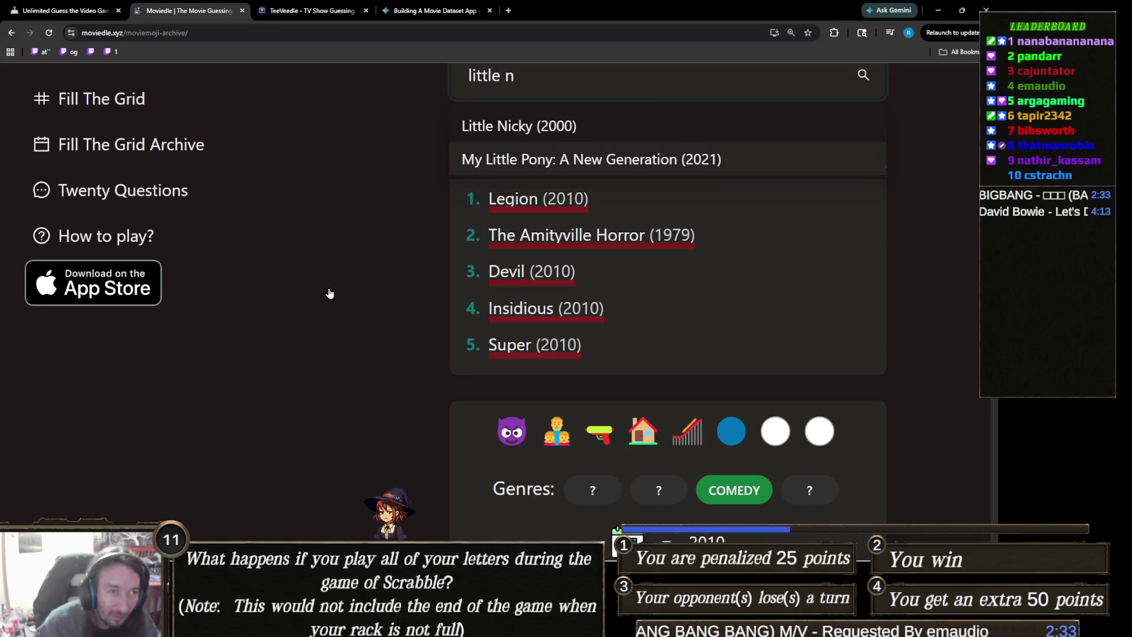
scroll(381, 318, down, 1)
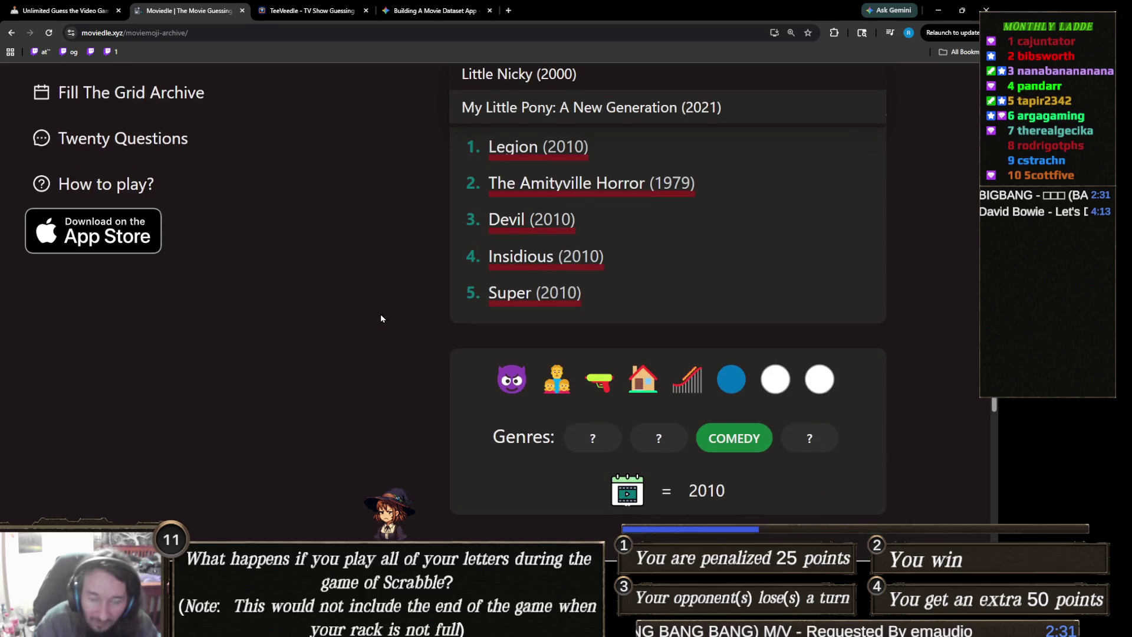
key(BackSpace)
key(BackSpace)
key(BackSpace)
scroll(384, 336, down, 2)
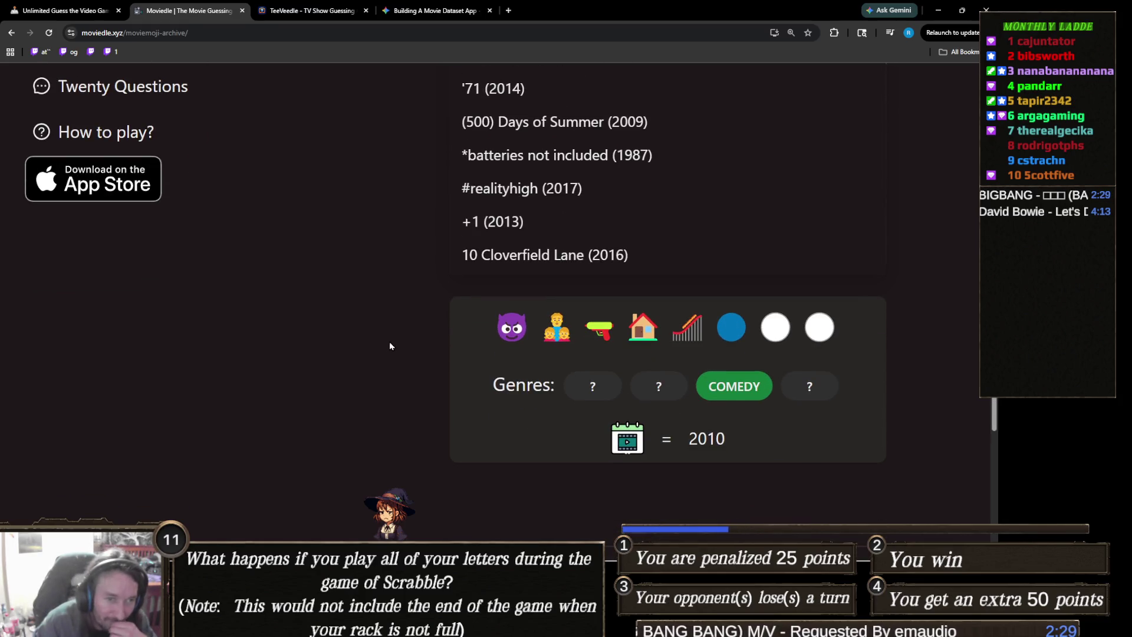
click(736, 327)
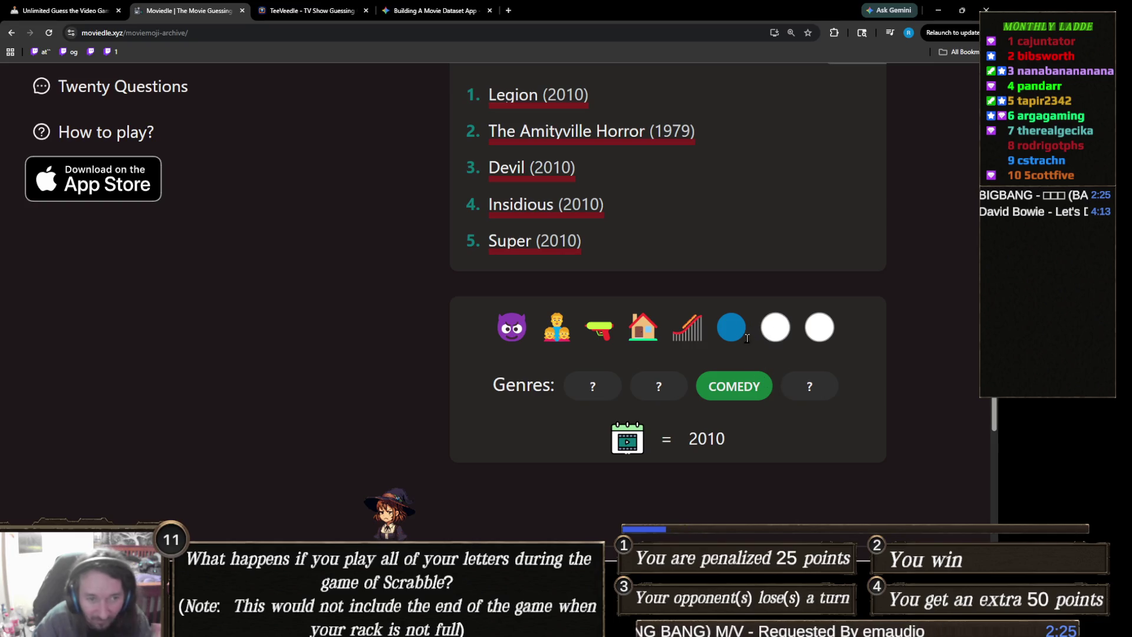
drag(739, 331, 757, 326)
click(747, 330)
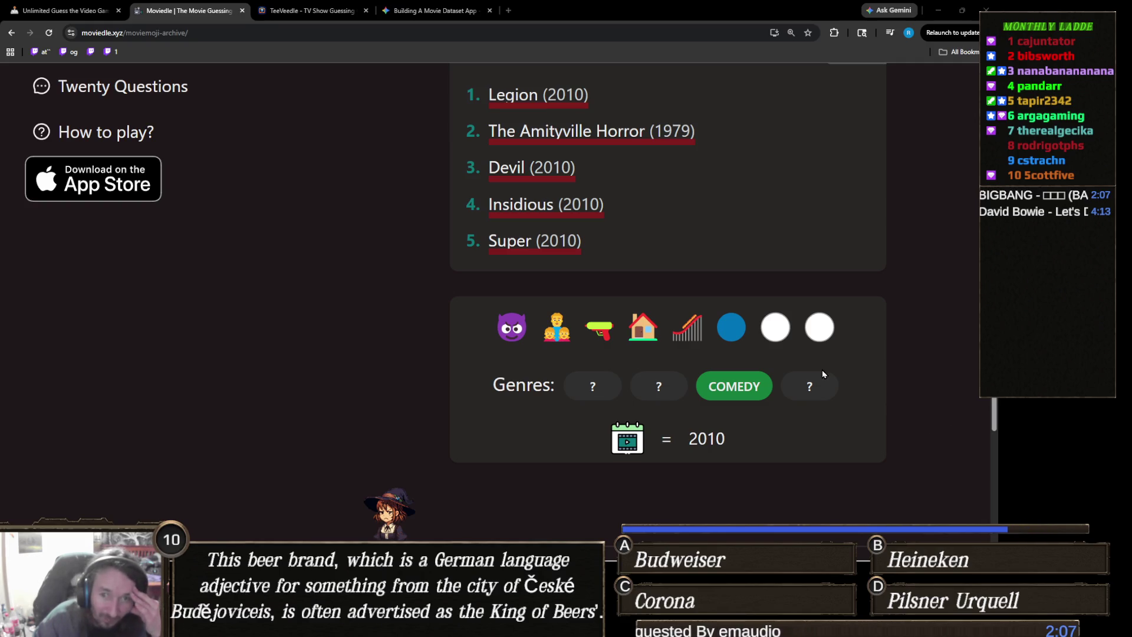
scroll(643, 282, up, 2)
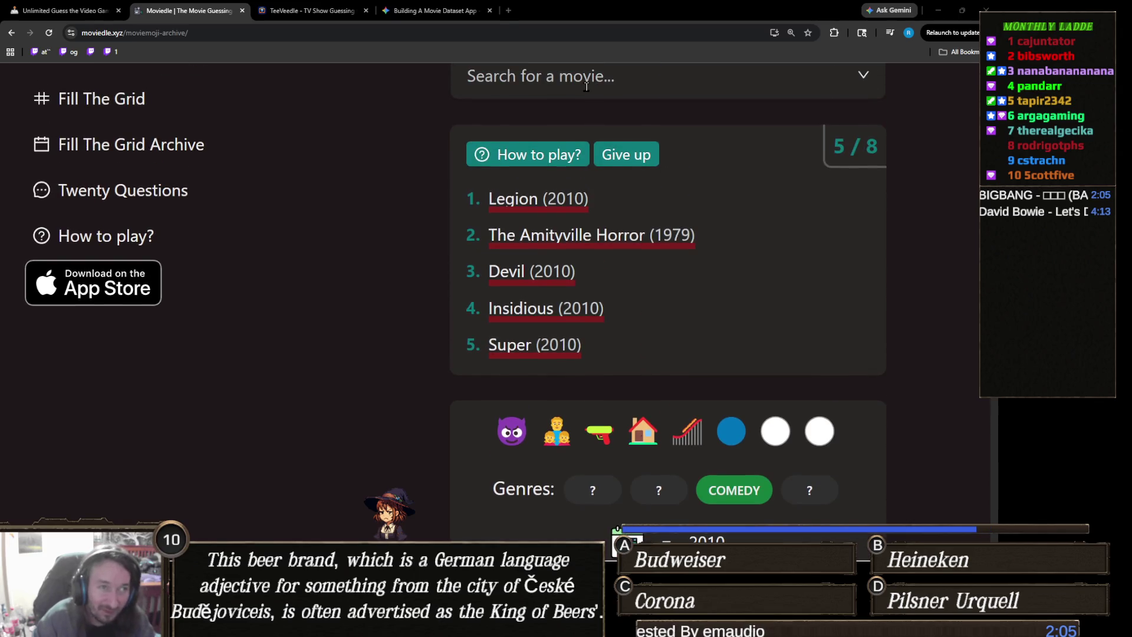
click(586, 87)
text(vamp)
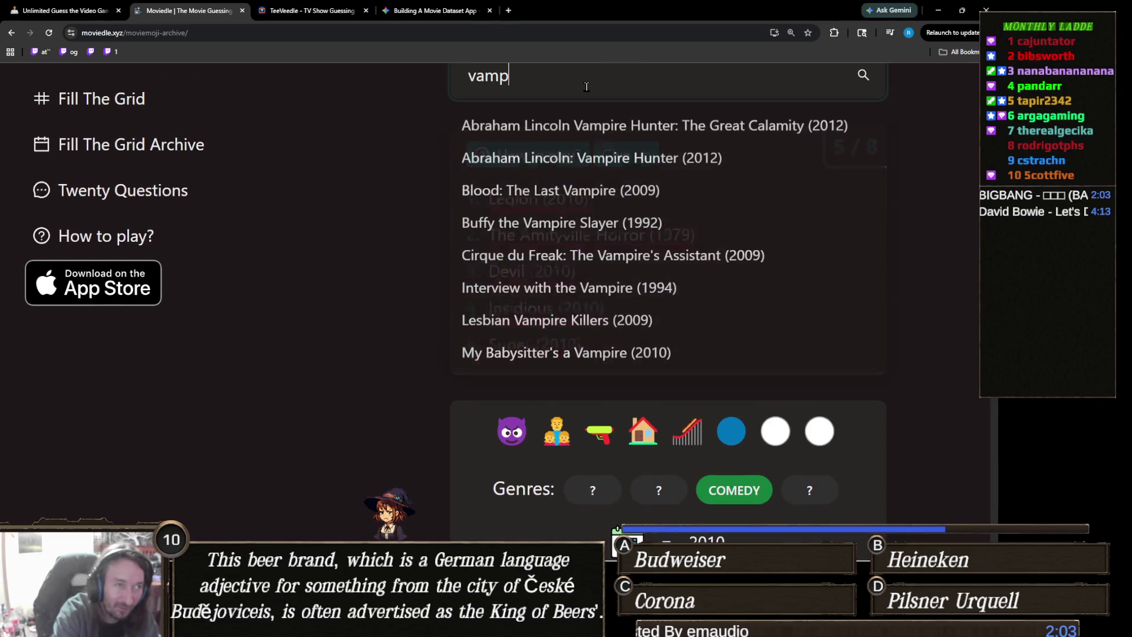
text(ires)
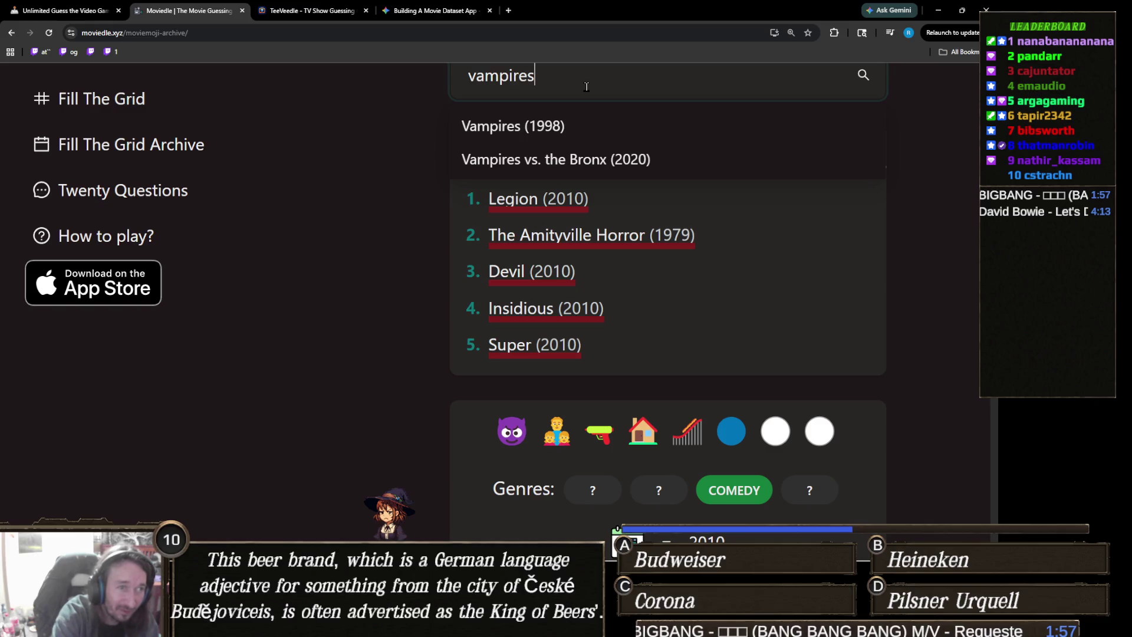
key(BackSpace)
key(BackSpace)
key(BackSpace)
text(suck)
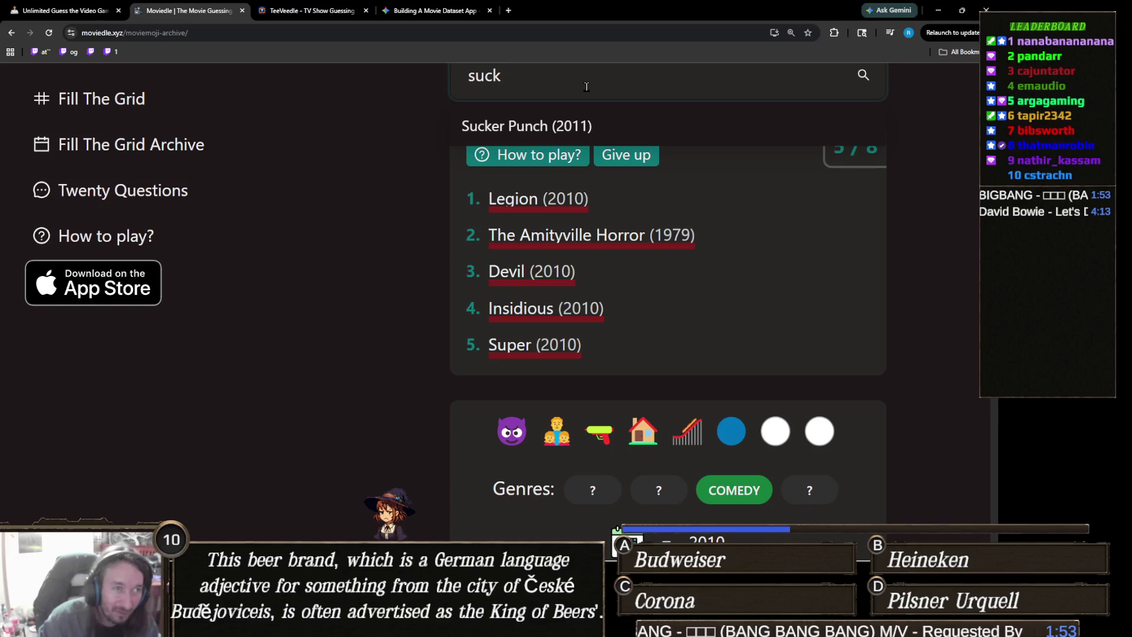
key(ctrl+a)
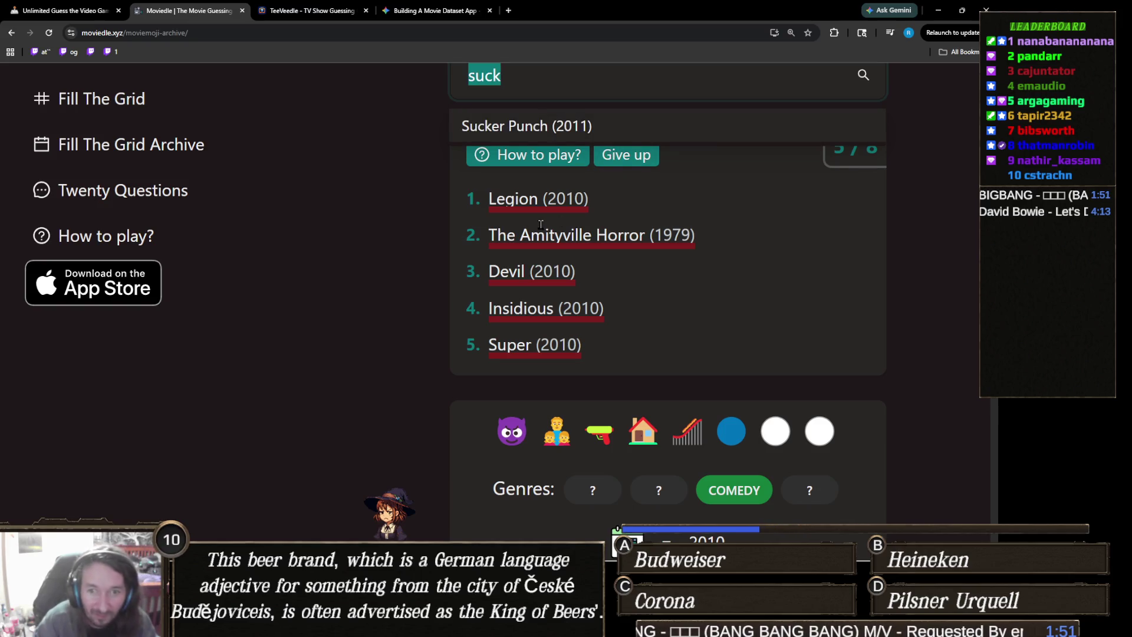
key(BackSpace)
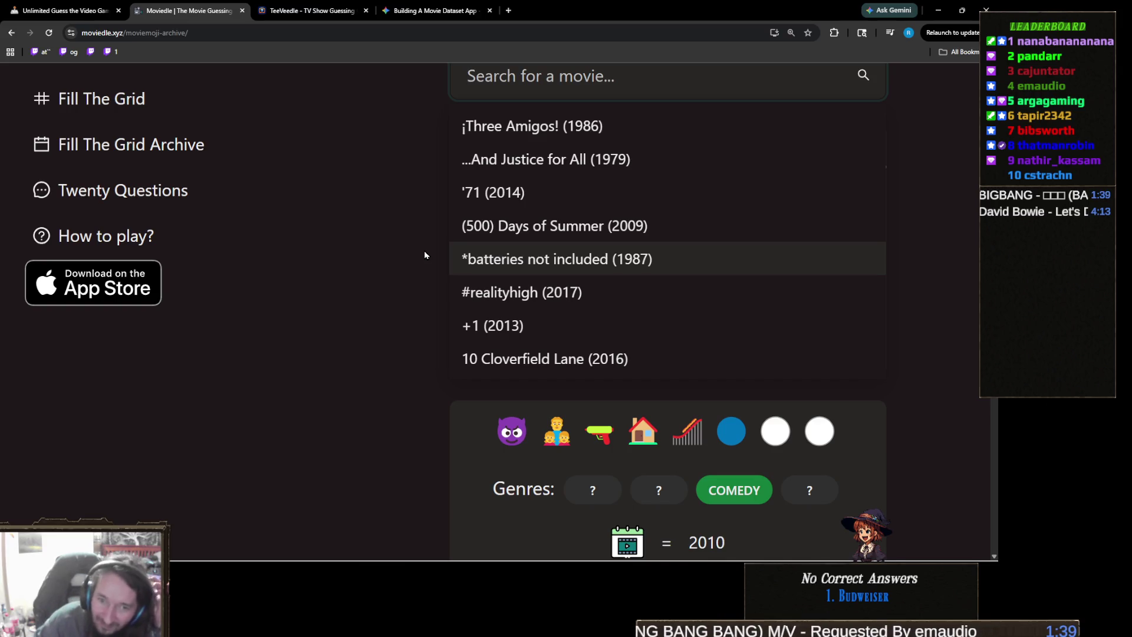
click(423, 455)
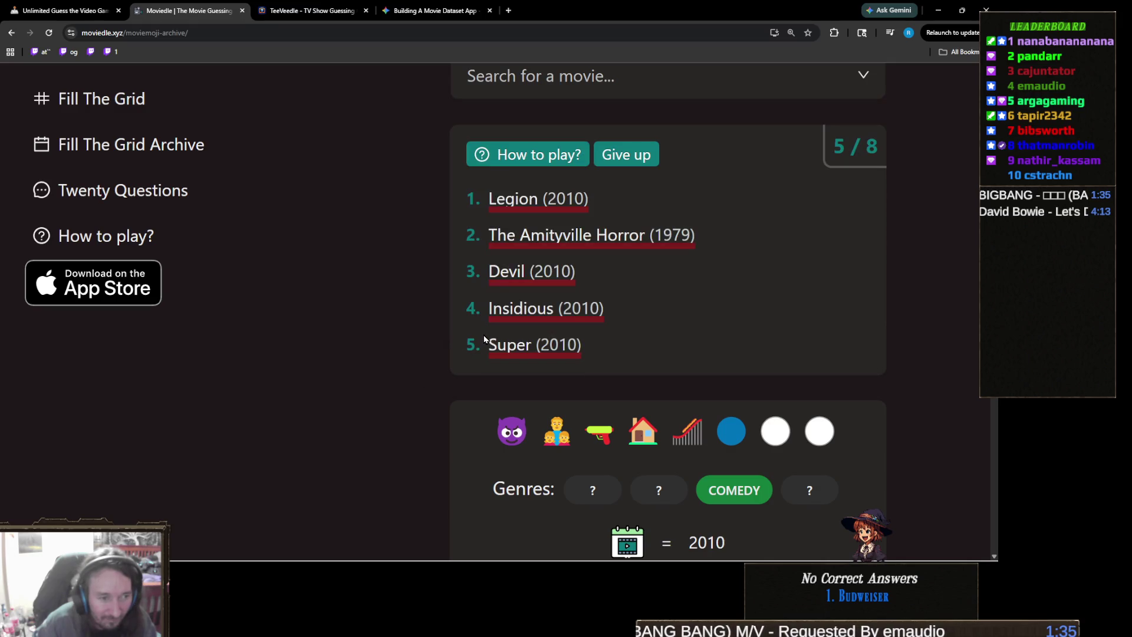
scroll(475, 346, down, 2)
scroll(476, 346, up, 2)
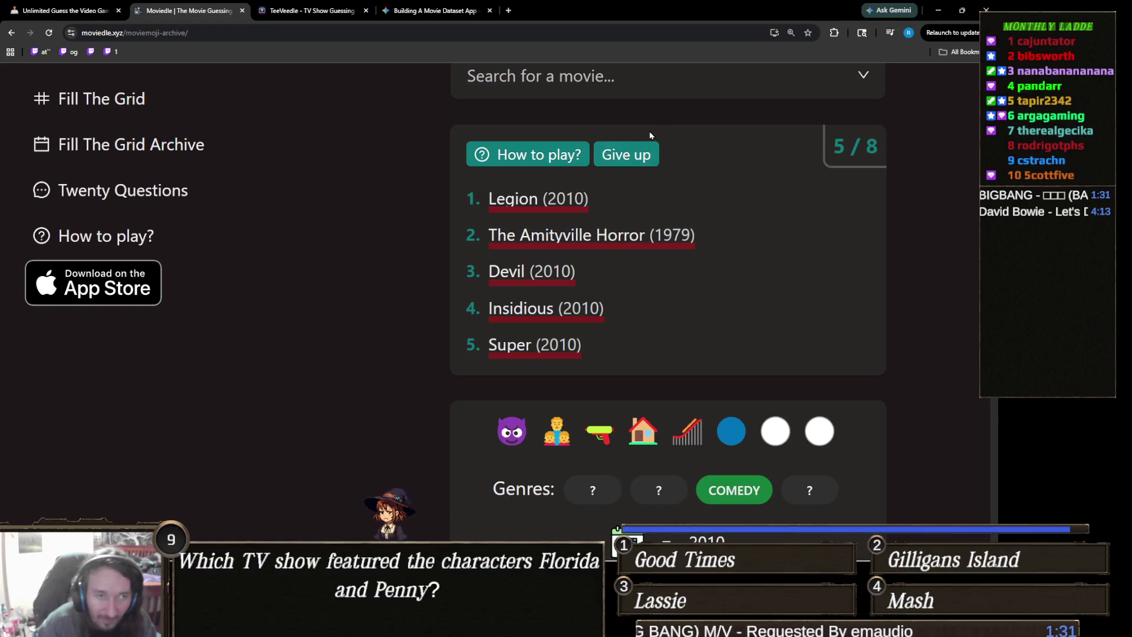
click(629, 84)
text(devil)
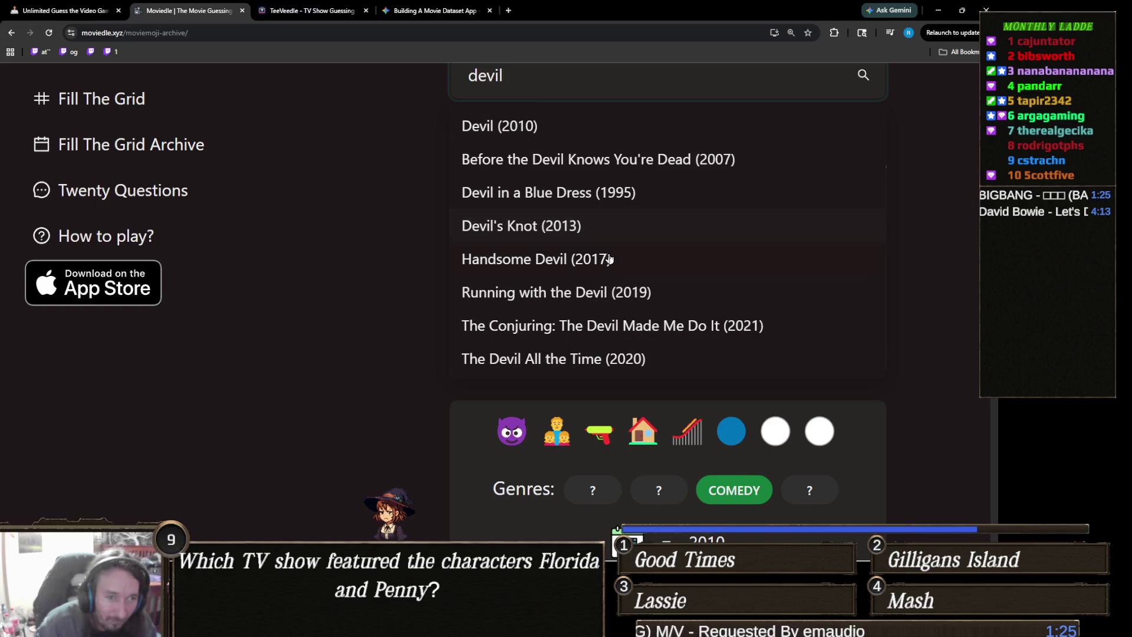
scroll(440, 393, down, 1)
scroll(457, 380, up, 1)
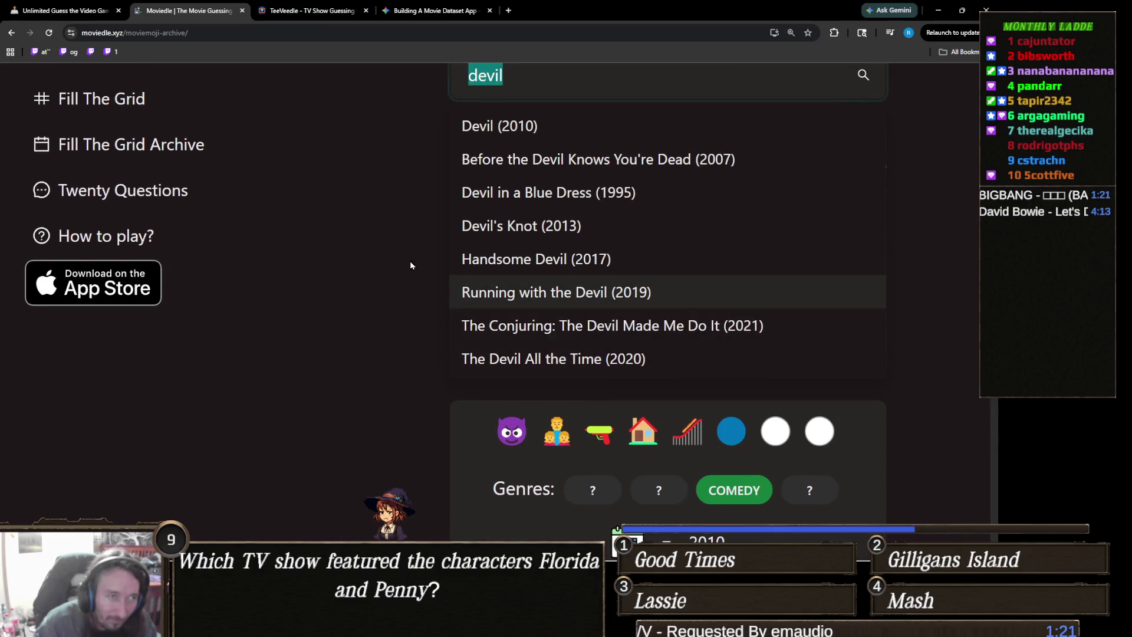
key(ctrl+a)
key(BackSpace)
scroll(371, 304, down, 2)
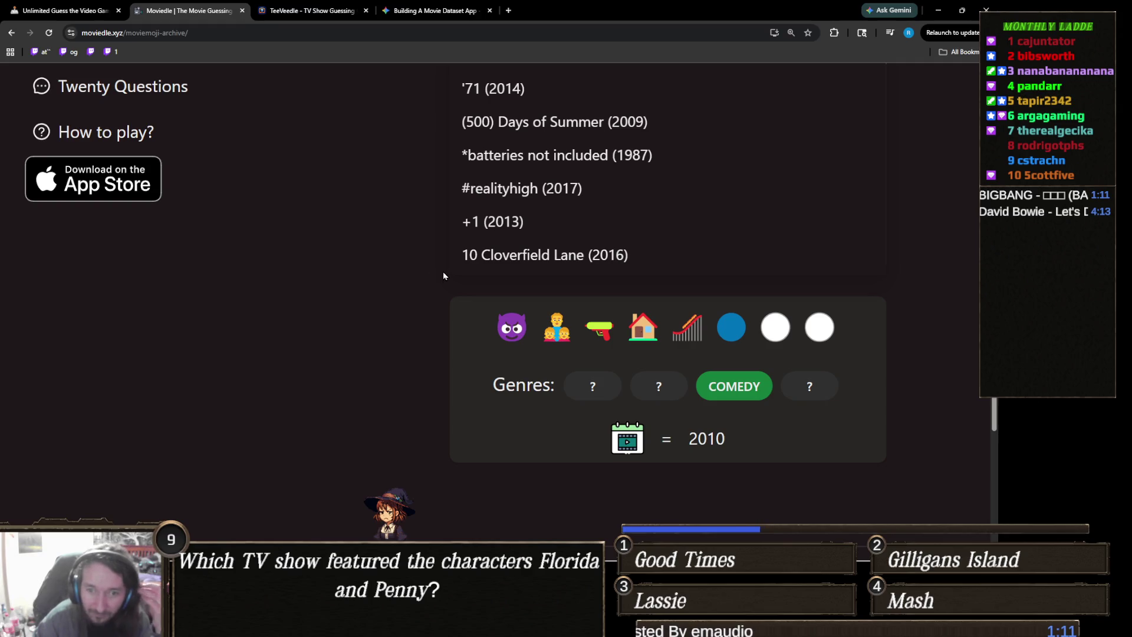
scroll(446, 270, up, 2)
text(adventurela)
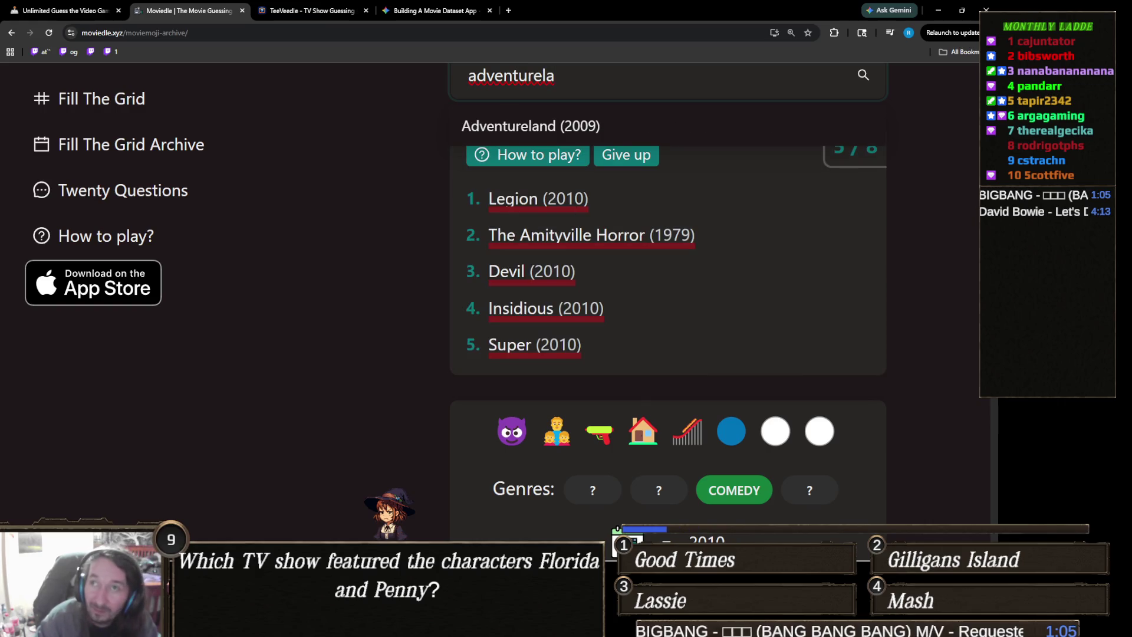
key(alt+Tab)
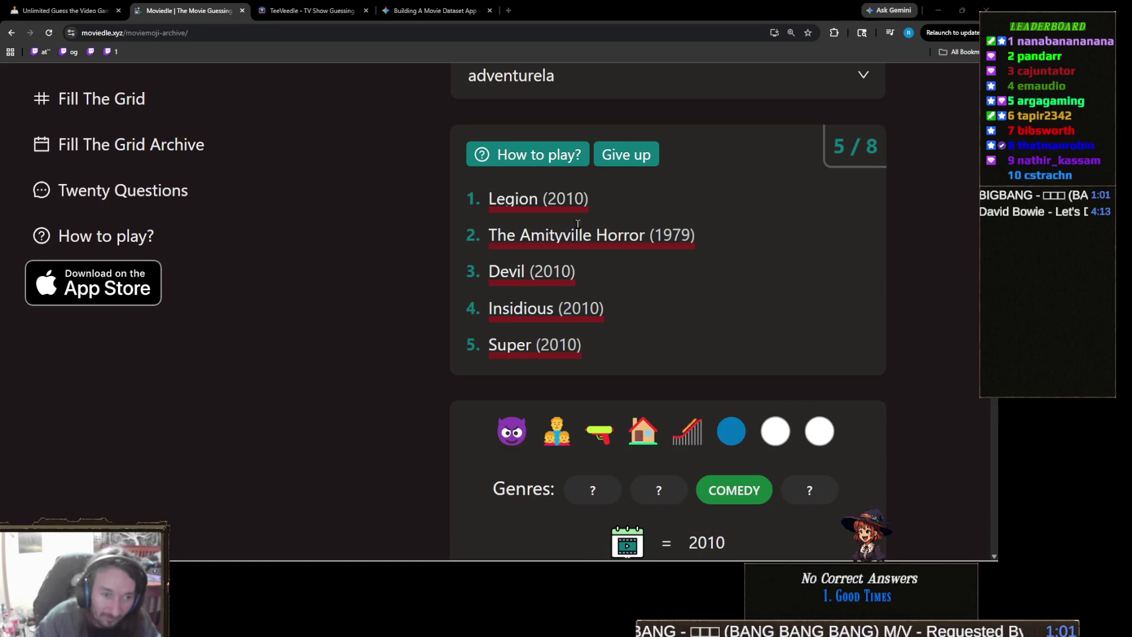
double_click(582, 76)
text(zombie)
key(BackSpace)
text(iel)
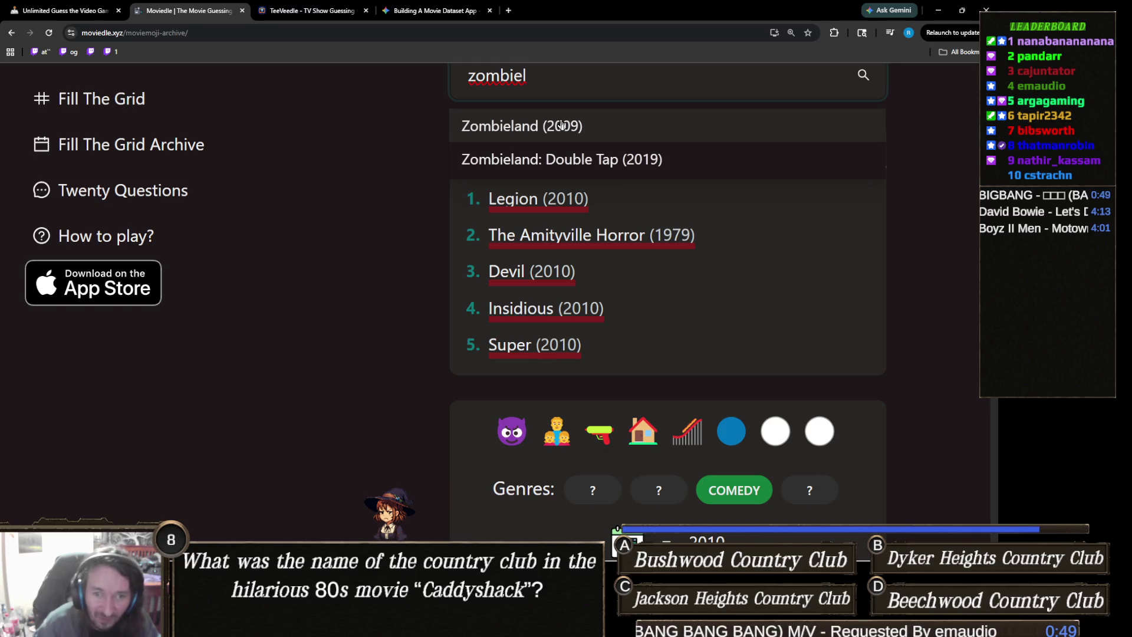
key(ctrl+a)
key(BackSpace)
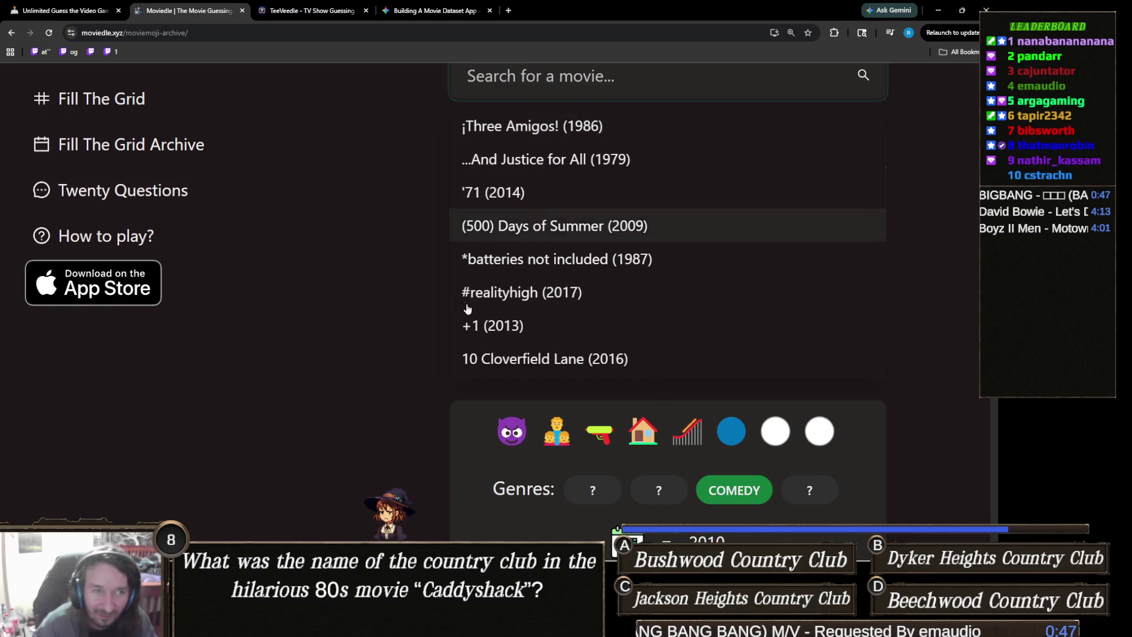
click(387, 326)
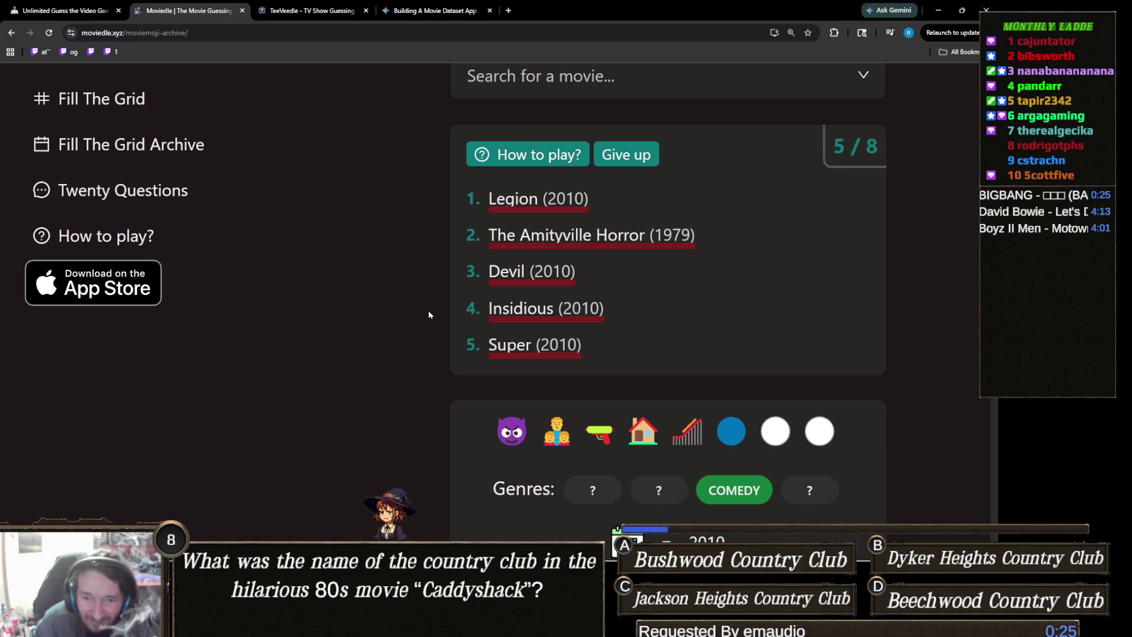
click(639, 70)
text(despic)
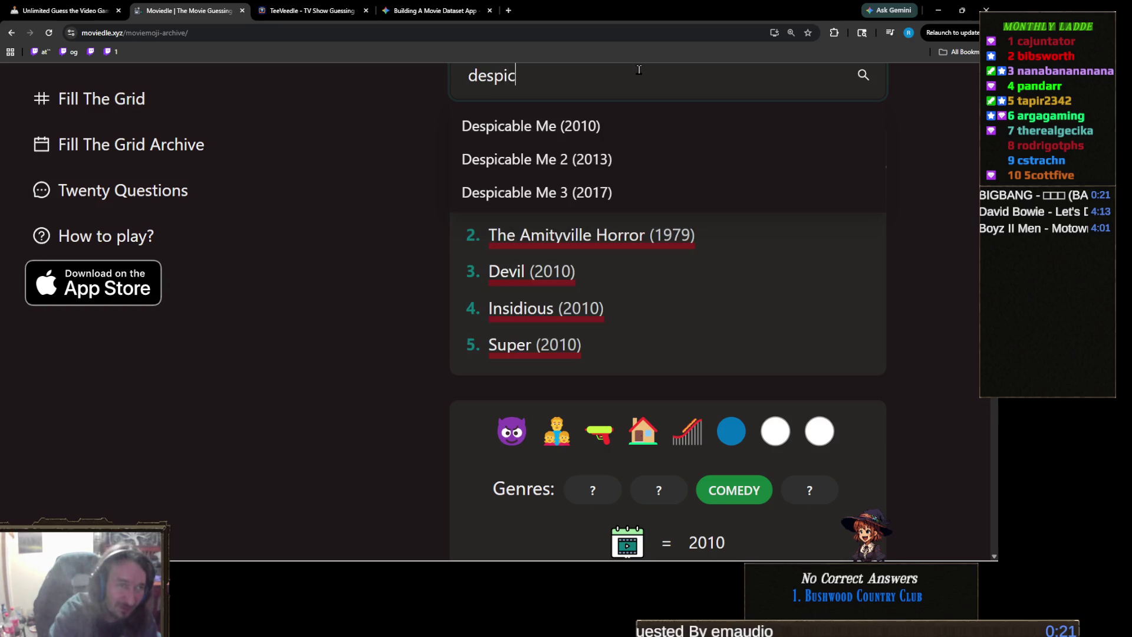
click(539, 126)
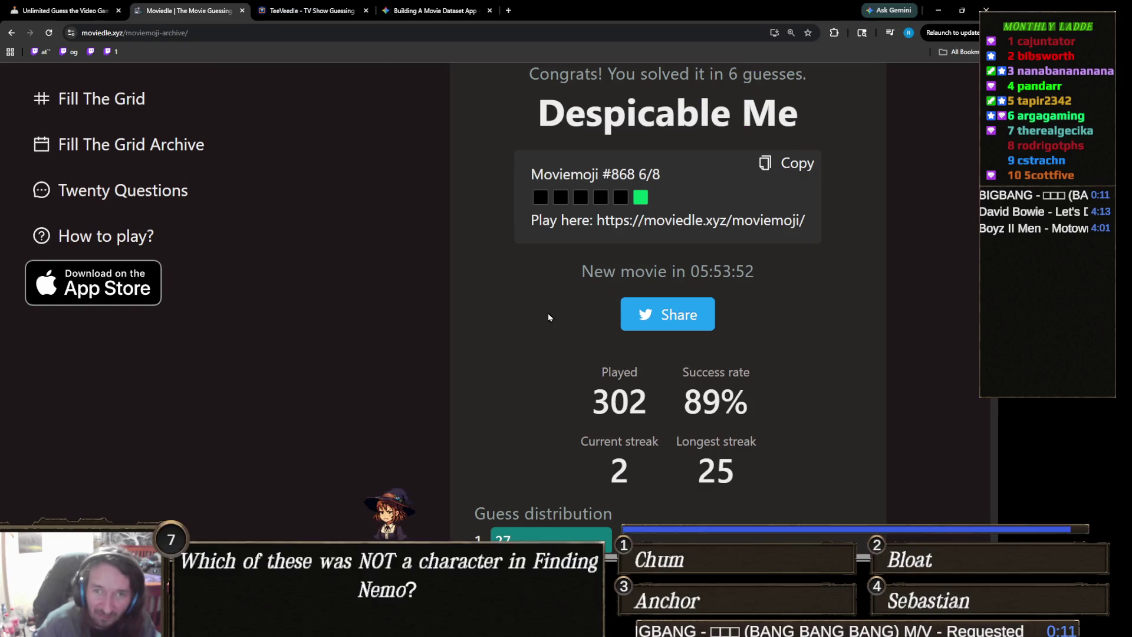
scroll(549, 317, down, 10)
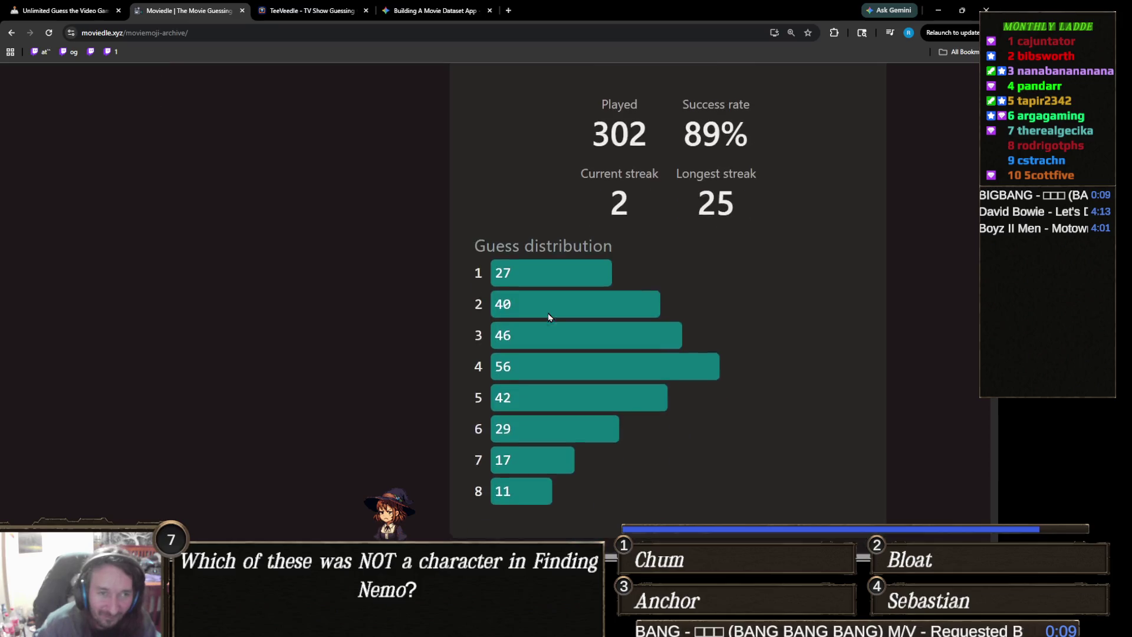
scroll(469, 354, up, 10)
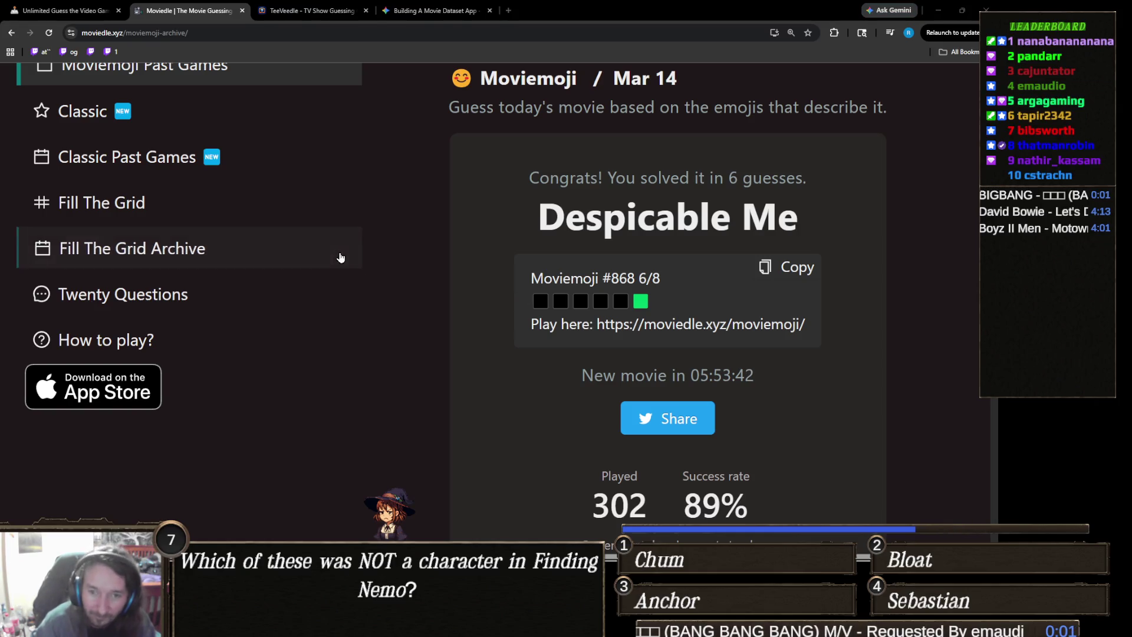
scroll(401, 215, up, 3)
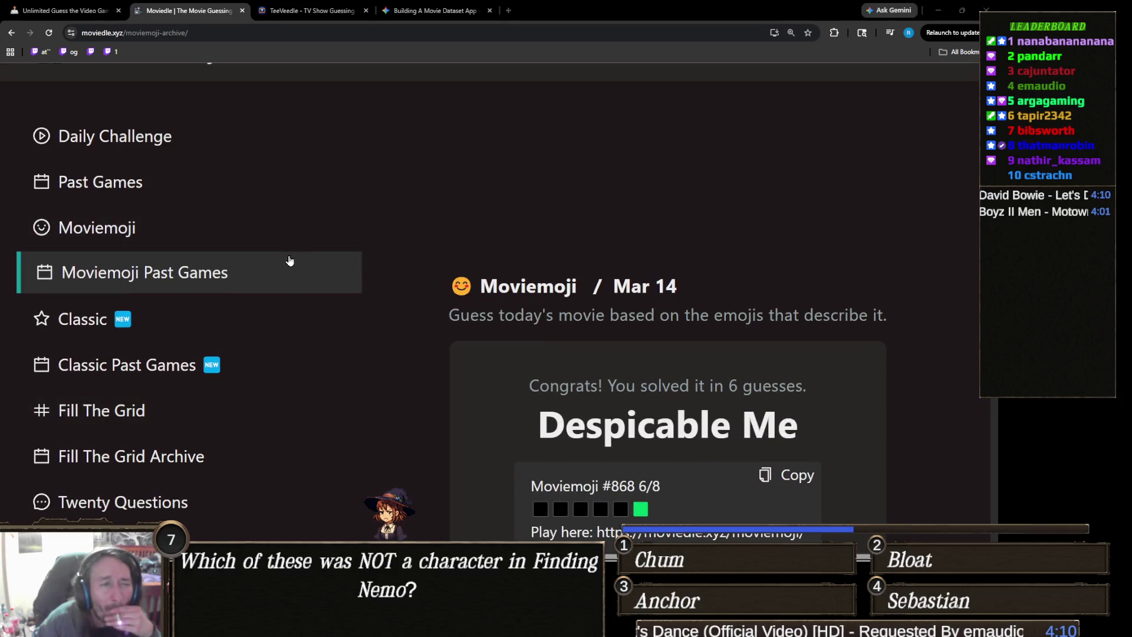
Step: Open Moviemoji Past Games, step back eight months to March 2025, and open Mar 15
click(291, 260)
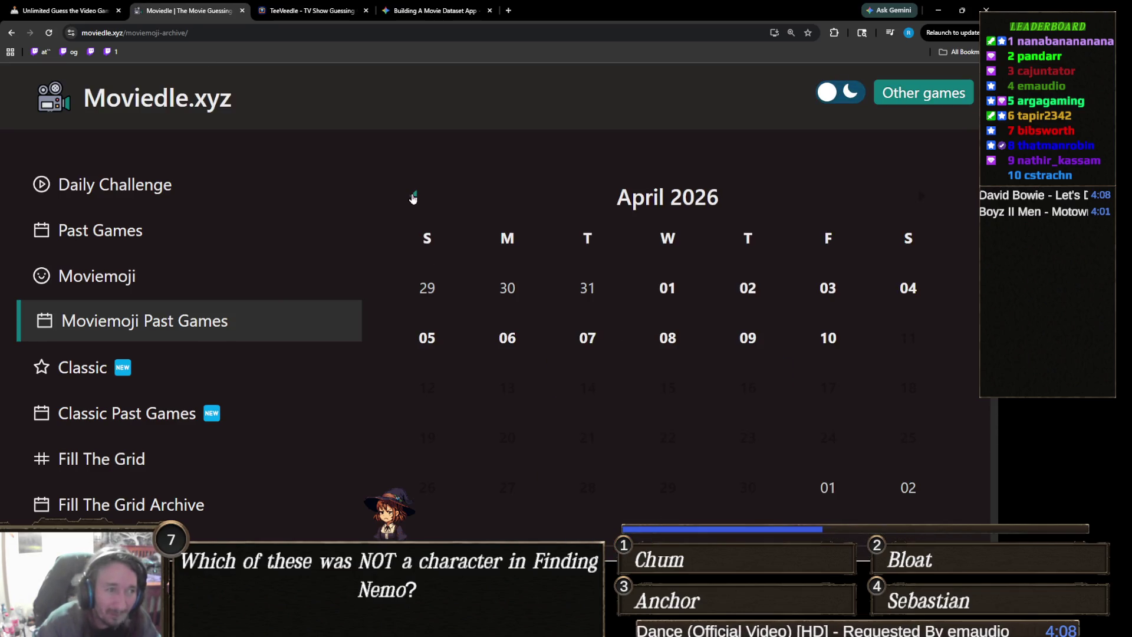
click(412, 196)
click(412, 196)
click(413, 196)
click(412, 196)
click(412, 196)
click(413, 196)
click(413, 195)
click(412, 196)
click(413, 195)
click(413, 195)
click(412, 196)
click(413, 196)
click(412, 195)
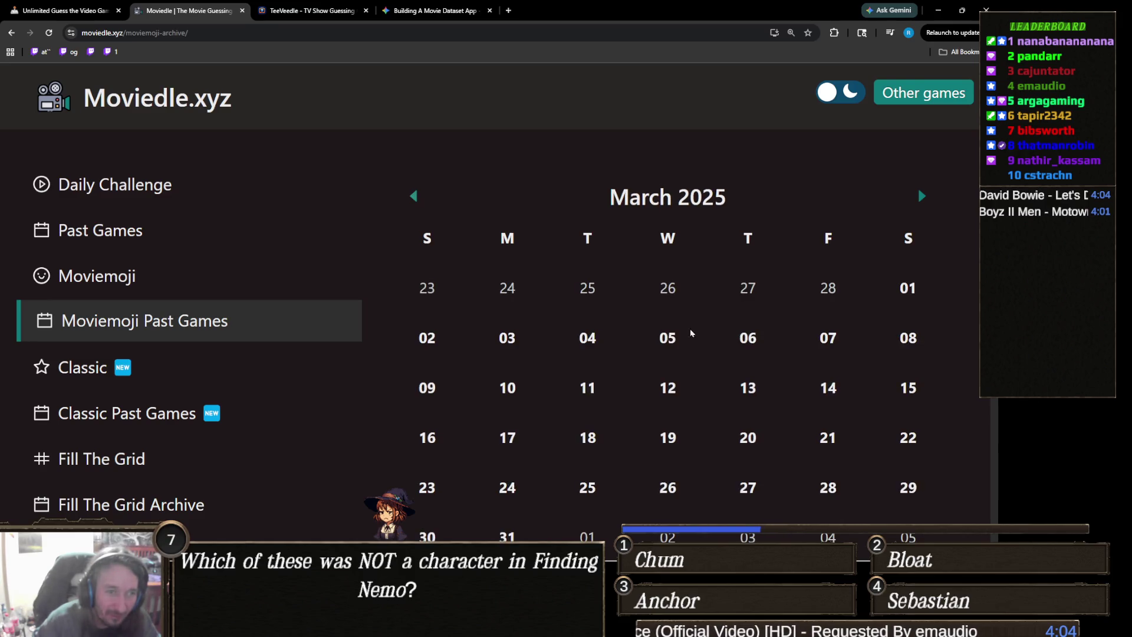
scroll(774, 328, down, 2)
click(908, 285)
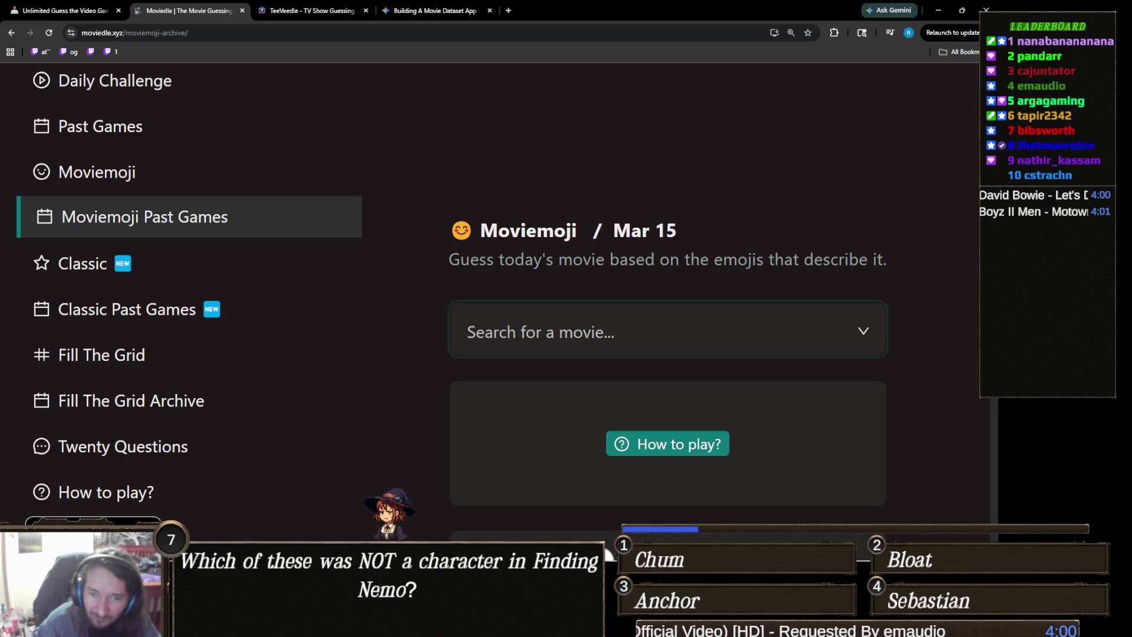
click(997, 449)
scroll(625, 330, down, 3)
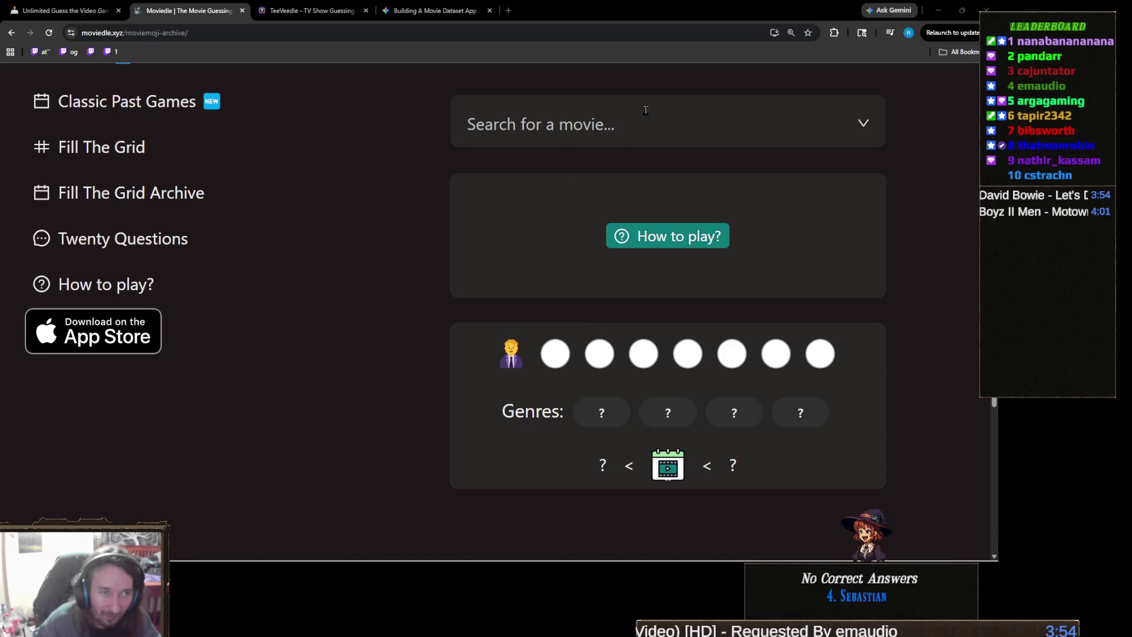
Step: Search 'liar' and submit Big Fat Liar (2002), then close the suggestions list
click(618, 137)
text(liar li)
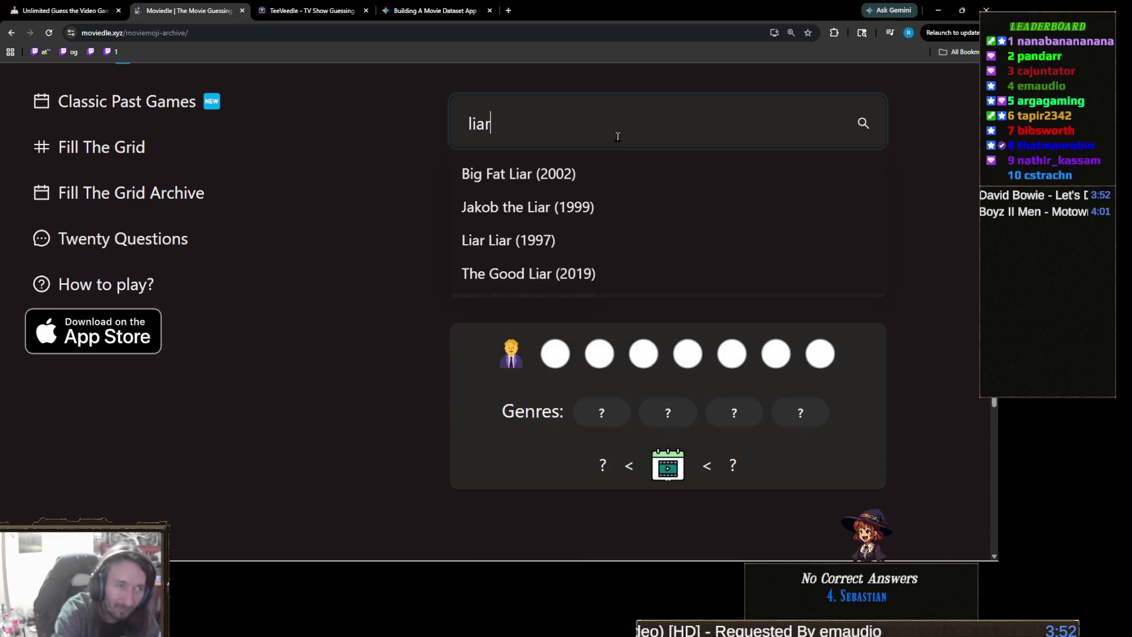
click(601, 177)
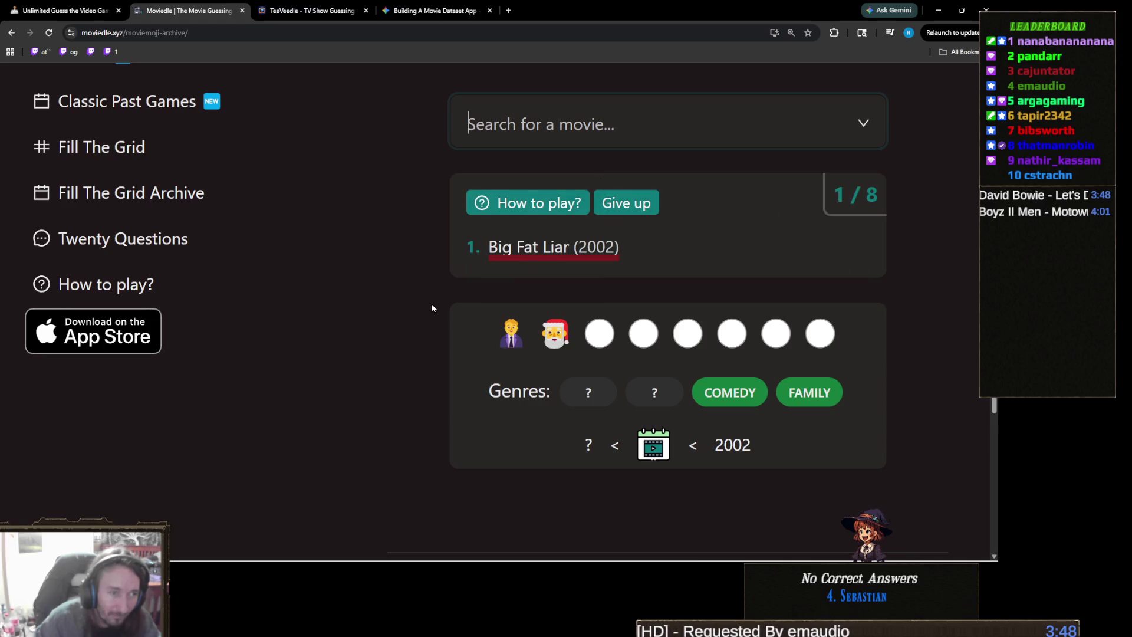
click(624, 126)
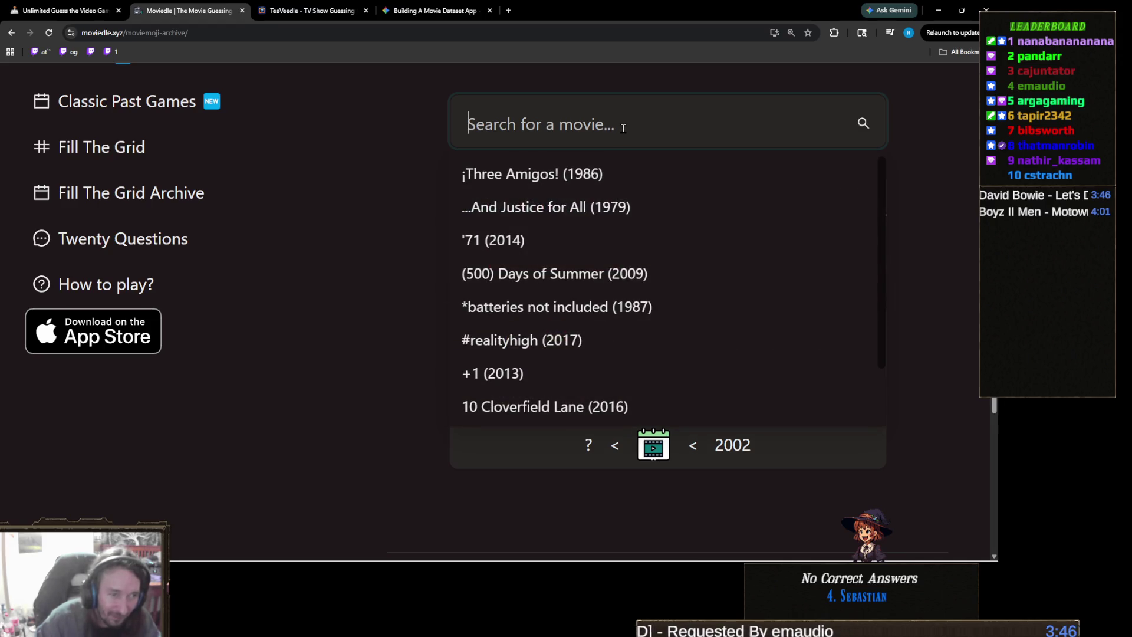
click(440, 223)
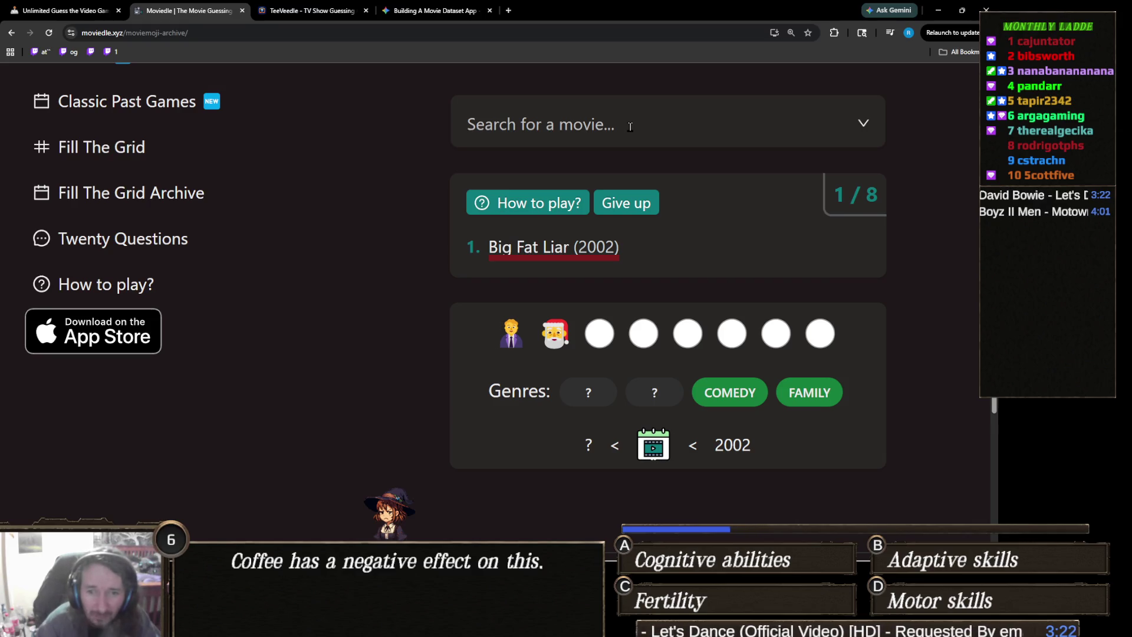
Step: Search 'santa' and guess The Santa Clause (1994) to solve the Mar 15 Moviemoji
click(630, 126)
text(santa)
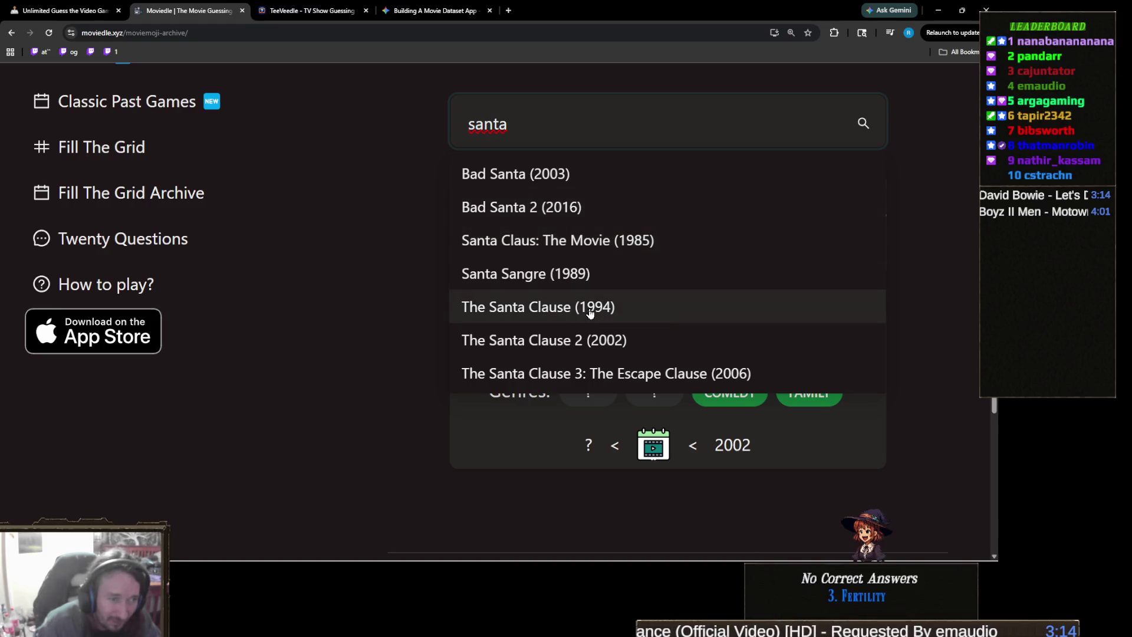
click(589, 313)
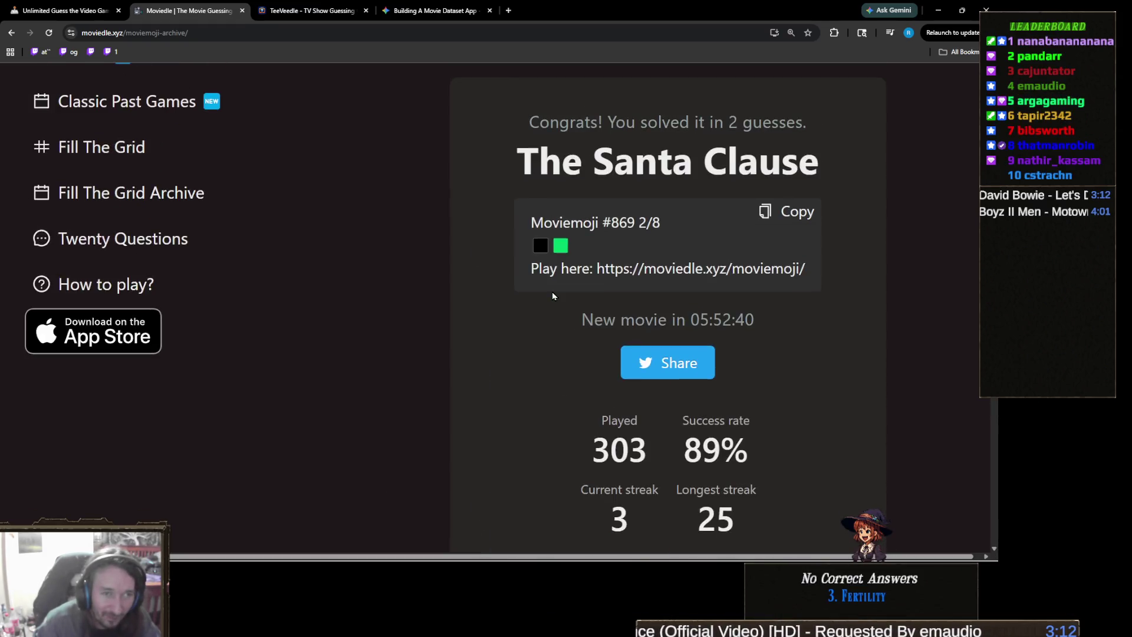
scroll(552, 295, up, 1)
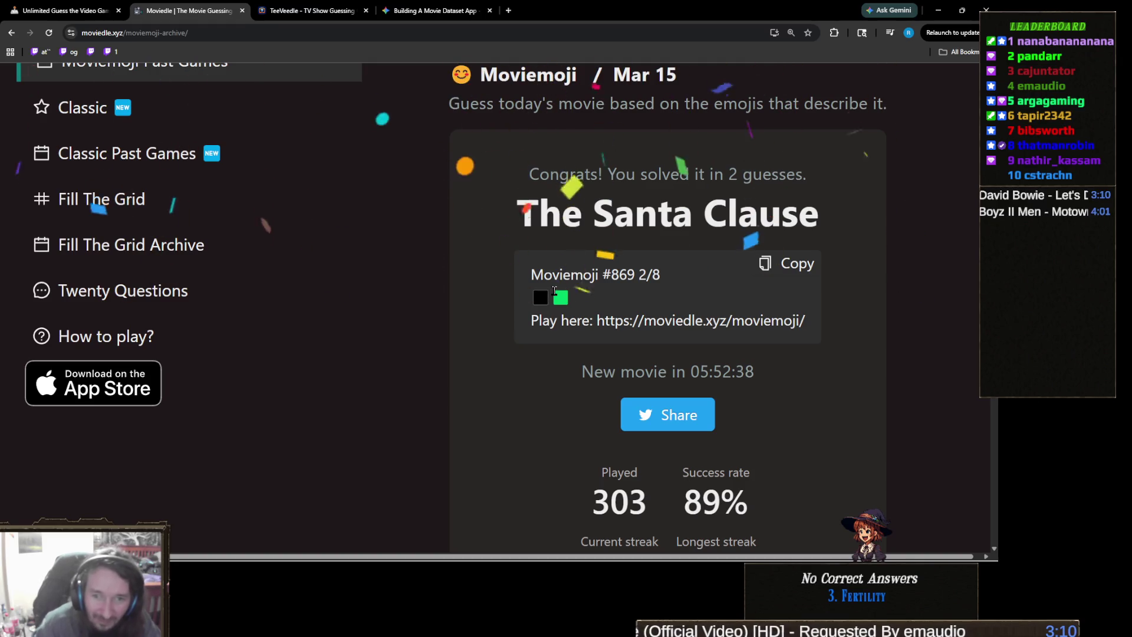
scroll(554, 290, down, 12)
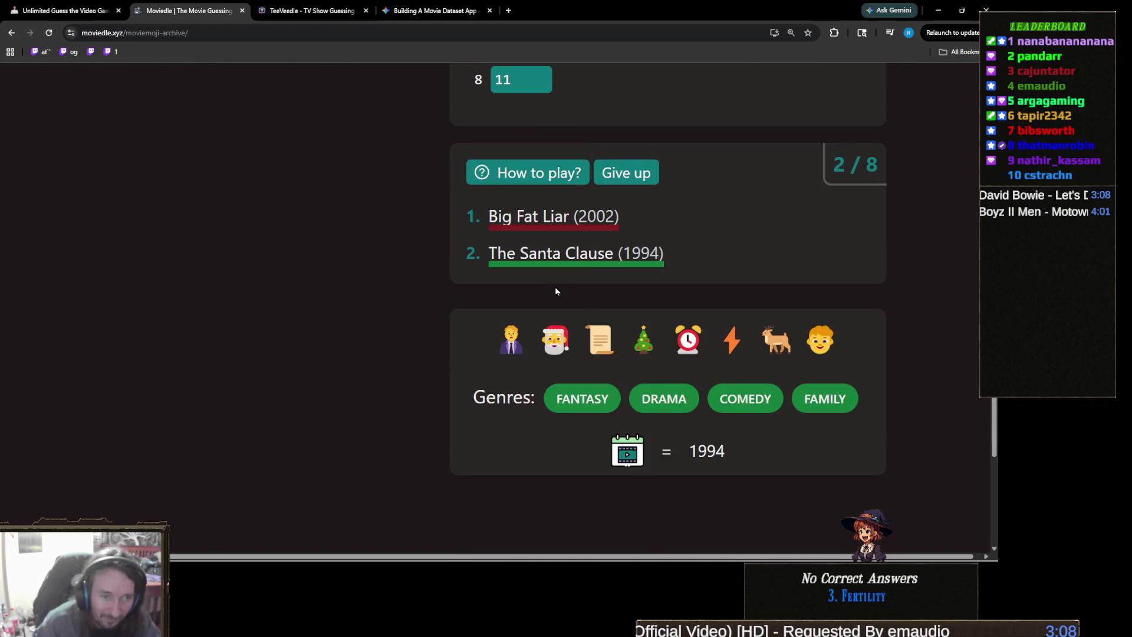
scroll(554, 287, up, 15)
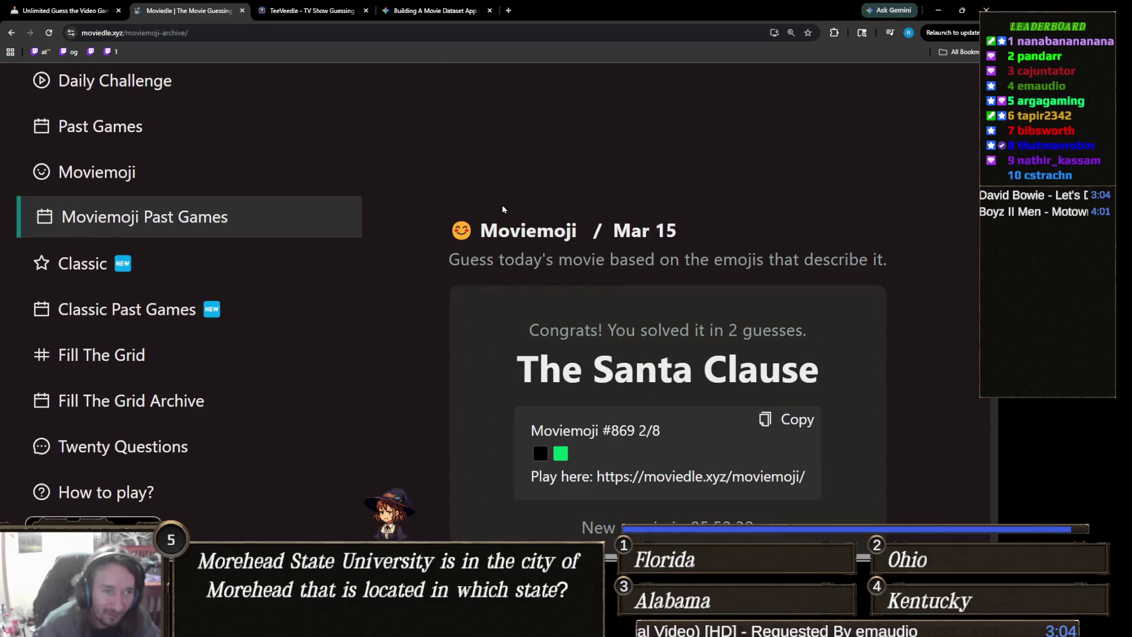
Step: Switch to TeeVeedle and continue the journey into a fresh series round
click(310, 10)
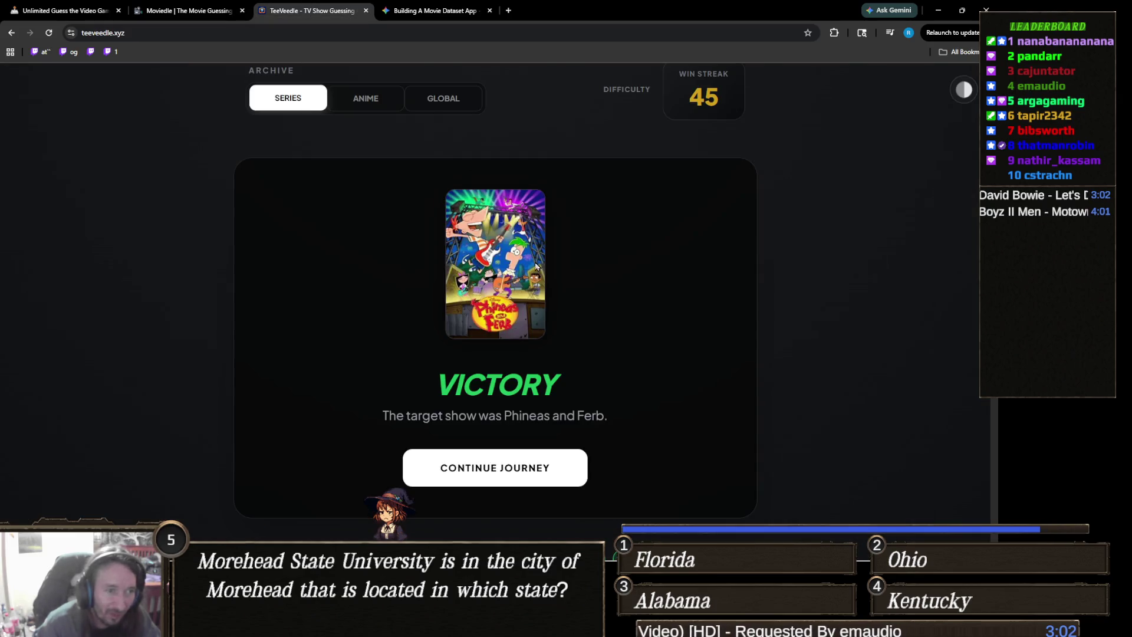
scroll(556, 310, down, 2)
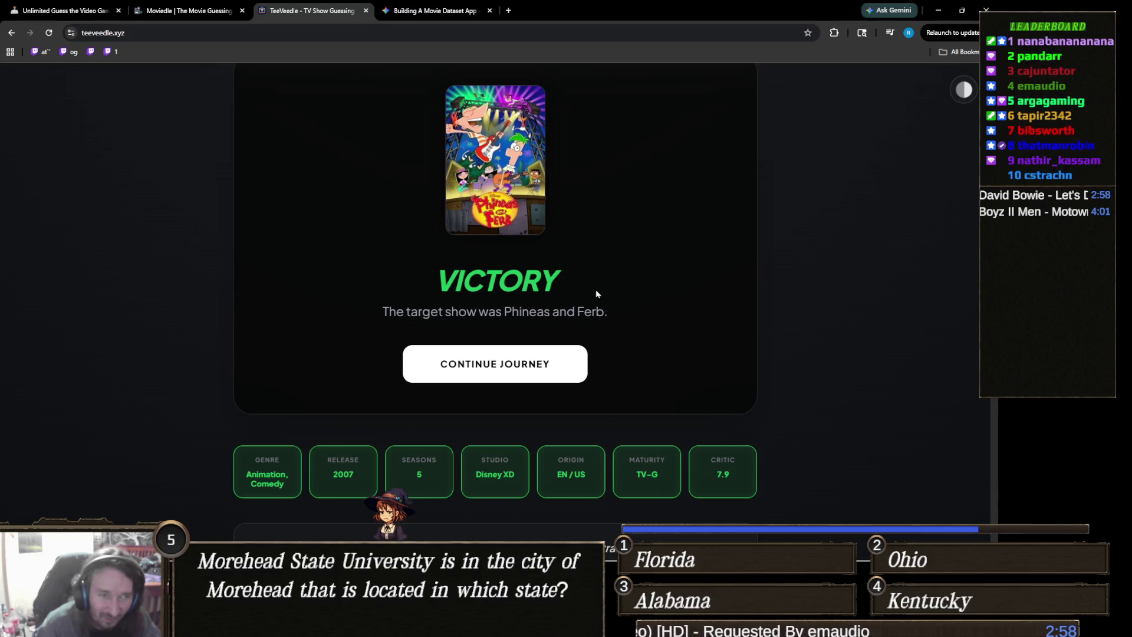
scroll(584, 303, down, 2)
click(530, 268)
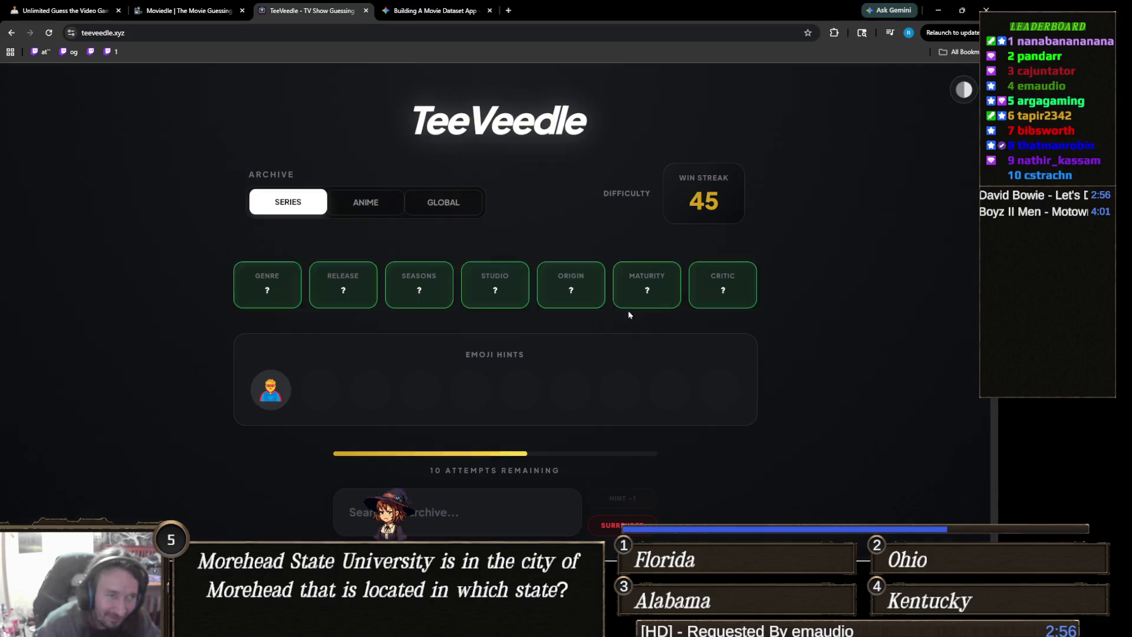
scroll(542, 336, down, 4)
scroll(501, 335, up, 4)
scroll(510, 332, down, 3)
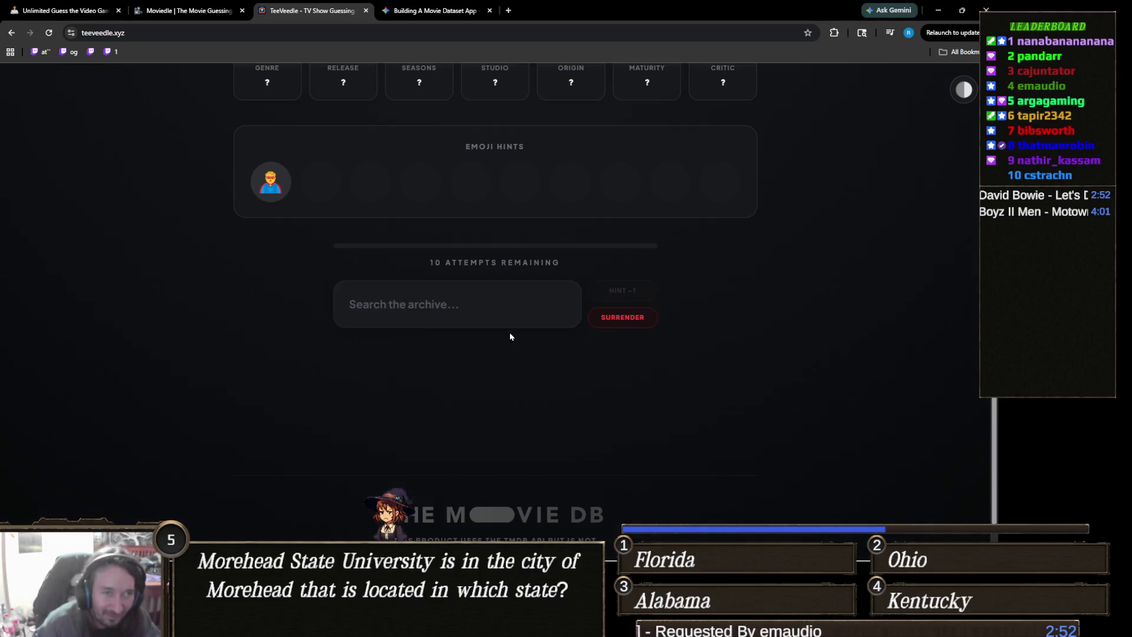
scroll(510, 337, up, 1)
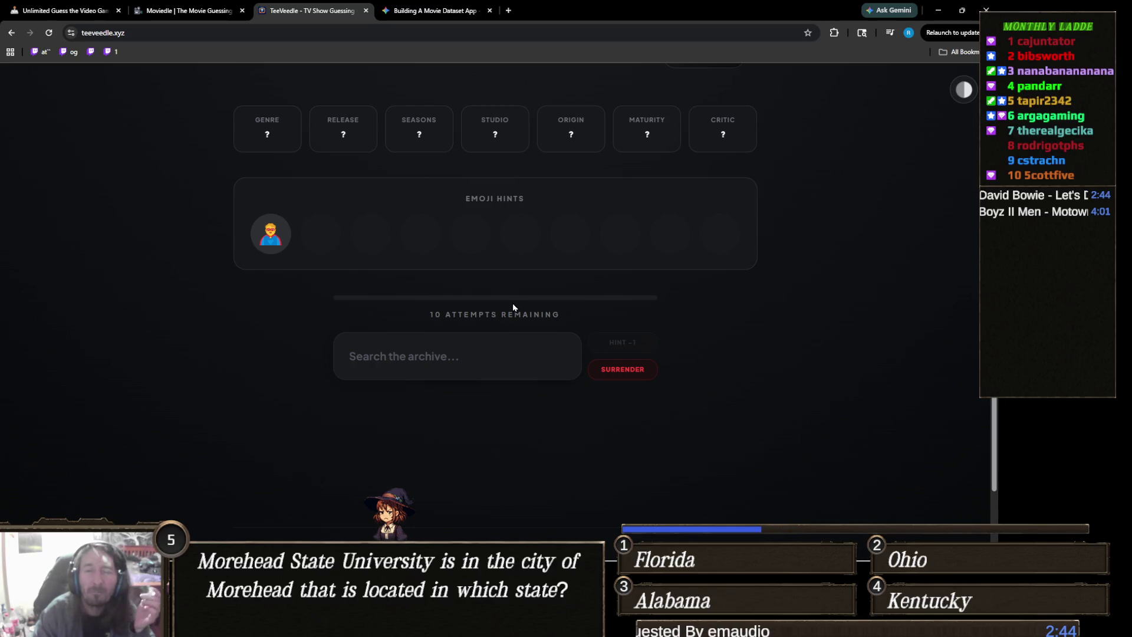
scroll(513, 306, up, 1)
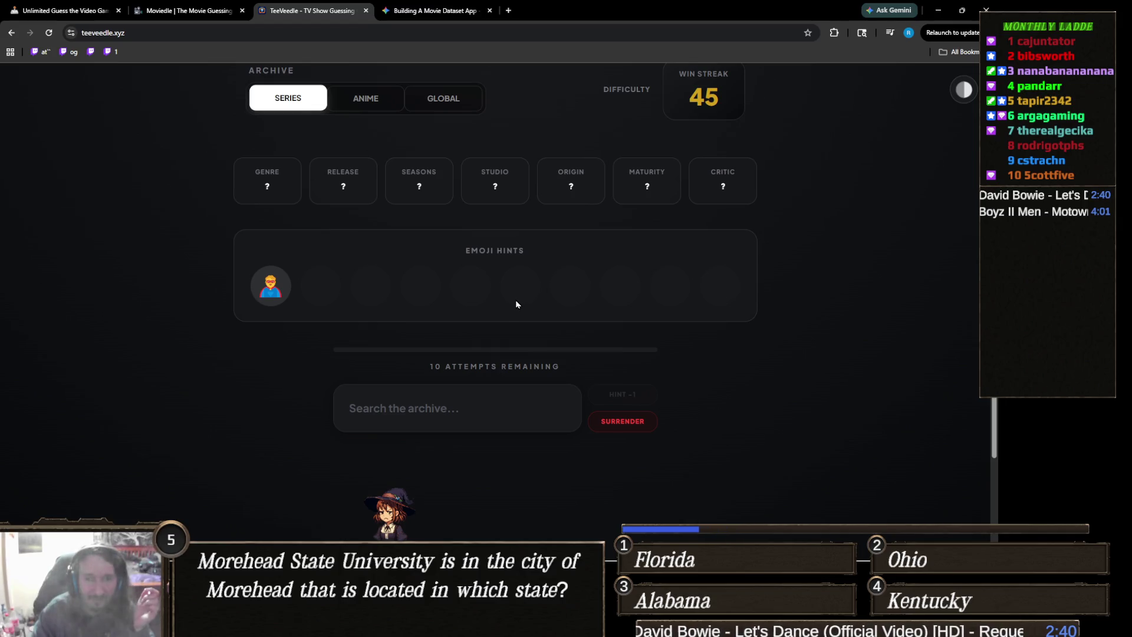
scroll(504, 298, up, 2)
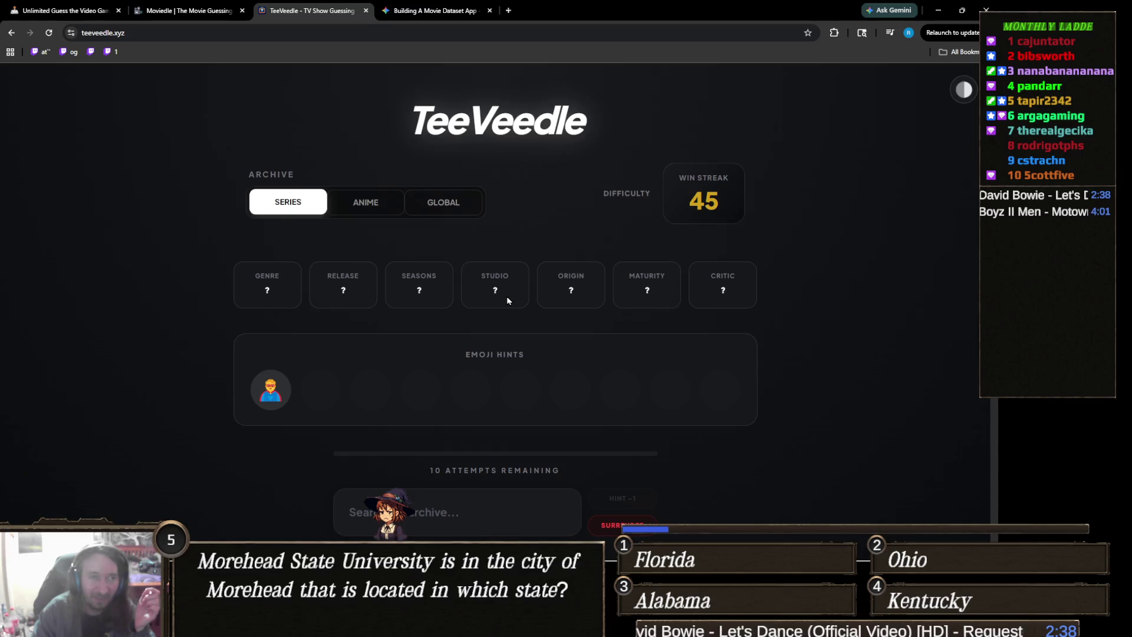
scroll(509, 297, down, 2)
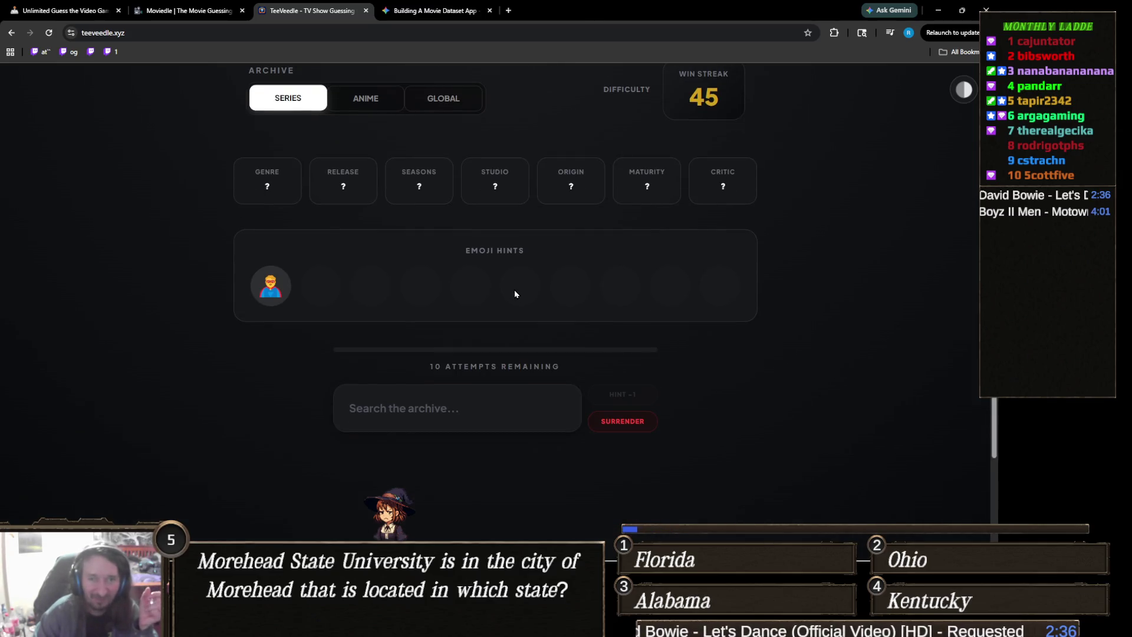
click(466, 411)
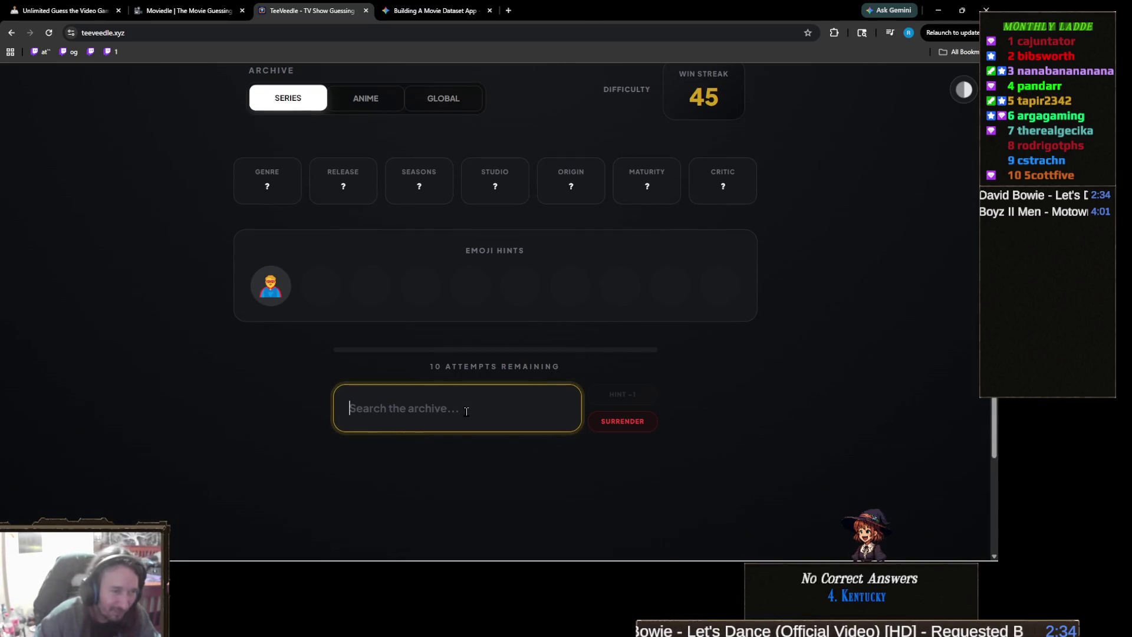
Step: Guess Arrow, then Teenage Mutant Ninja Turtles via the 'ninja tur' search
text(arrow)
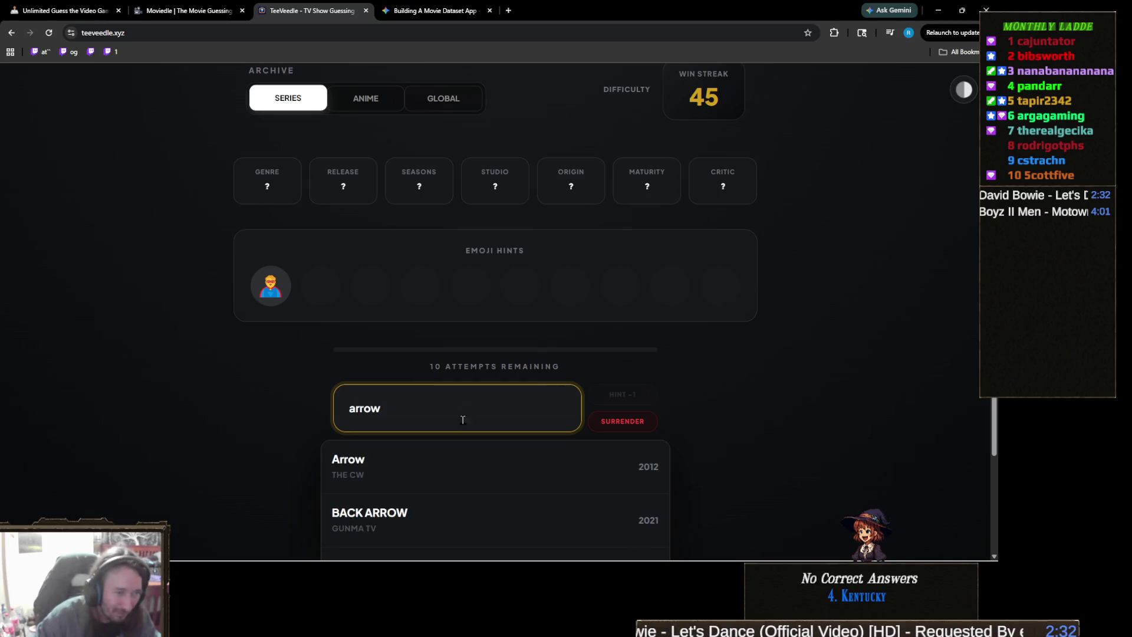
click(439, 469)
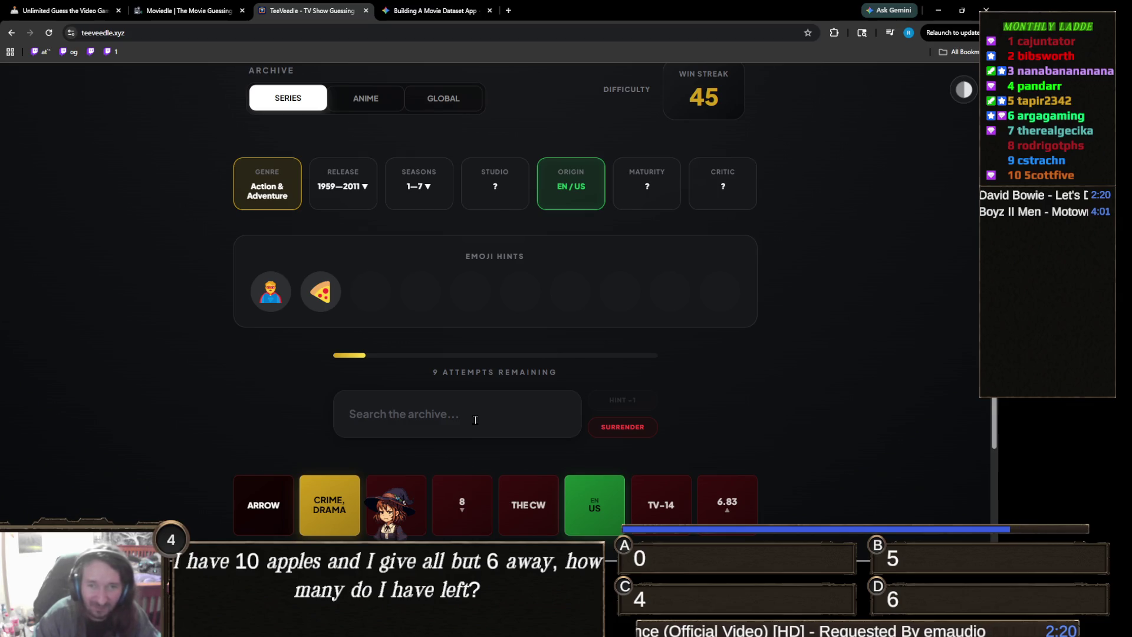
click(475, 420)
text(m)
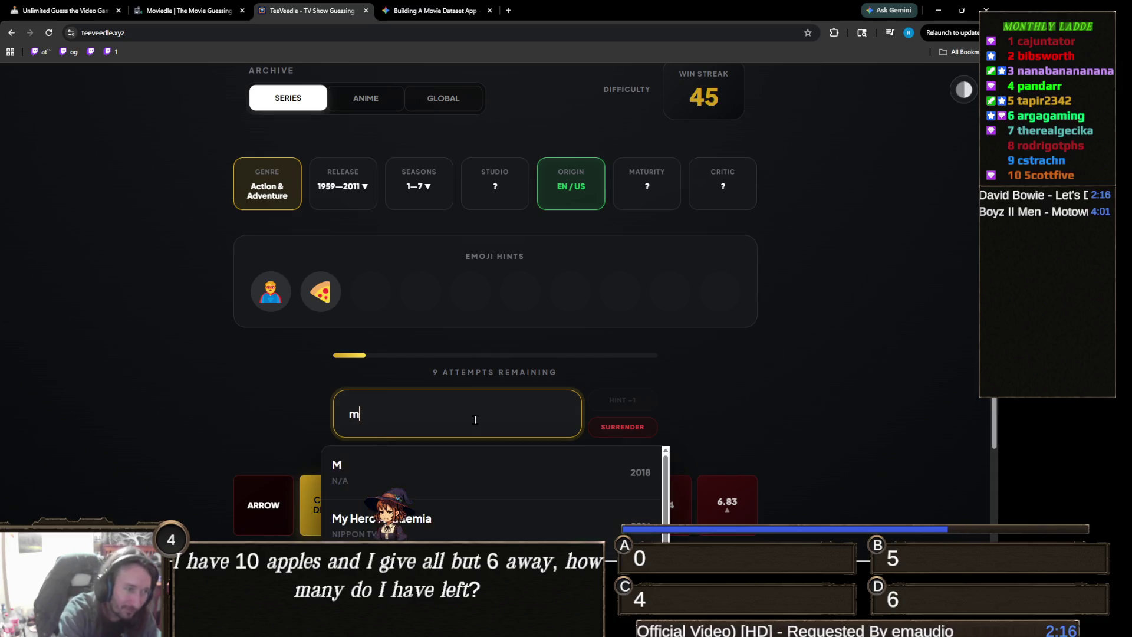
key(BackSpace)
text(ninja tur)
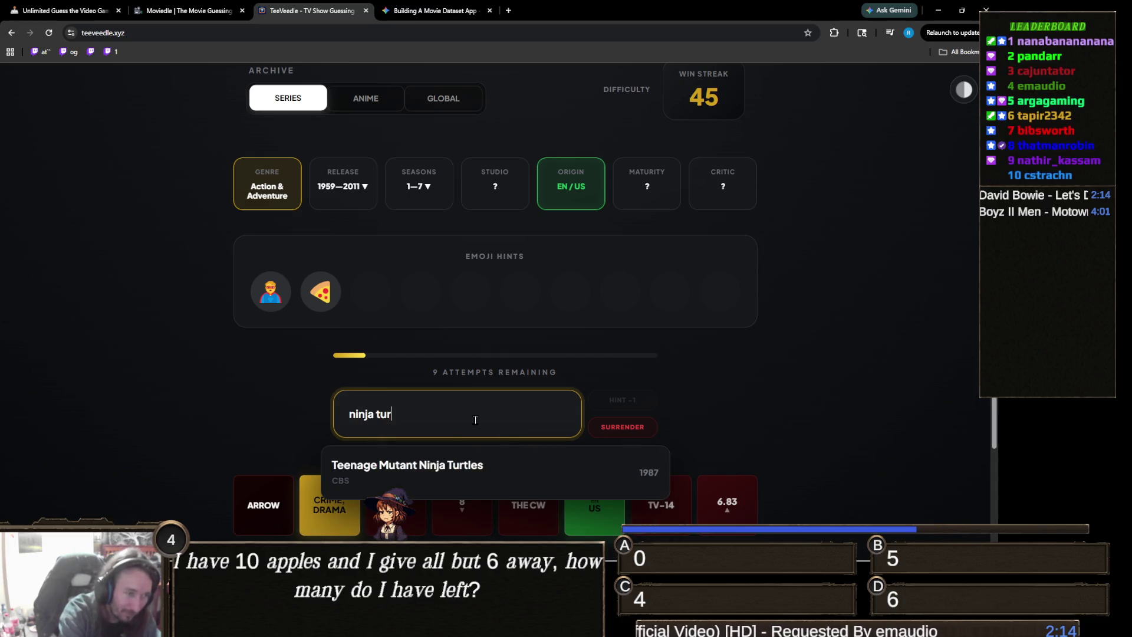
click(456, 475)
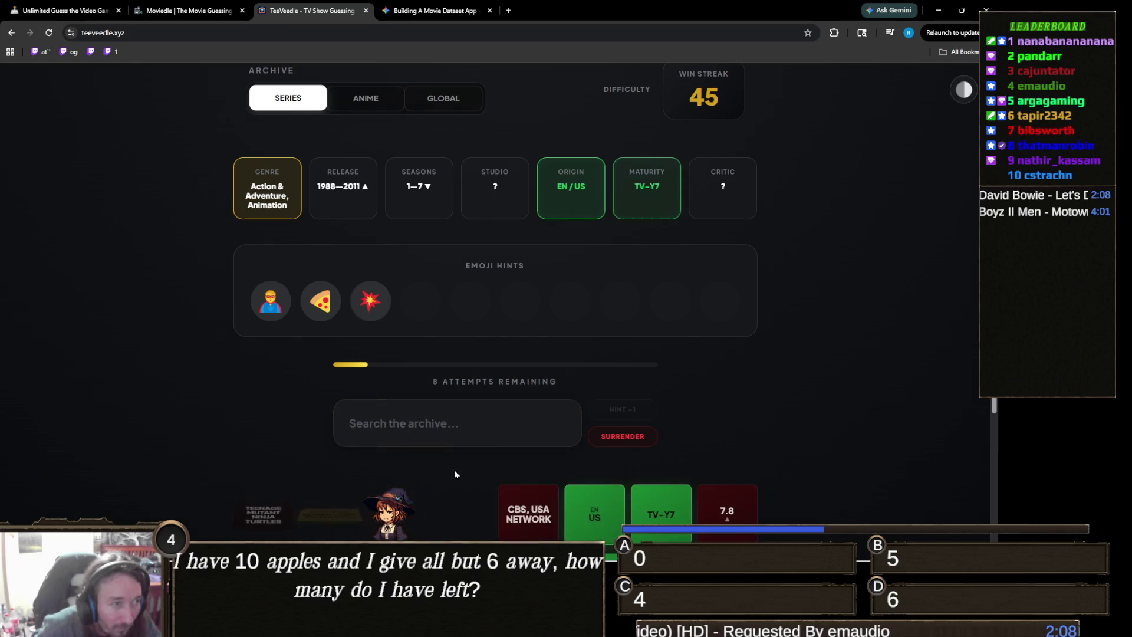
Step: Search 'teen titan' and guess Teen Titans to win the round
click(483, 412)
text(teen titan)
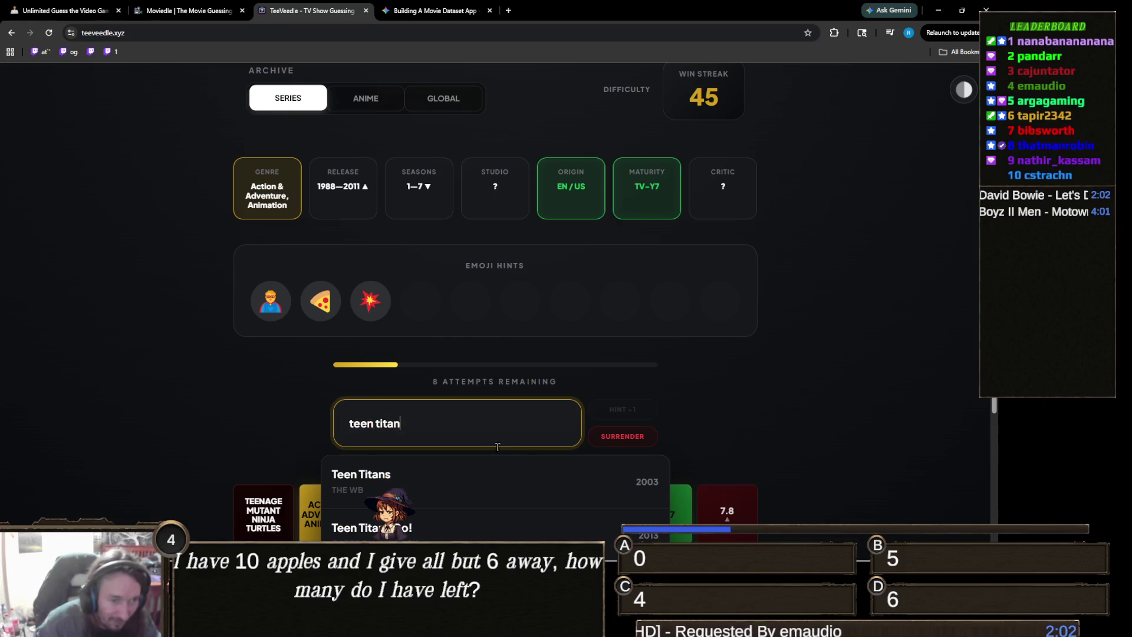
click(490, 478)
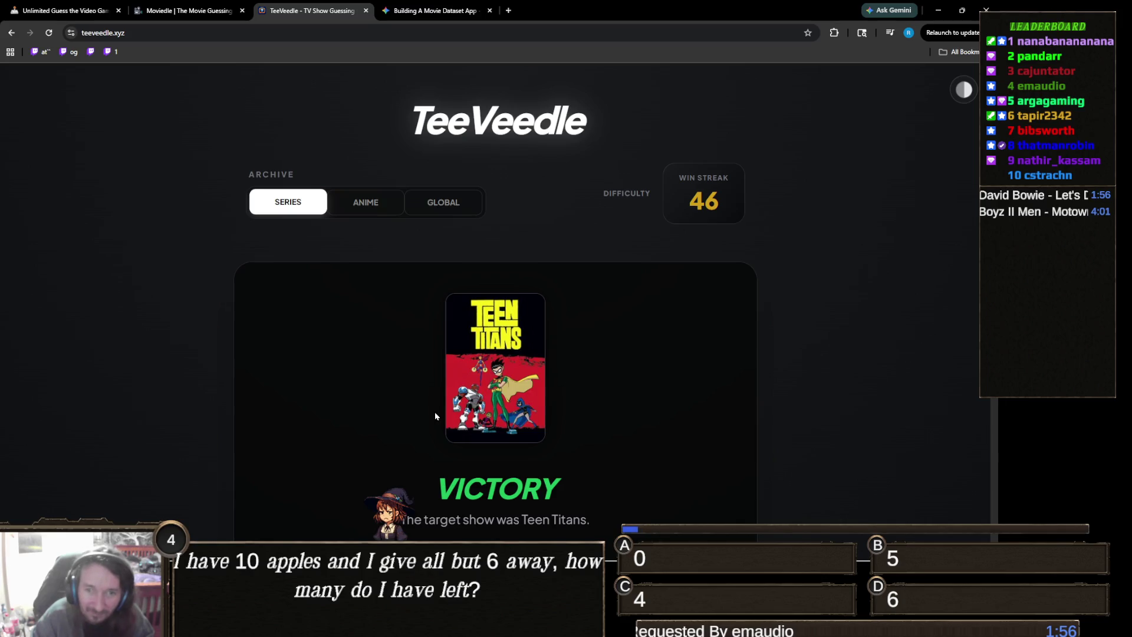
Step: Review the Teen Titans clue tiles, then continue to a new round with 10 attempts
scroll(433, 414, down, 6)
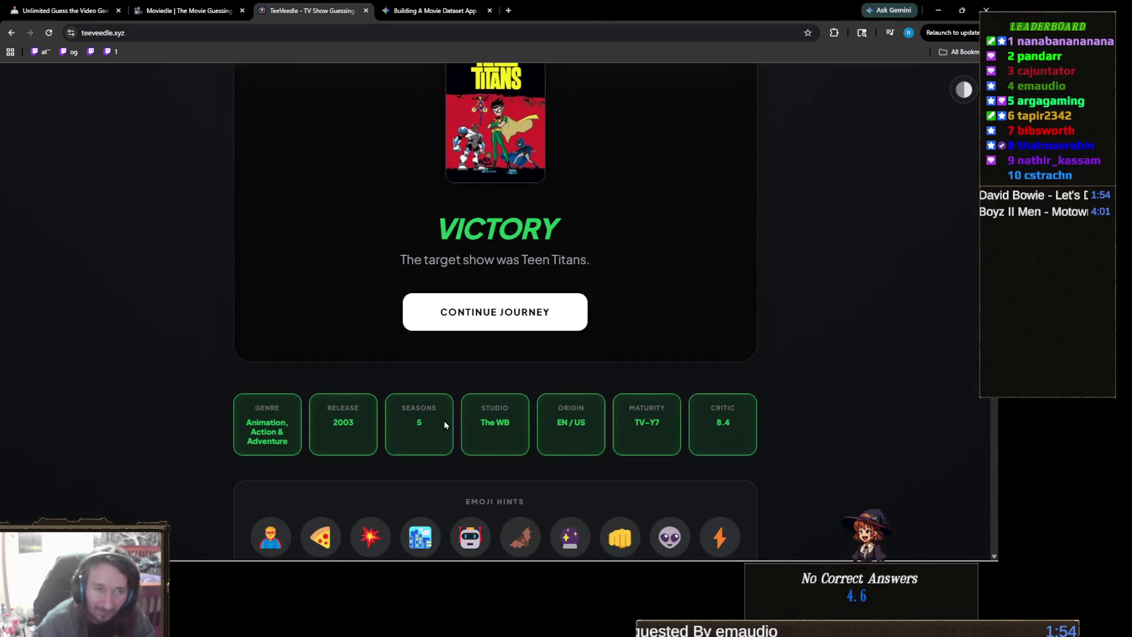
scroll(536, 370, down, 3)
scroll(508, 371, up, 3)
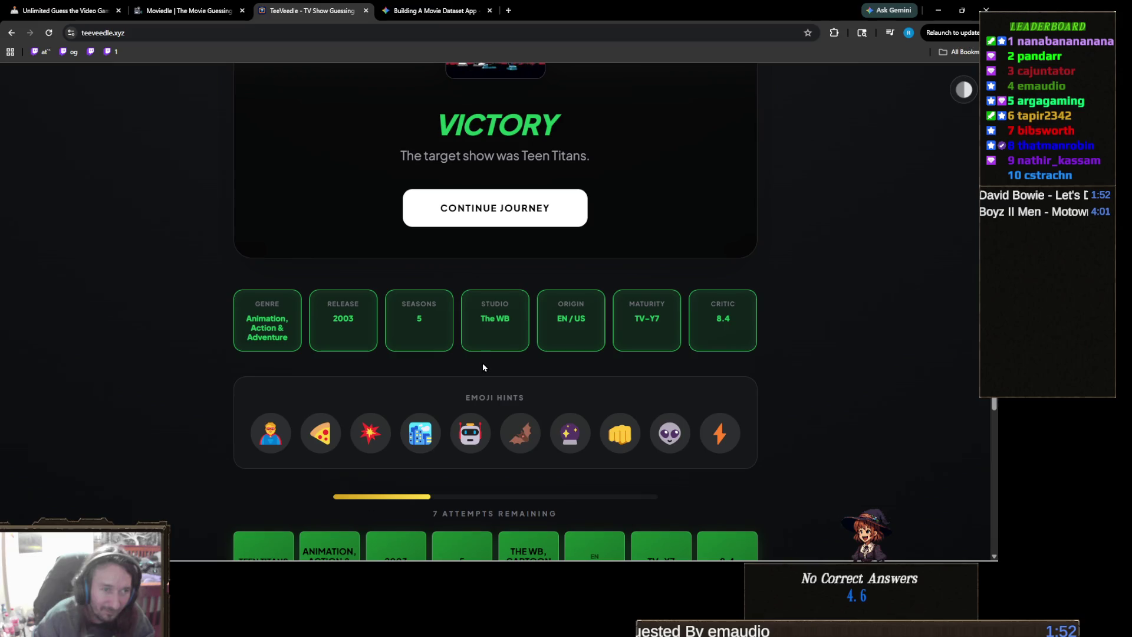
scroll(463, 389, down, 2)
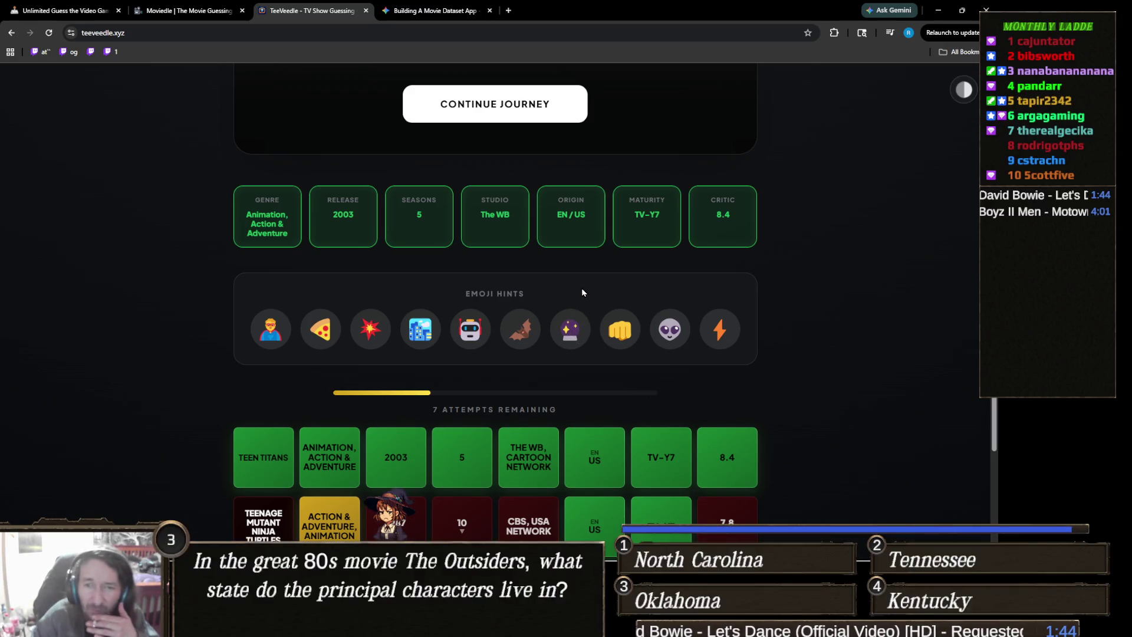
scroll(582, 290, up, 3)
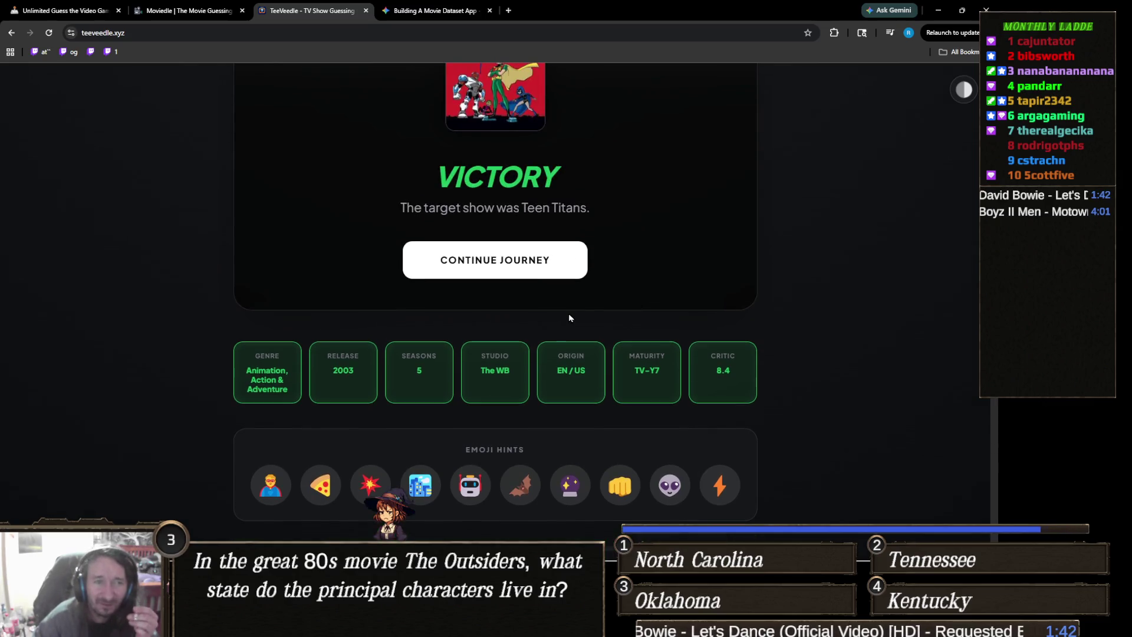
scroll(551, 322, up, 1)
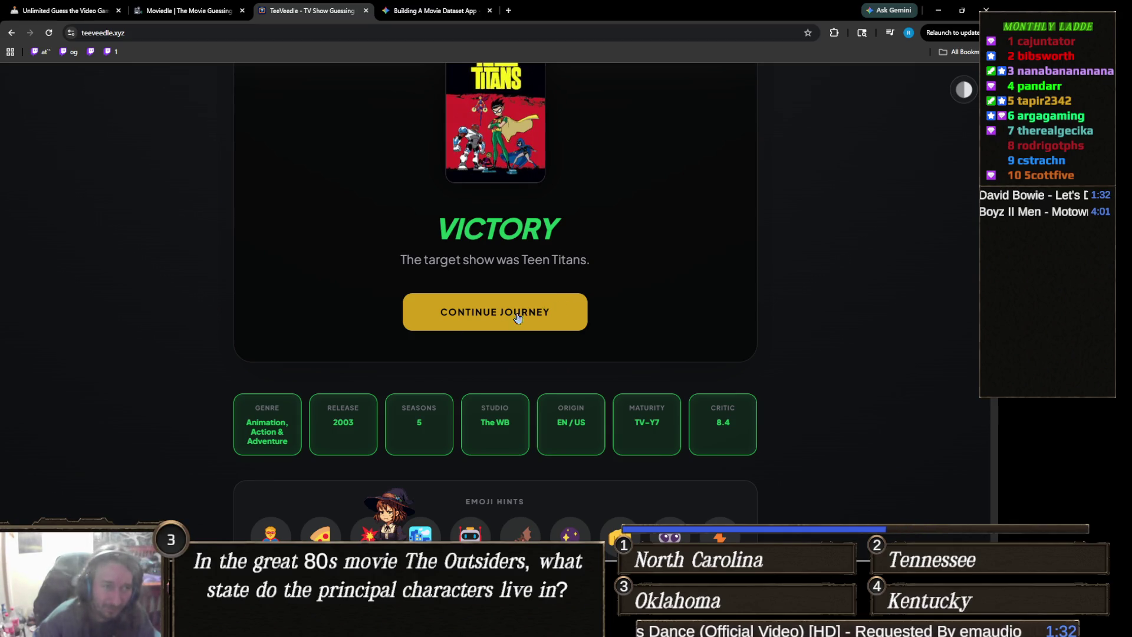
scroll(621, 369, up, 3)
scroll(620, 369, down, 1)
scroll(619, 369, up, 2)
scroll(590, 324, down, 5)
click(557, 273)
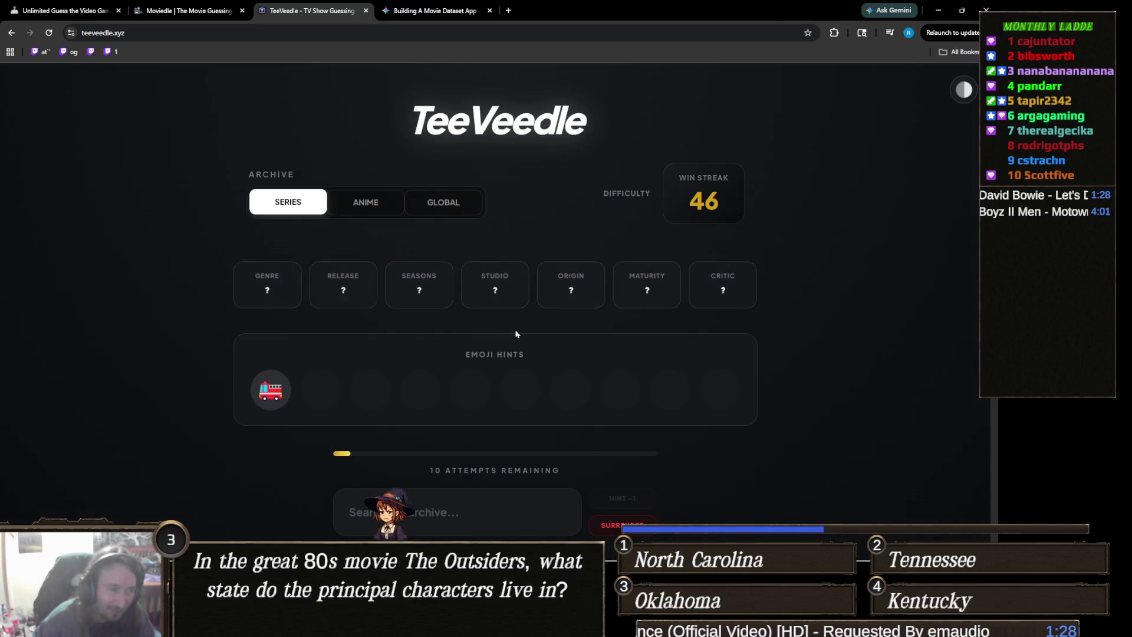
Step: Search 'chicago', fixing the typo, and guess Chicago Fire as the first show
scroll(517, 329, down, 2)
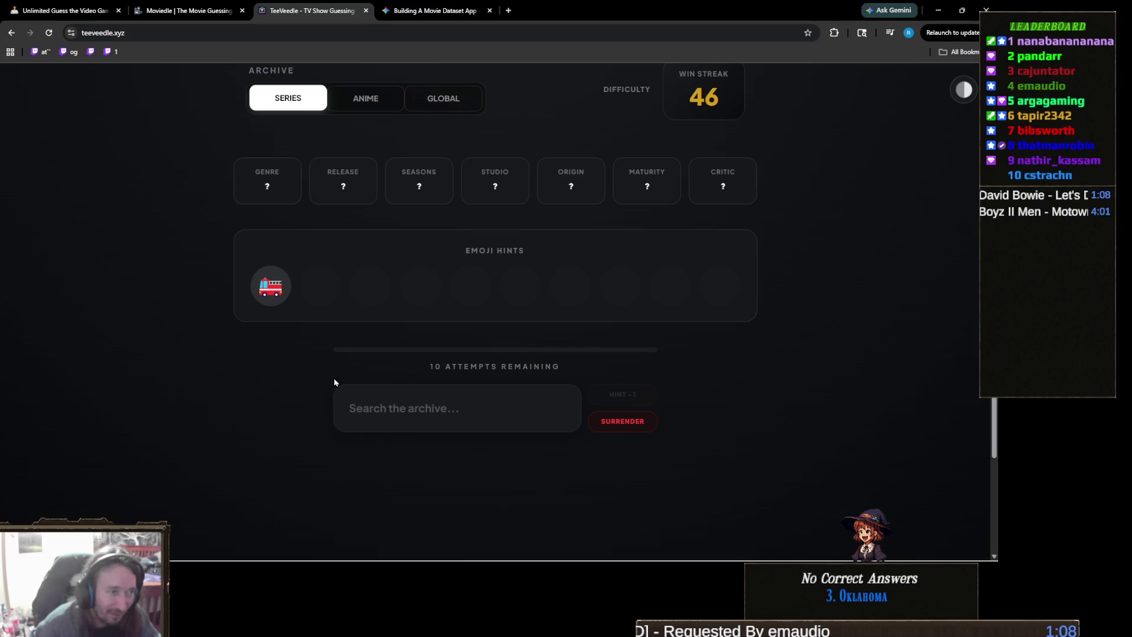
click(465, 405)
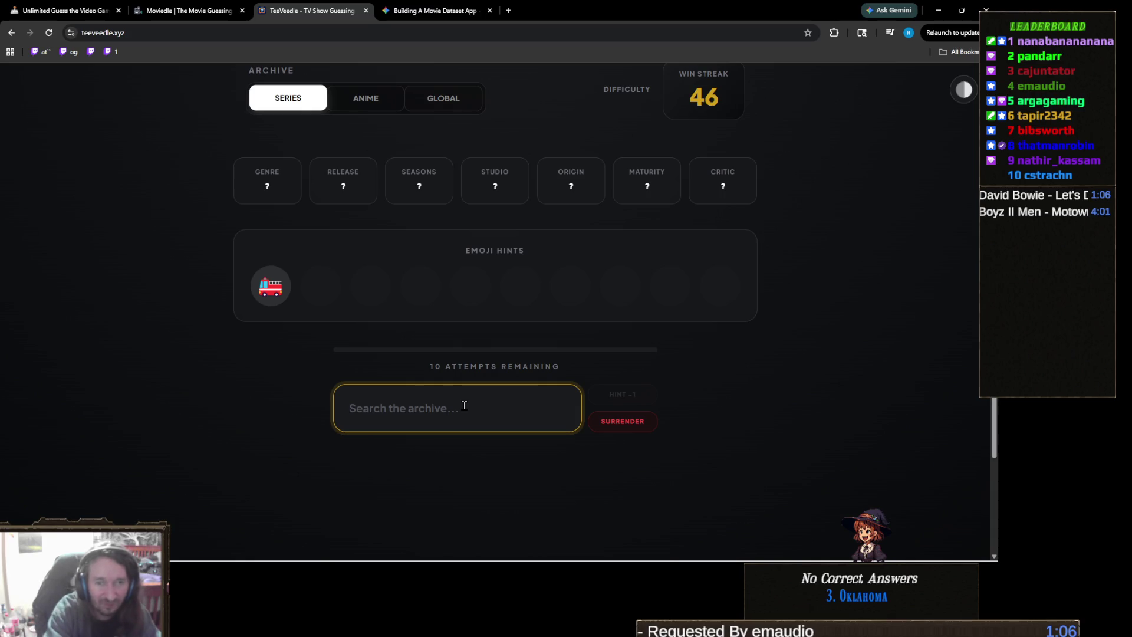
text(chicago)
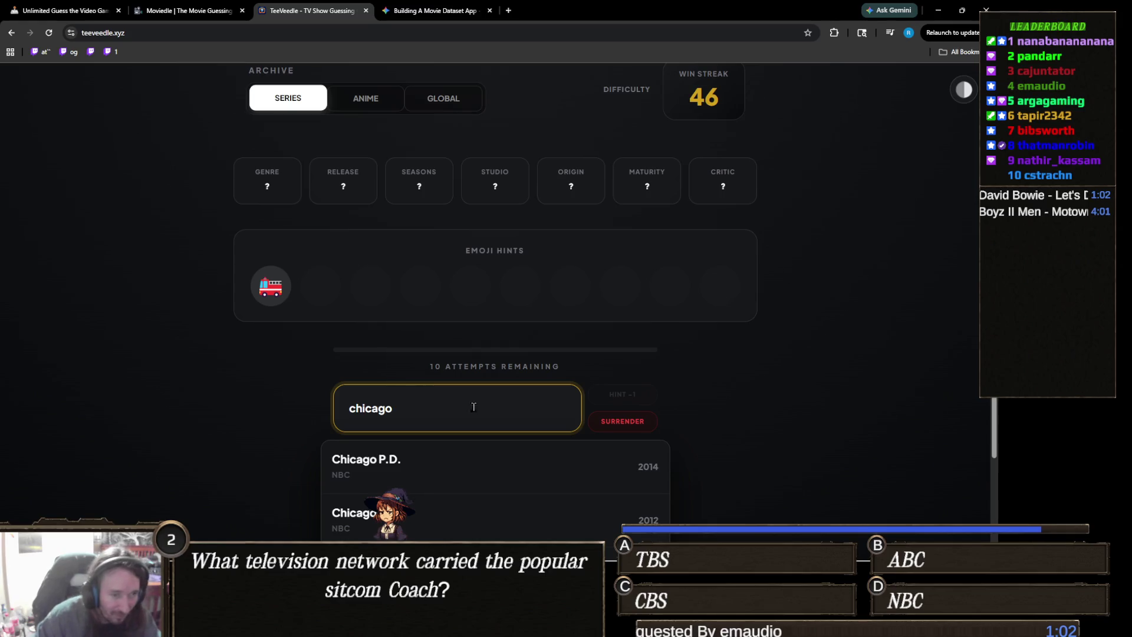
click(447, 515)
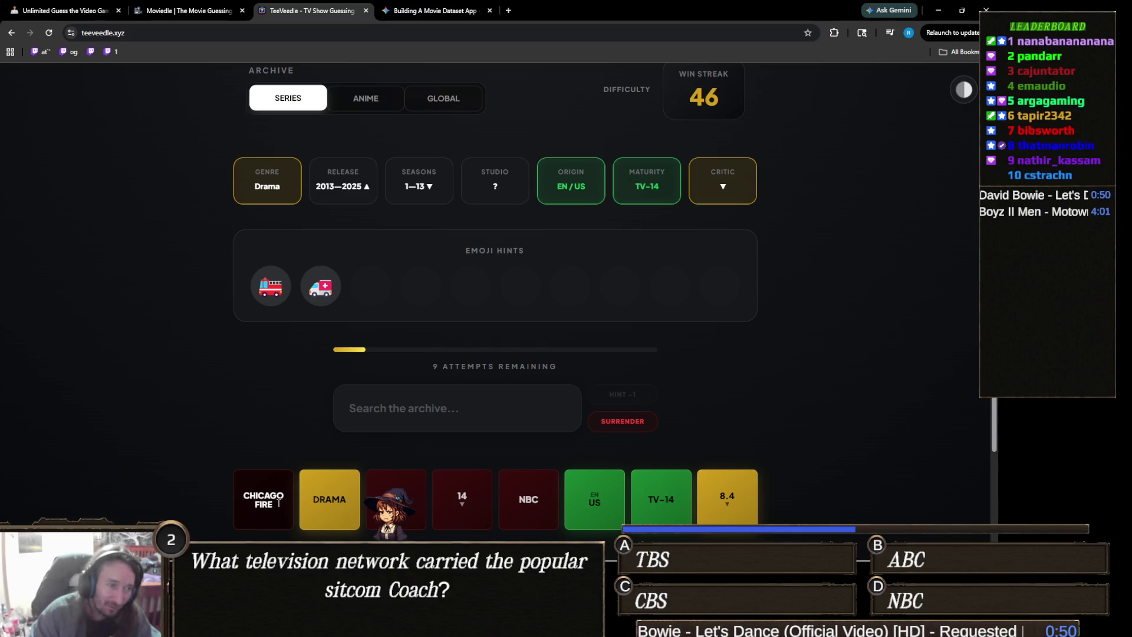
click(468, 404)
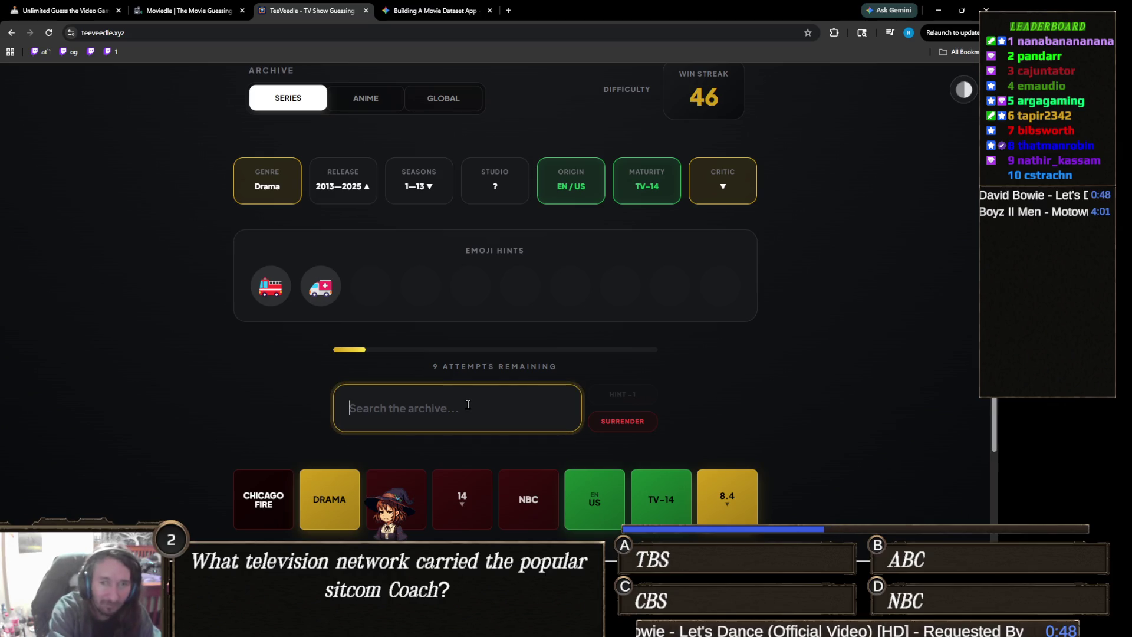
Step: Search the archive for '9', replace it with 'resc', then go back to '9'
text(9)
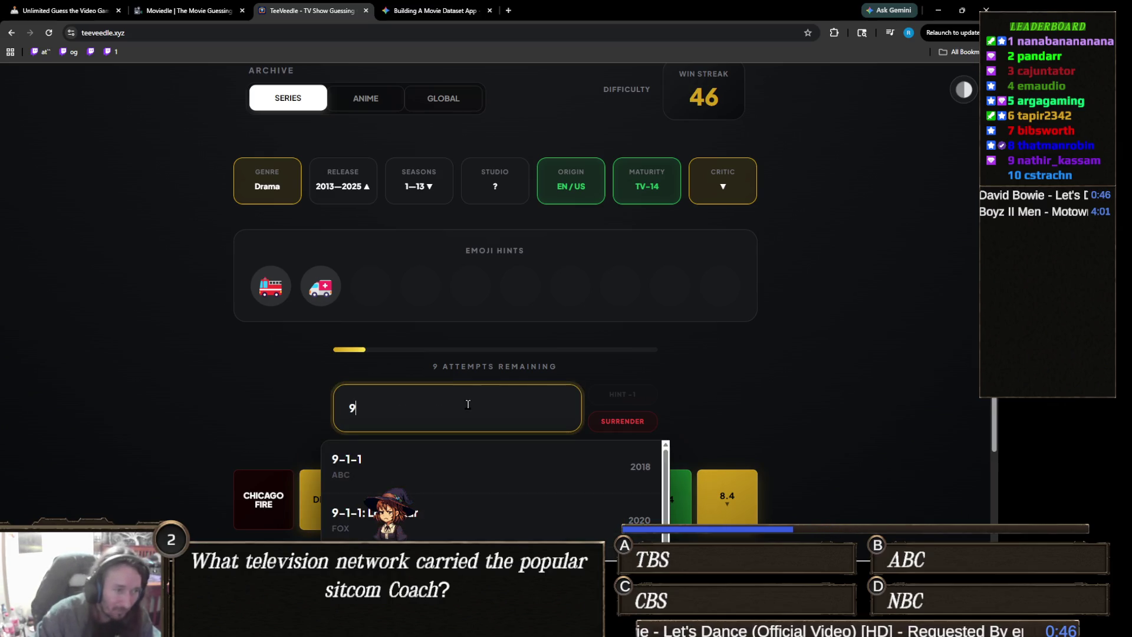
scroll(465, 407, down, 2)
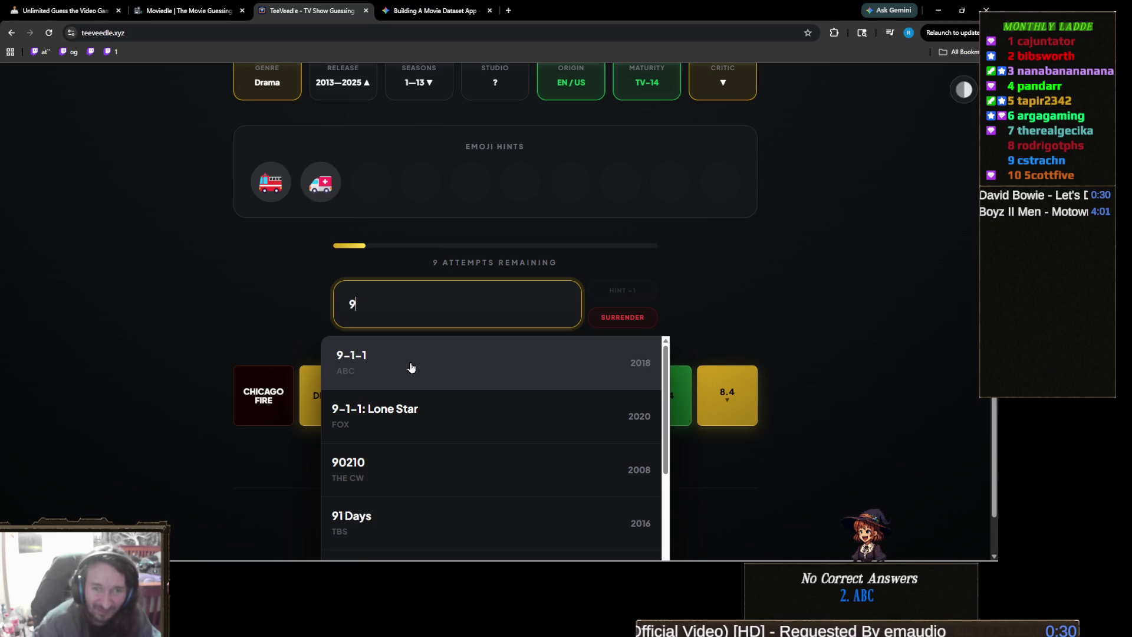
scroll(409, 368, up, 1)
double_click(400, 369)
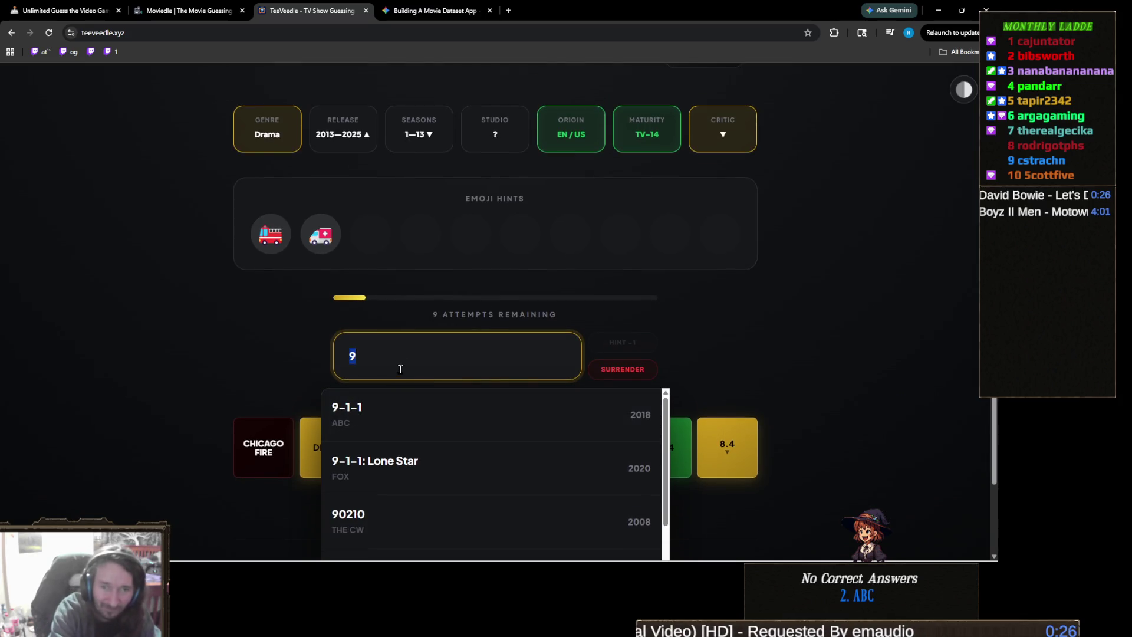
key(BackSpace)
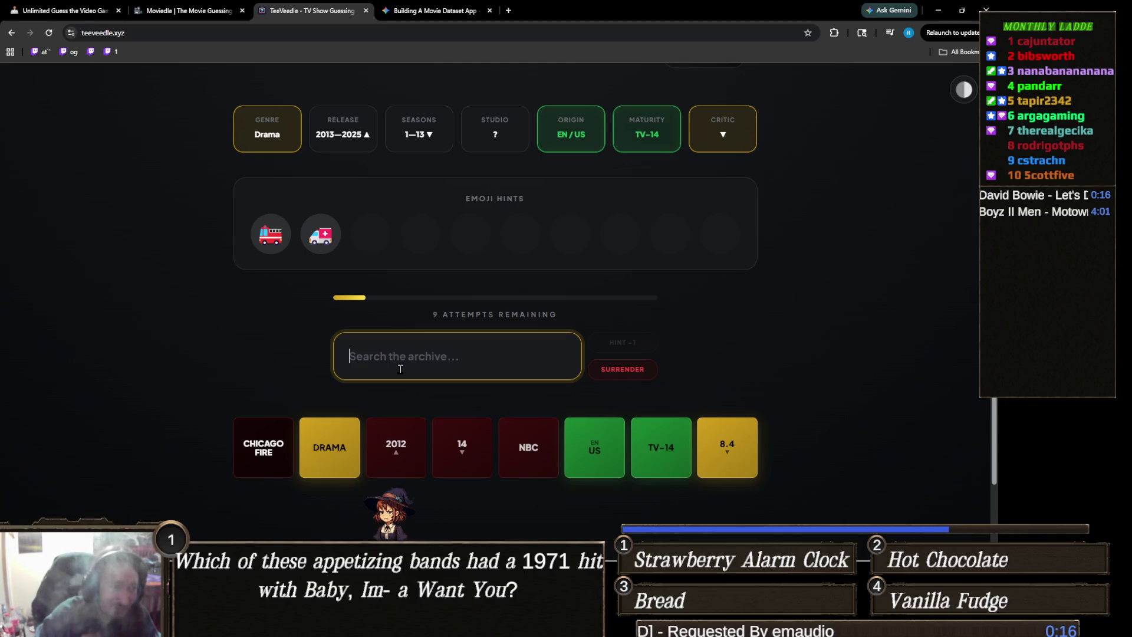
text(resc)
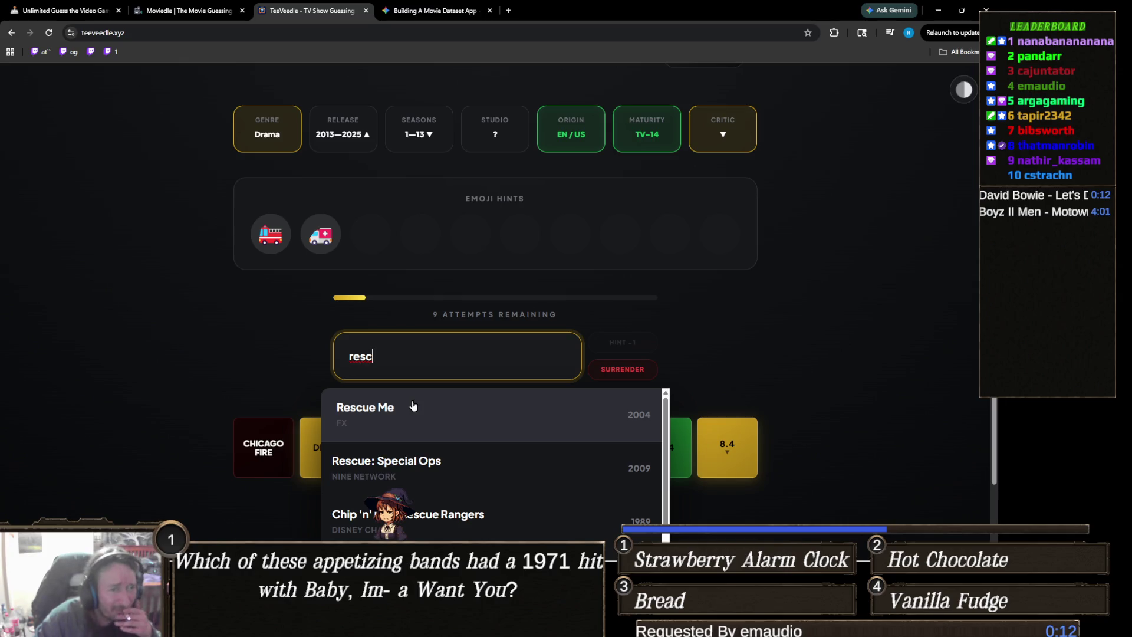
double_click(391, 350)
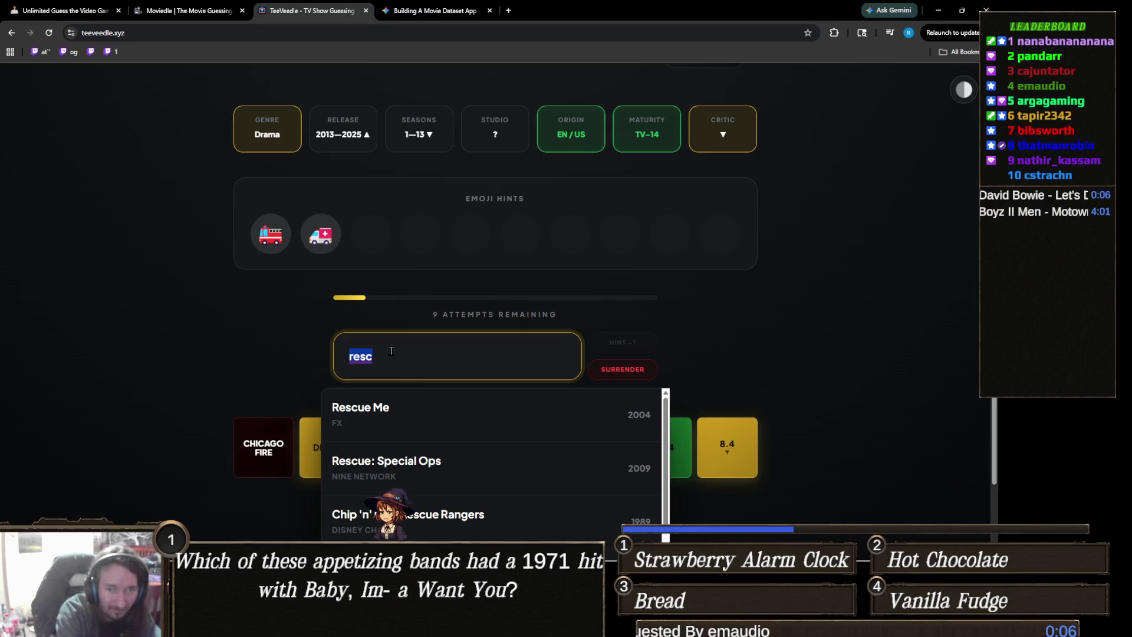
text(9)
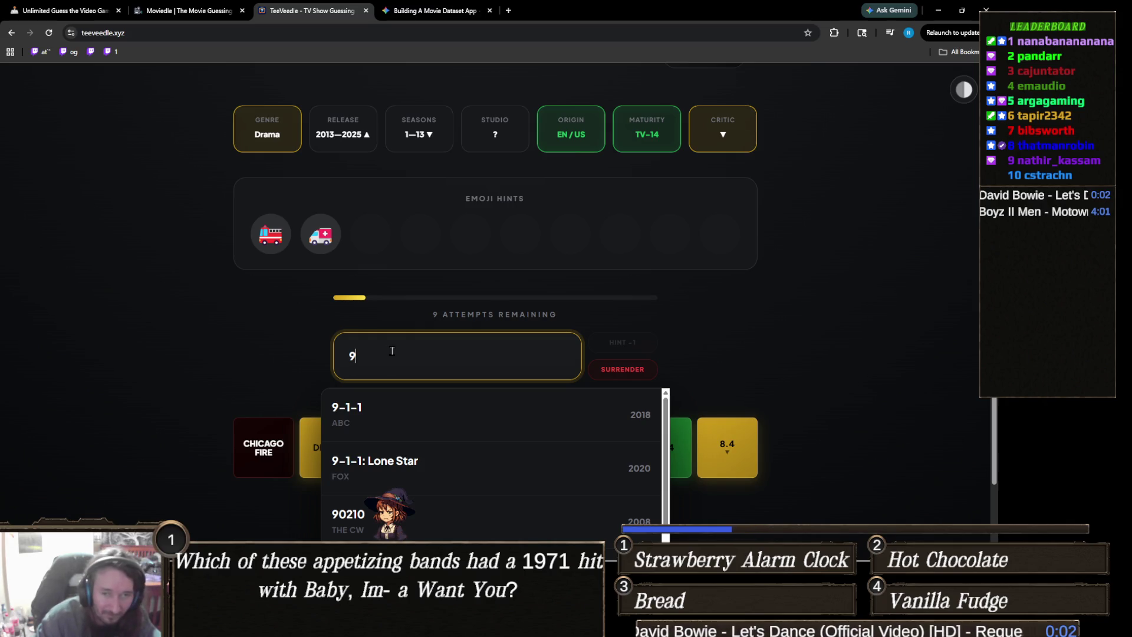
Step: Replace the '9' search with 'dispat', then clear the search box
key(alt+Tab)
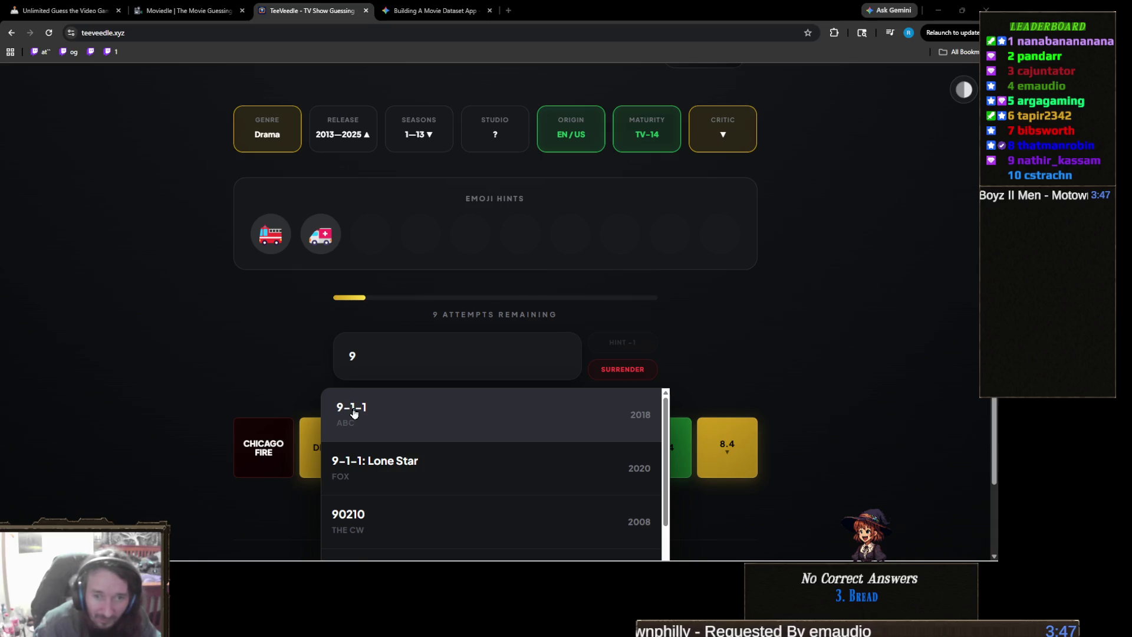
scroll(132, 367, down, 2)
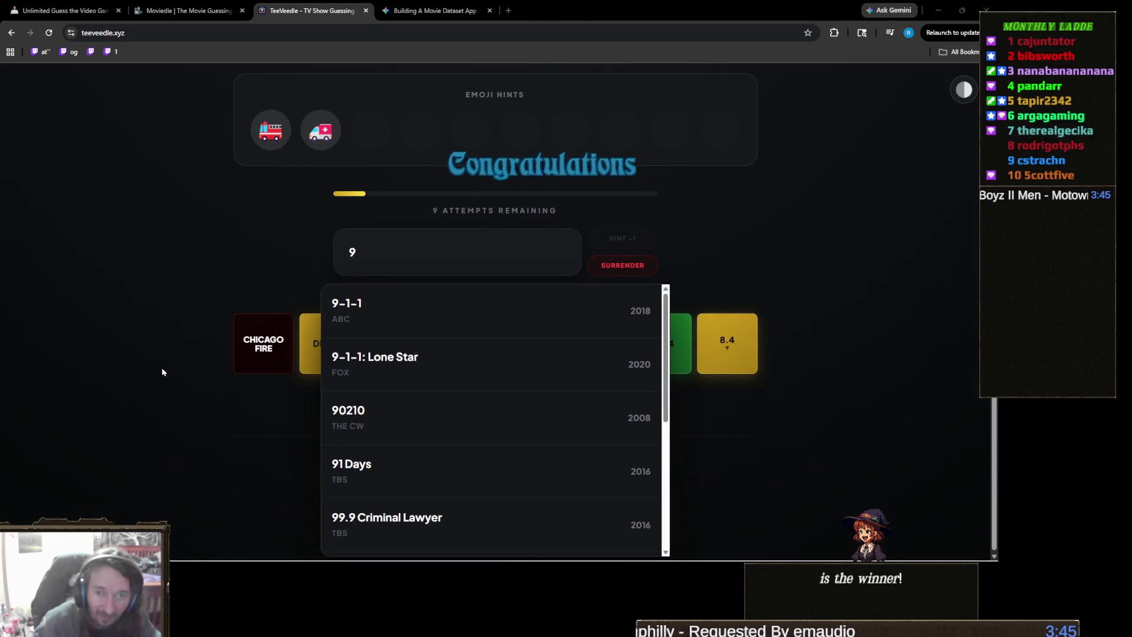
scroll(163, 372, up, 2)
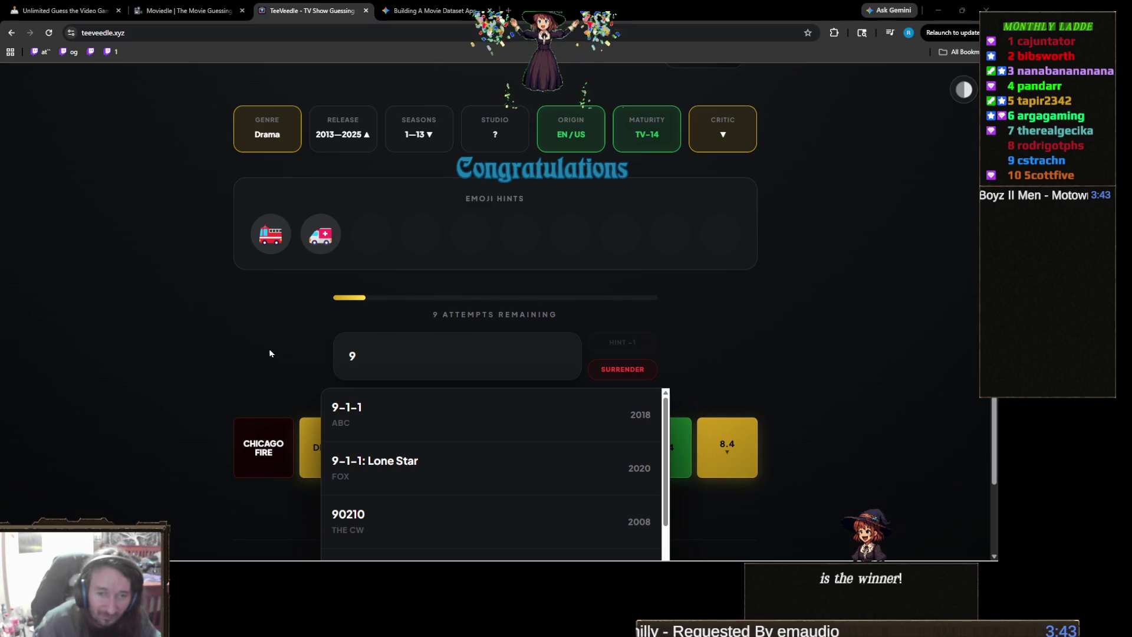
click(403, 373)
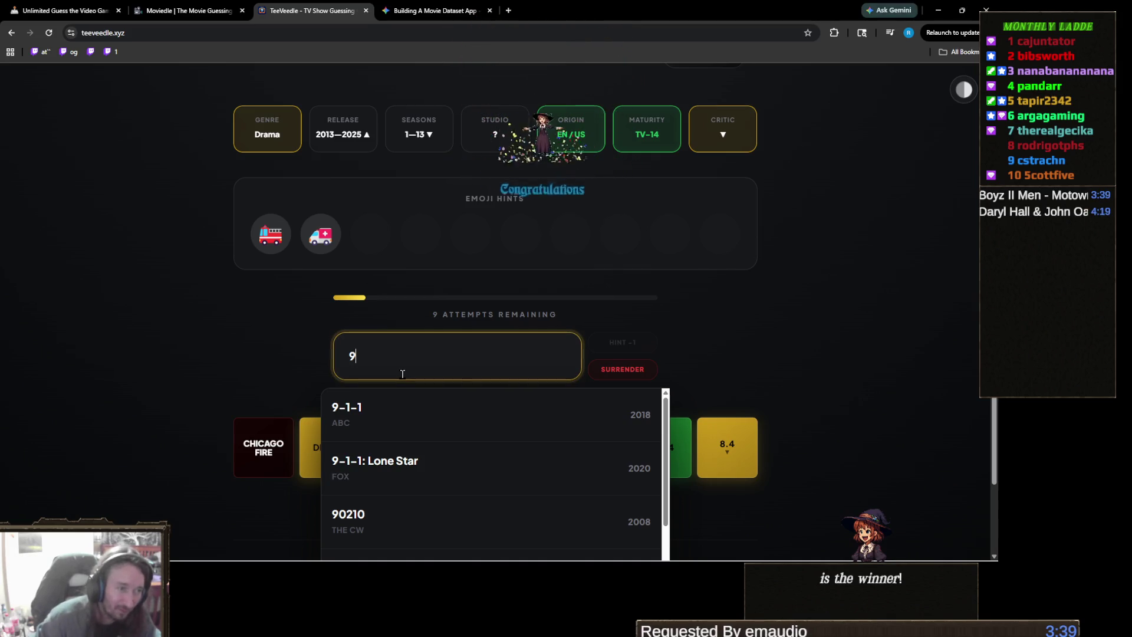
key(BackSpace)
text(dispat)
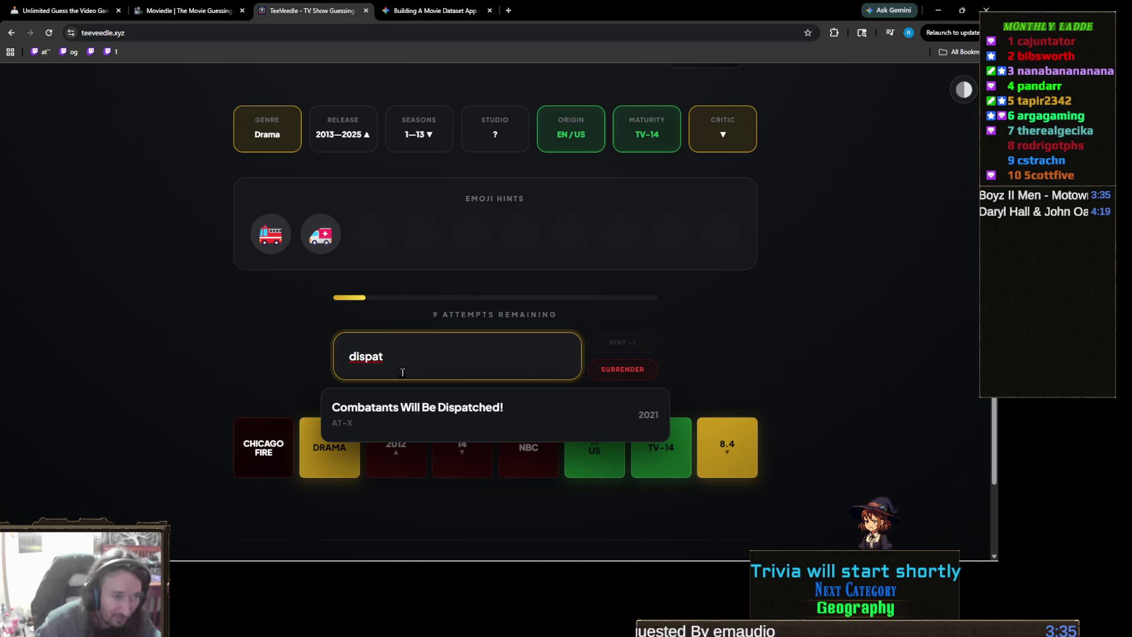
key(ctrl+a)
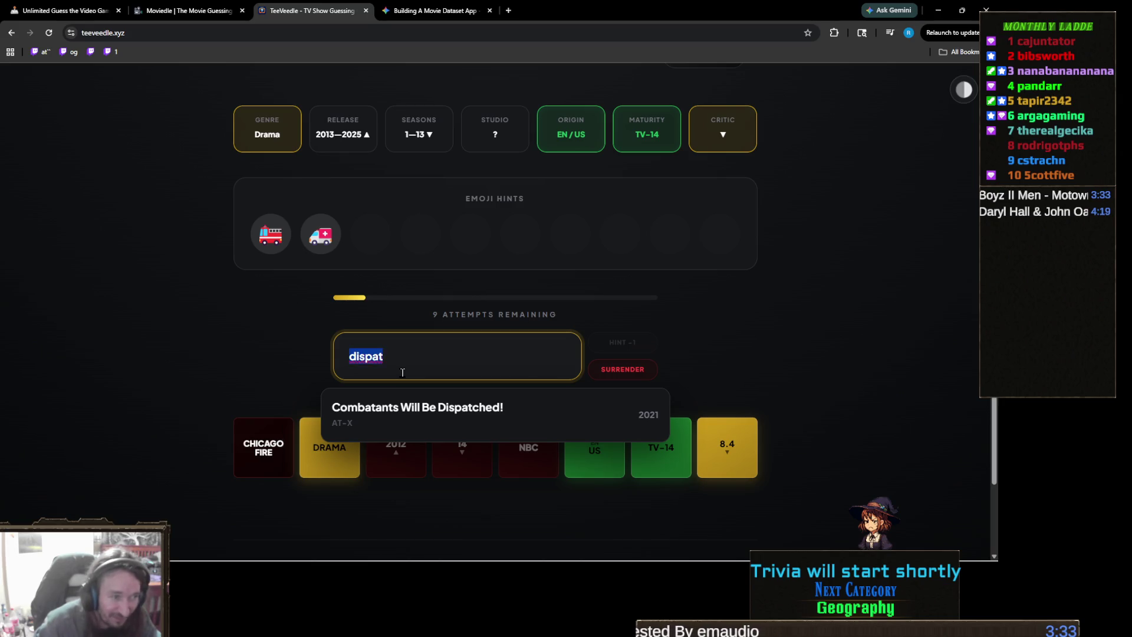
key(BackSpace)
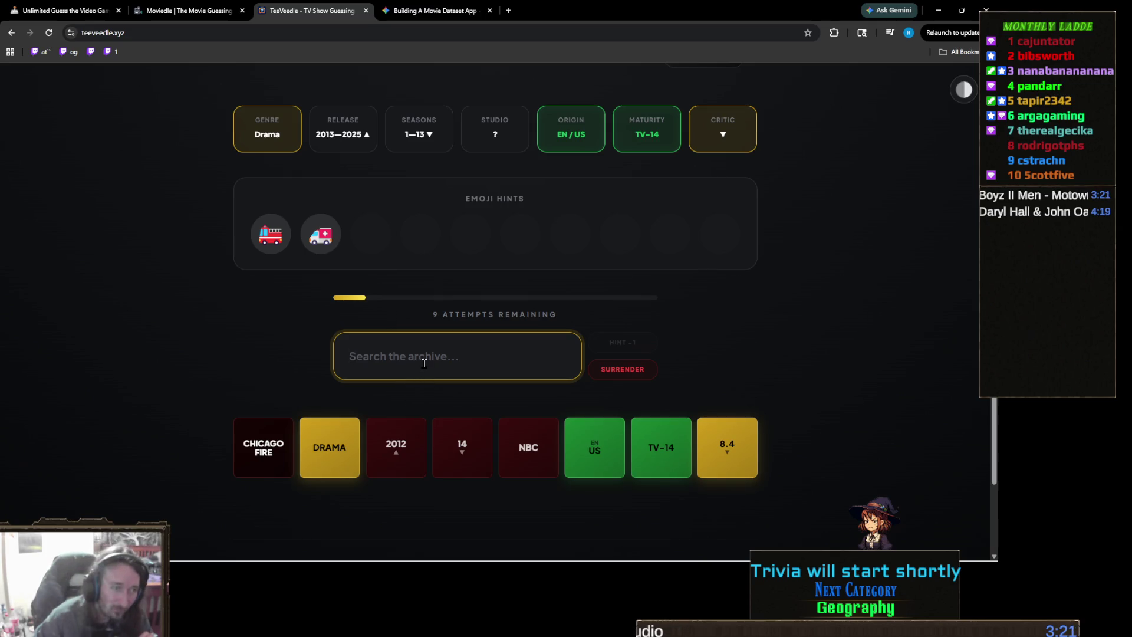
Step: Guess 9-1-1 to win the round, then start a fresh round
text(9)
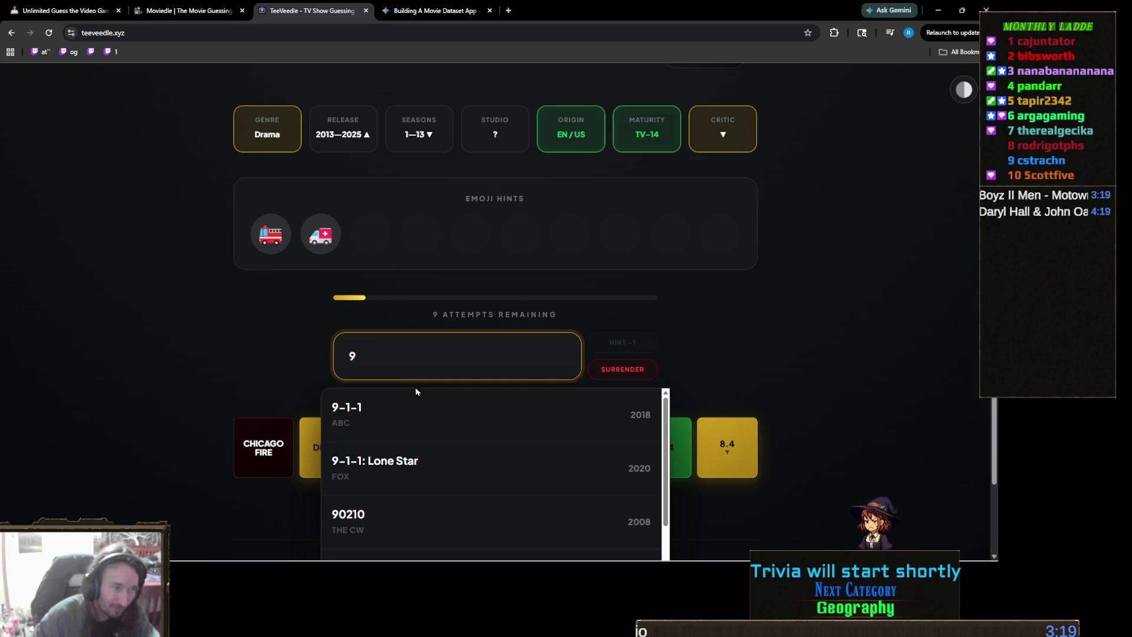
click(407, 413)
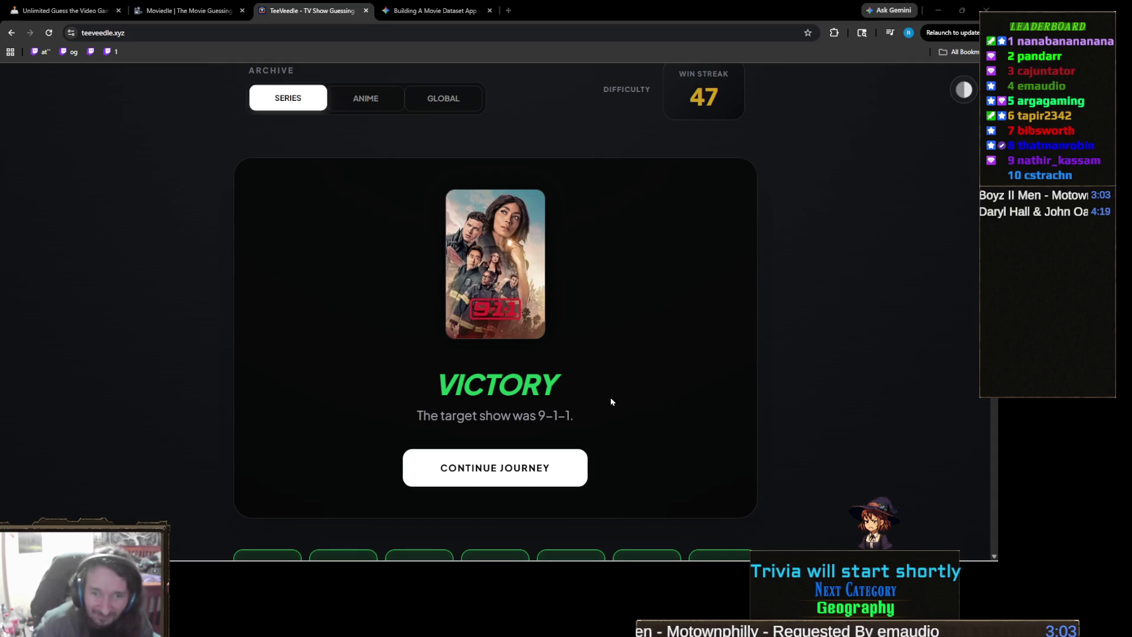
scroll(592, 377, down, 3)
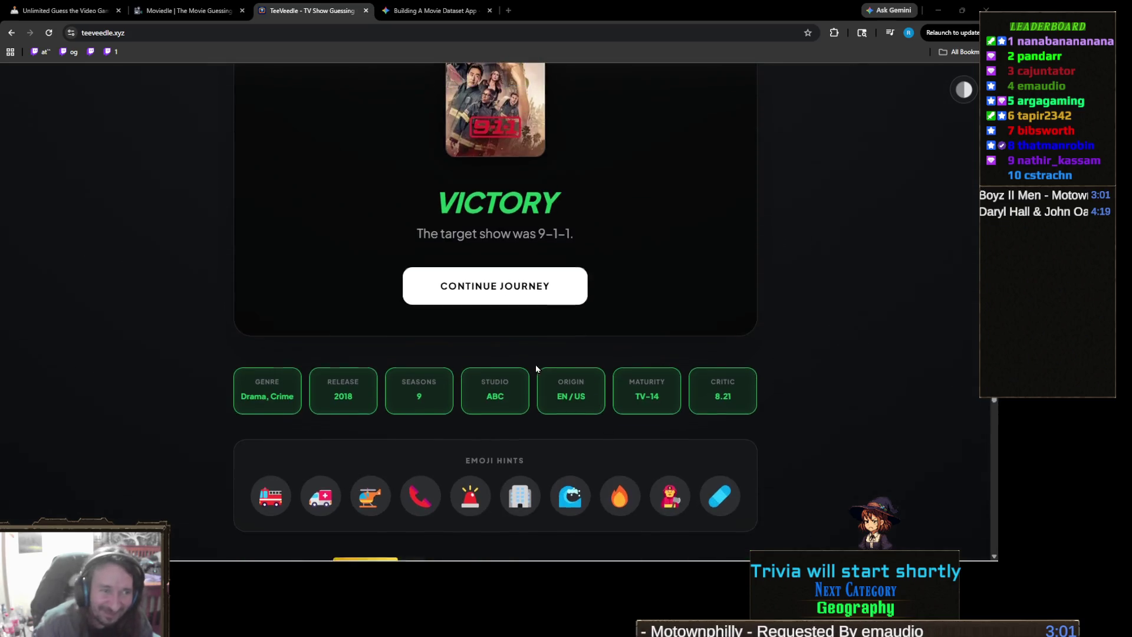
scroll(536, 362, up, 1)
click(546, 362)
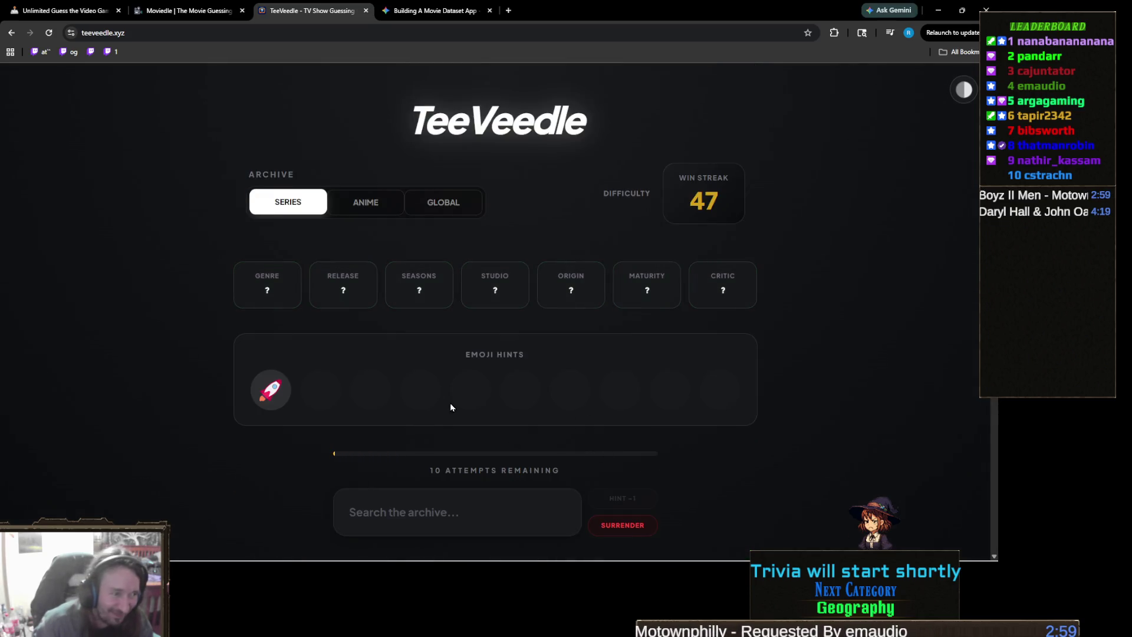
Step: Try 'star', then guess Star Trek: The Next Generation via 'next gener'
scroll(450, 402, down, 1)
click(487, 456)
text(star)
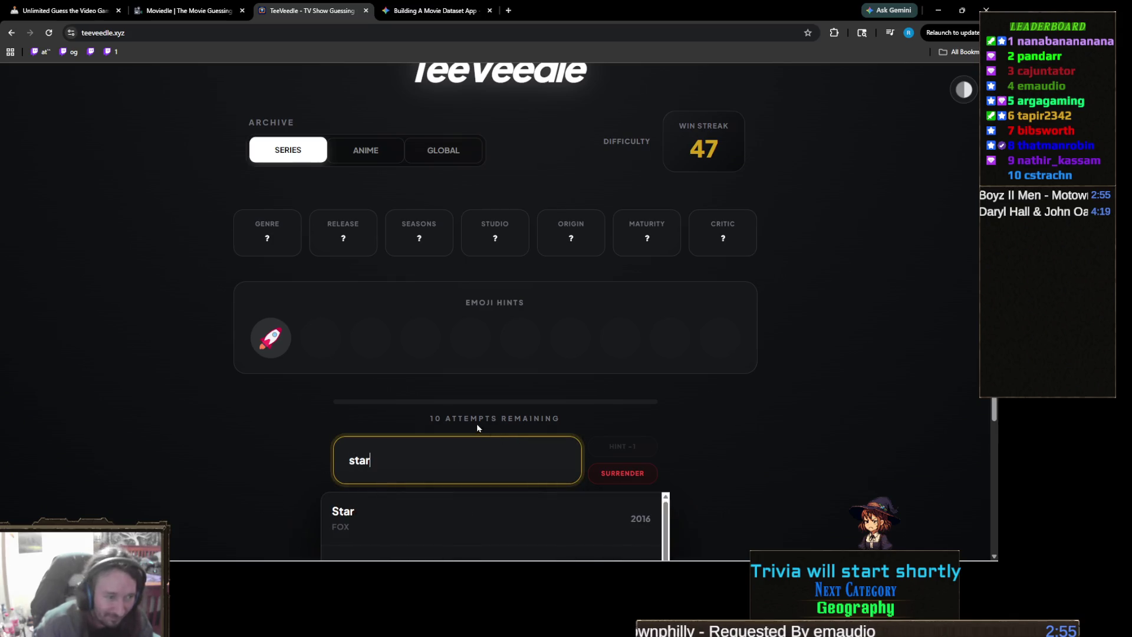
key(ctrl+a)
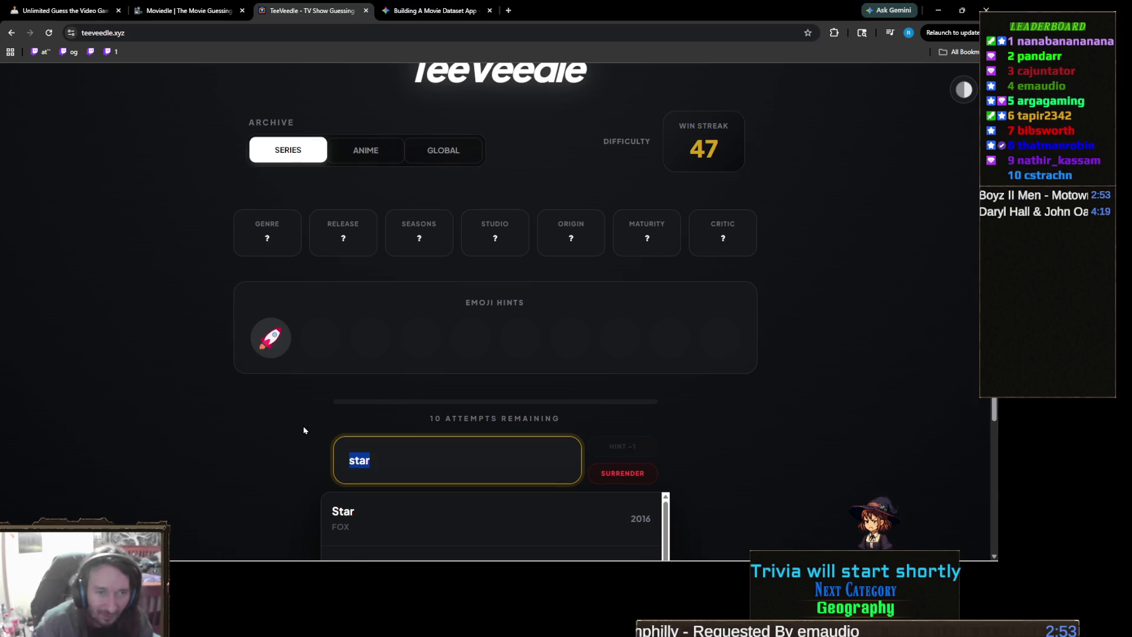
key(BackSpace)
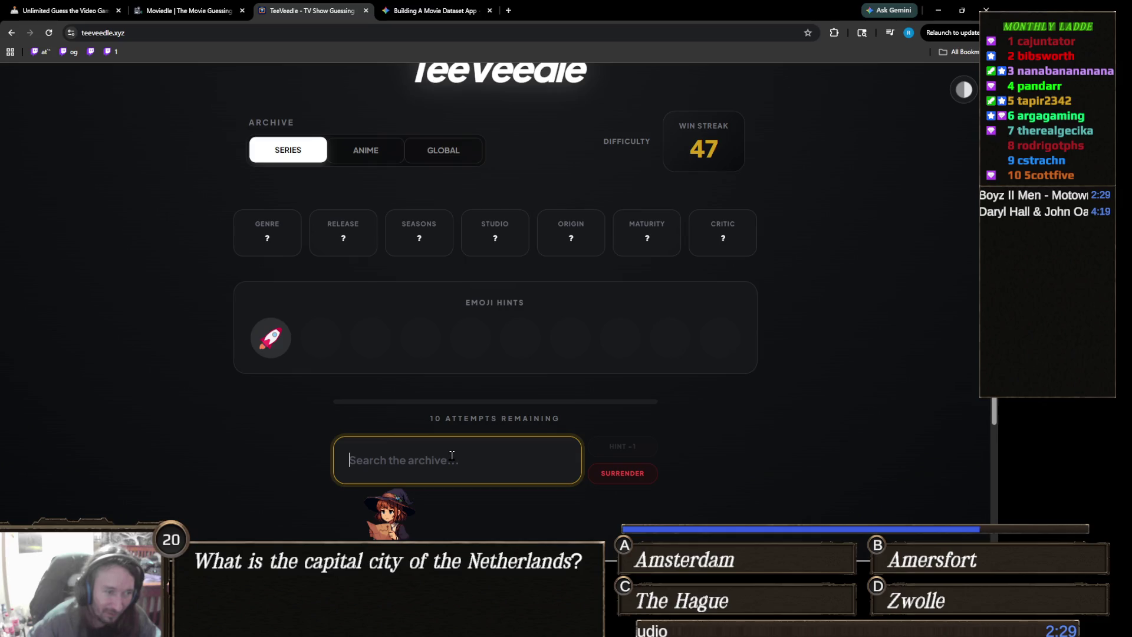
text(next gener)
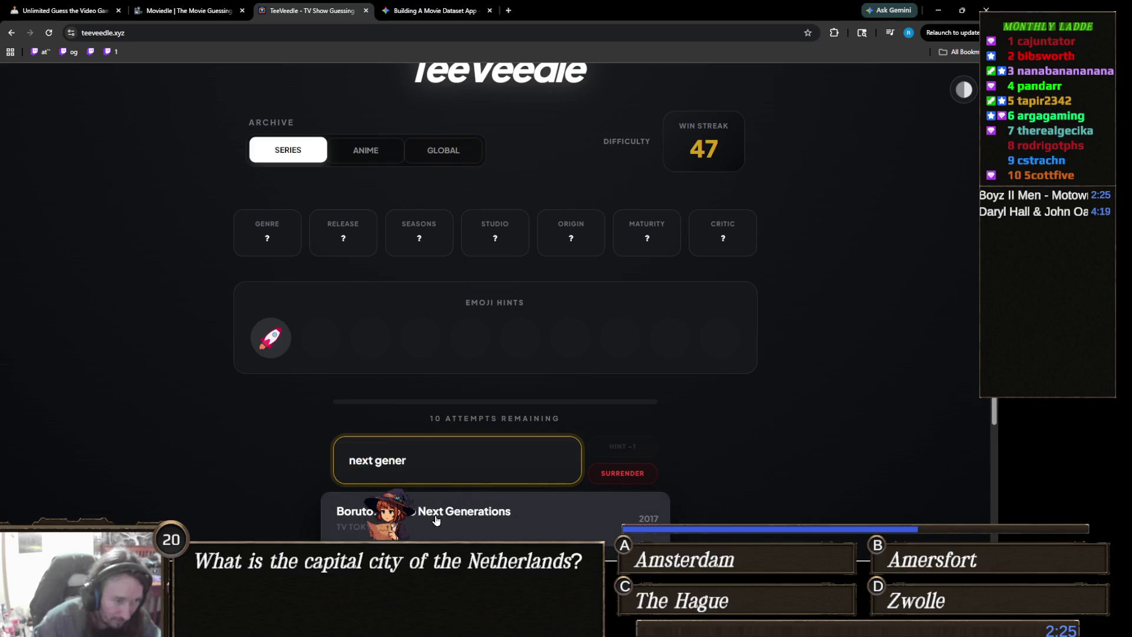
scroll(468, 450, down, 2)
click(442, 413)
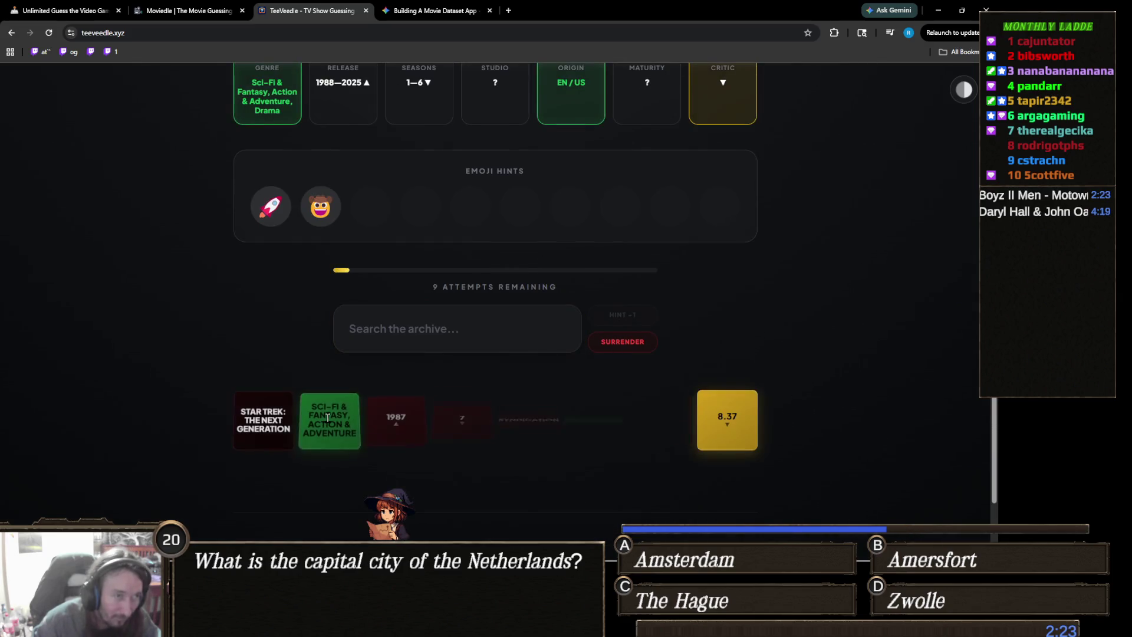
Step: Search 'westwo' and guess Westworld as the next show
scroll(327, 418, up, 3)
scroll(375, 441, down, 1)
scroll(366, 422, down, 1)
scroll(378, 407, up, 1)
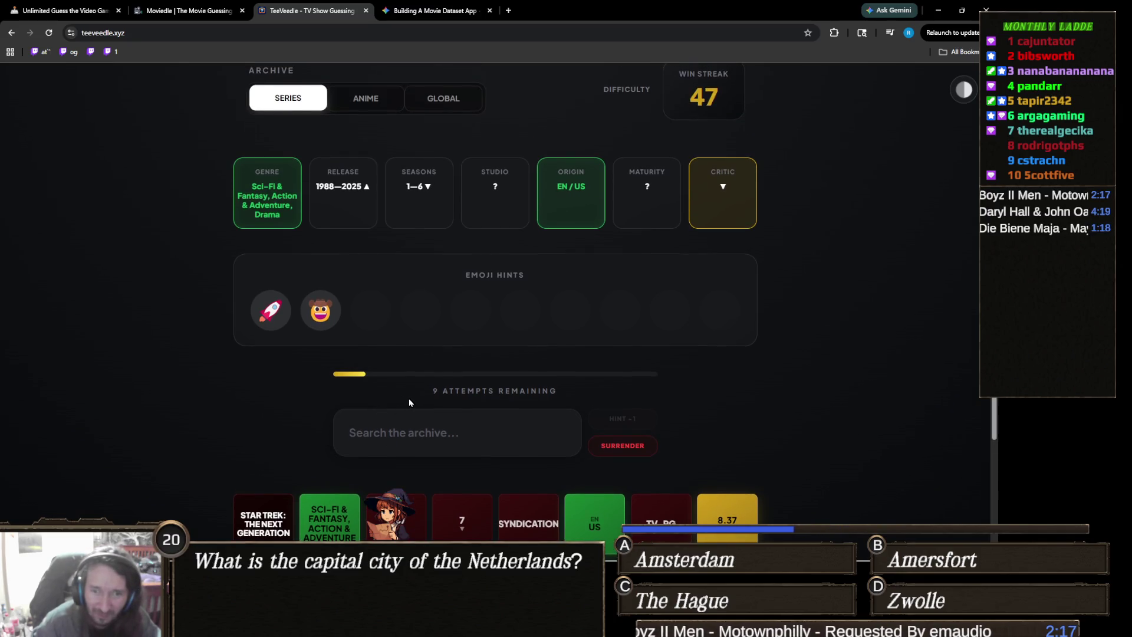
click(441, 434)
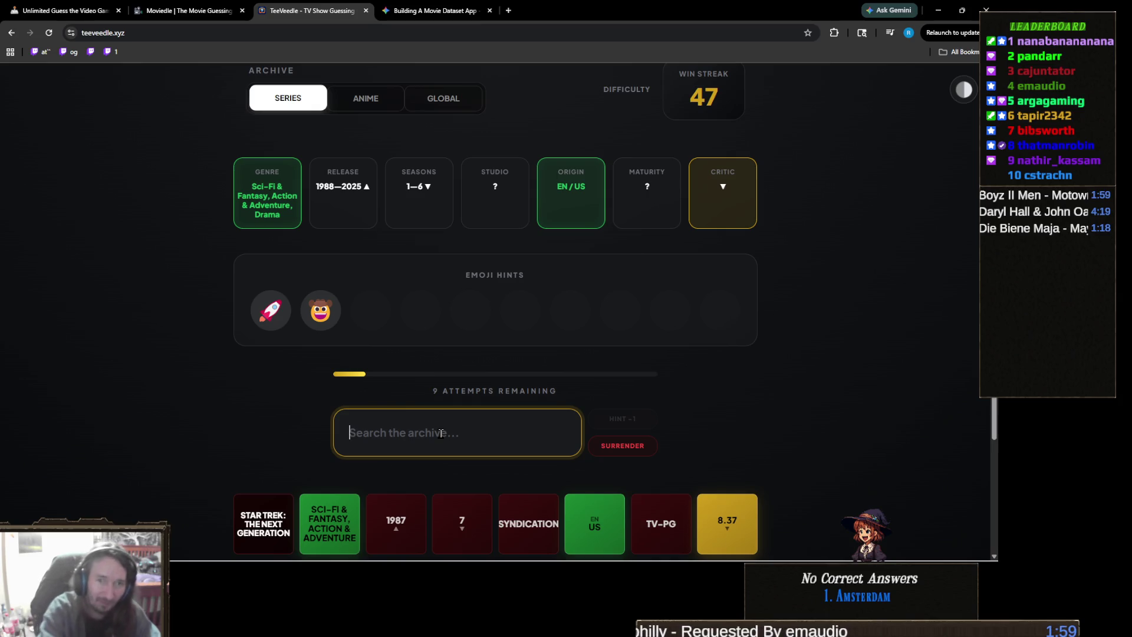
text(we)
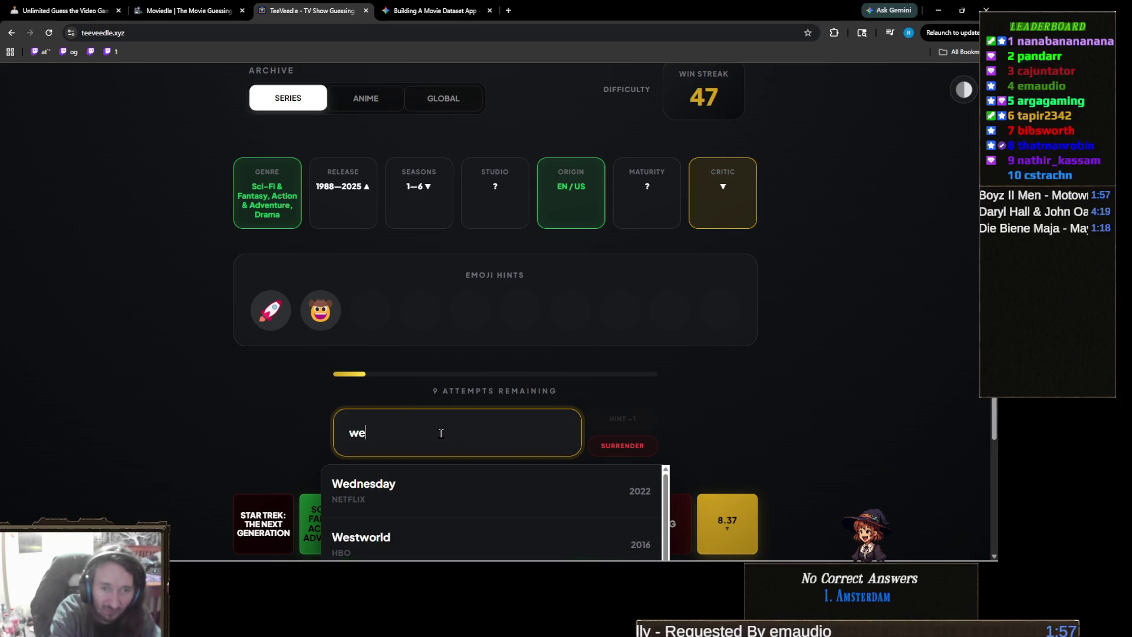
text(stwo)
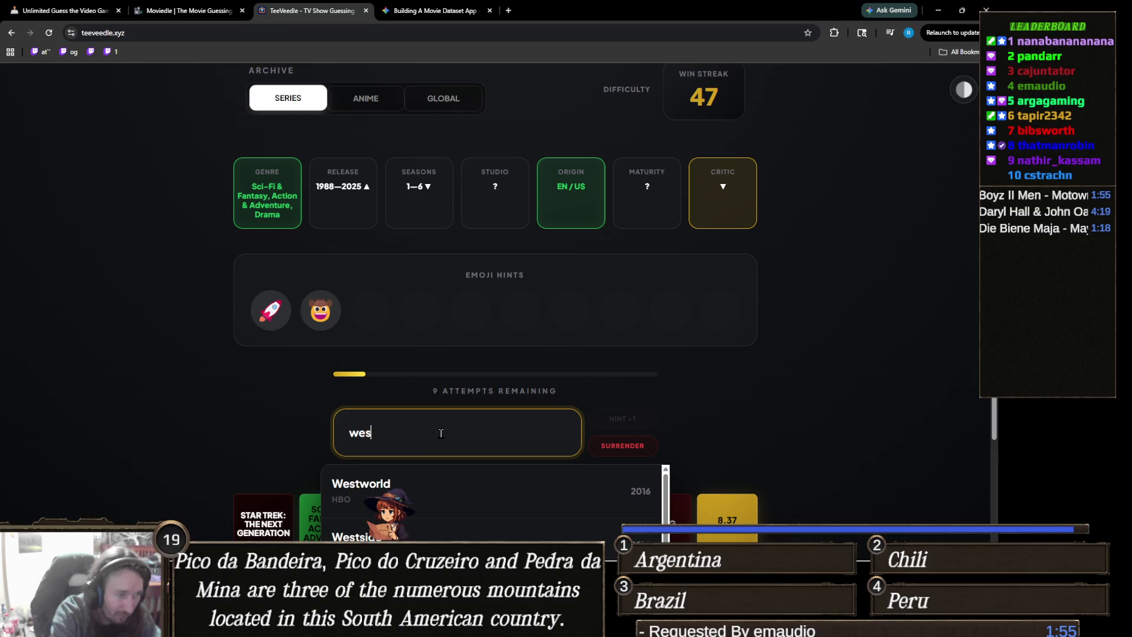
click(452, 488)
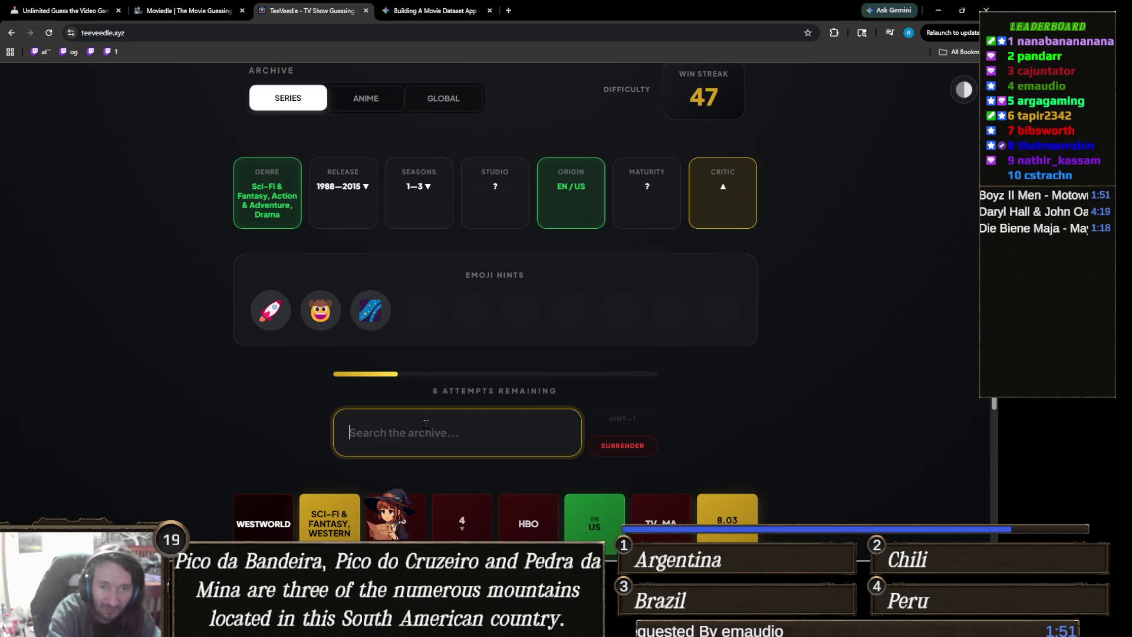
Step: Search 'mandaloria' and guess The Mandalorian
text(mand)
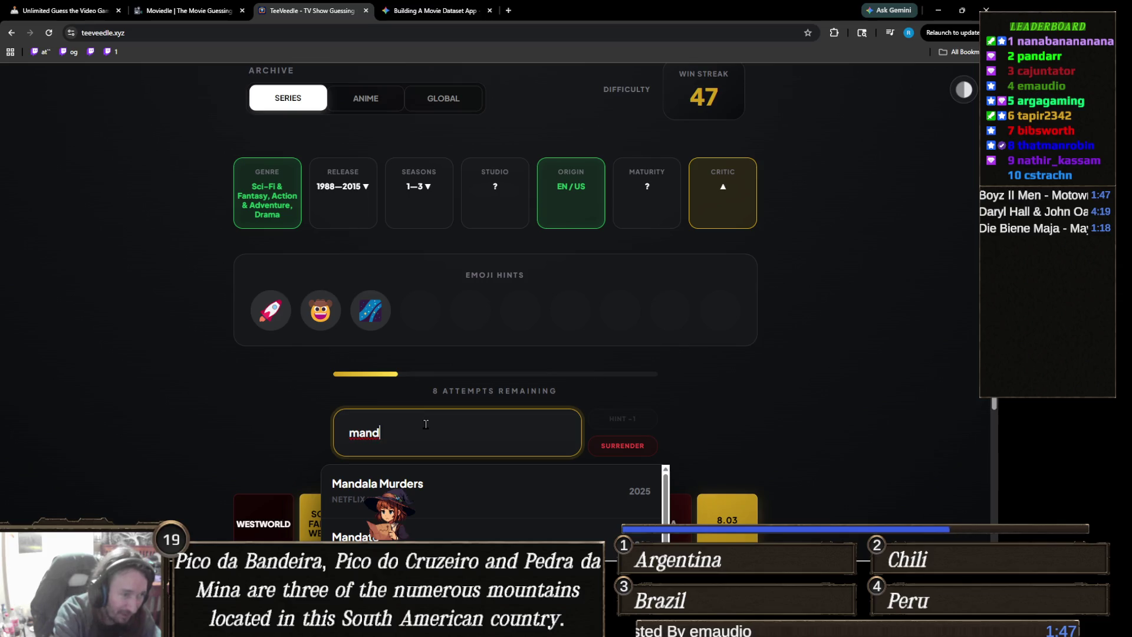
text(aloria)
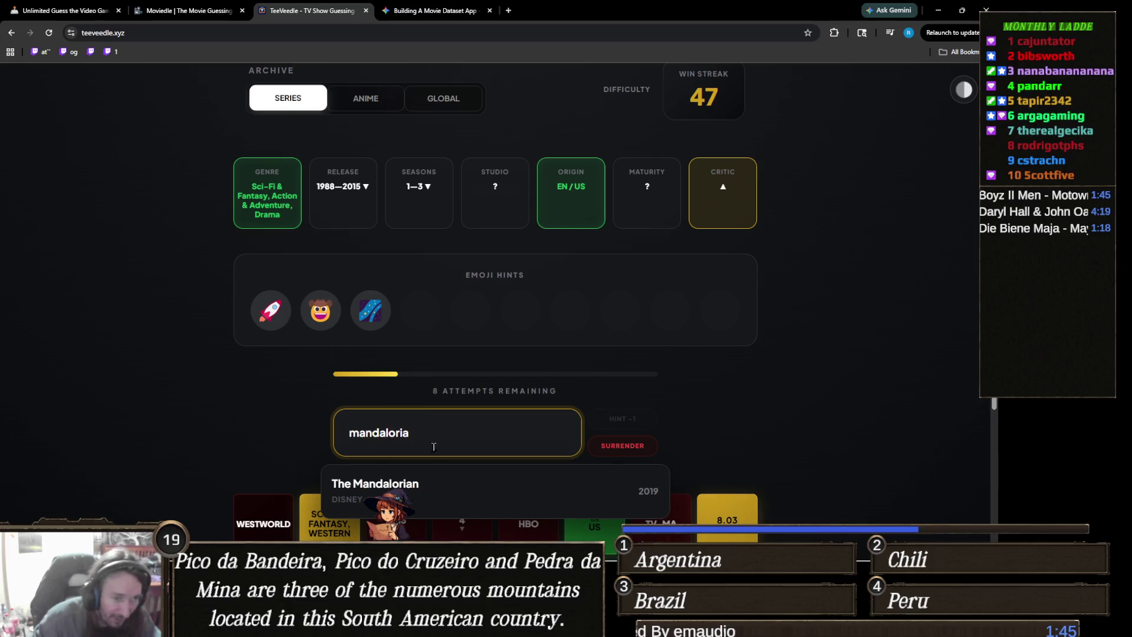
click(442, 485)
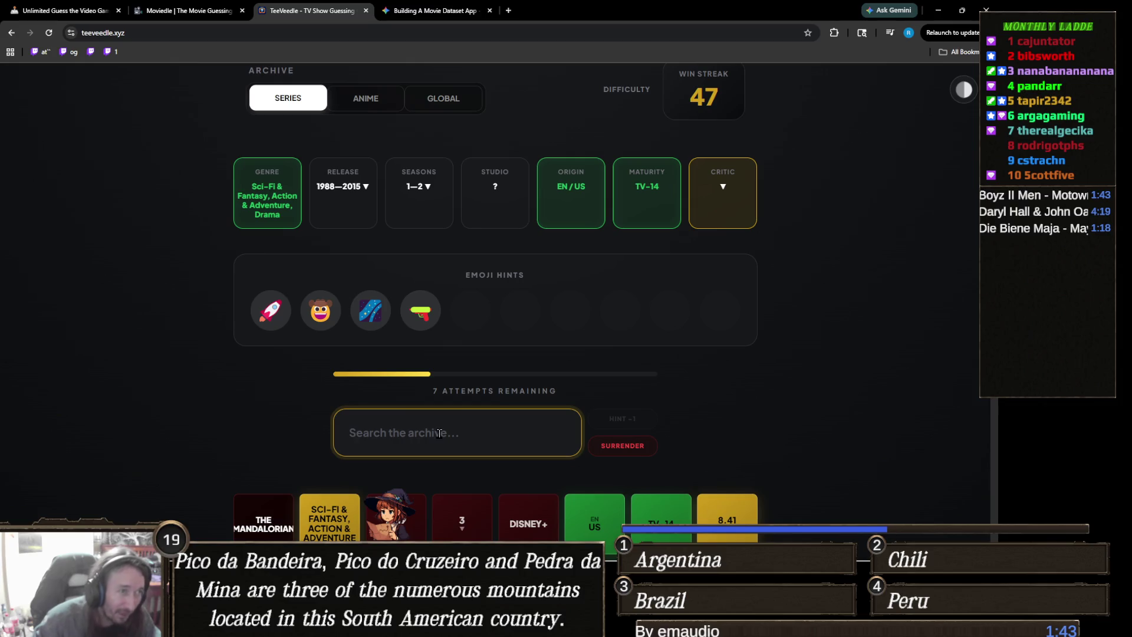
text(c)
key(BackSpace)
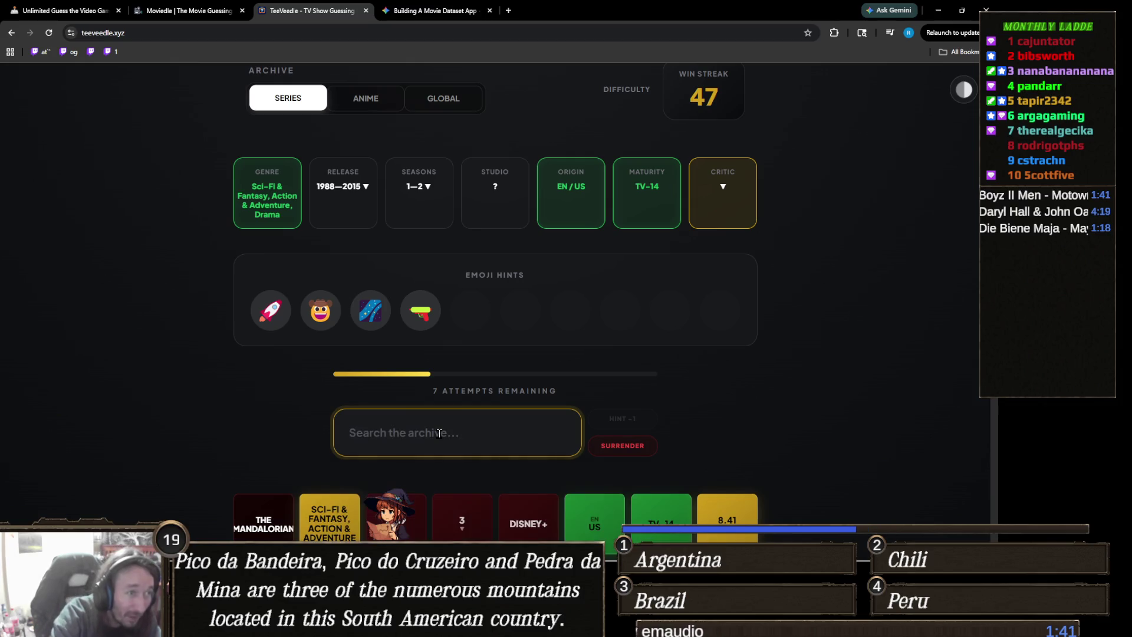
Step: Try 'cowboy', then replace it with 'firefly' and guess Firefly
text(c)
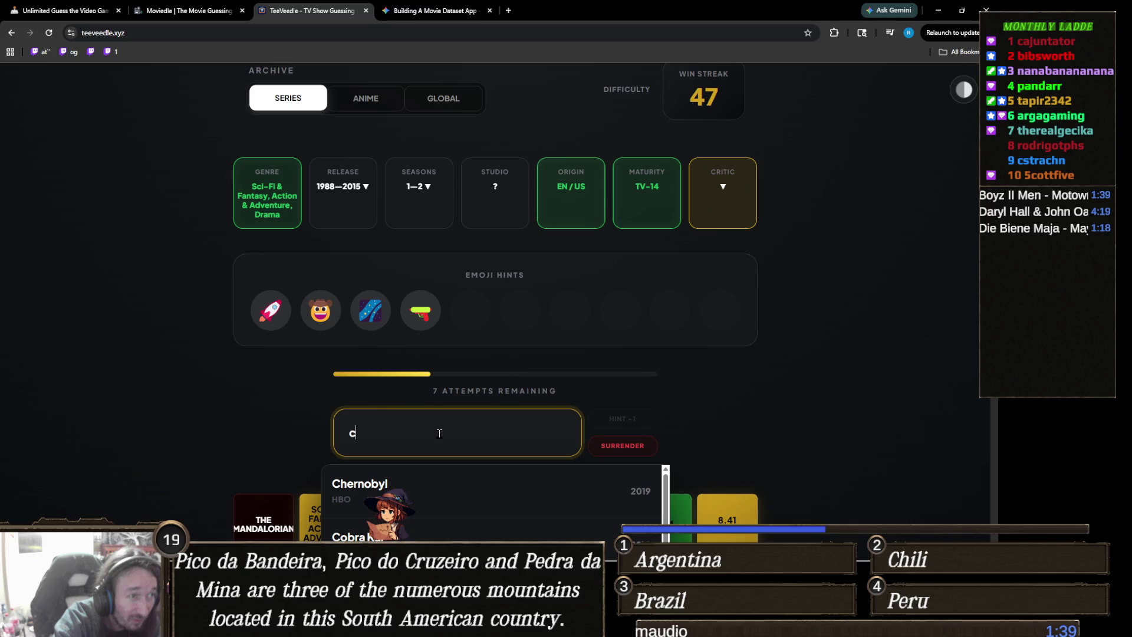
text(owboy)
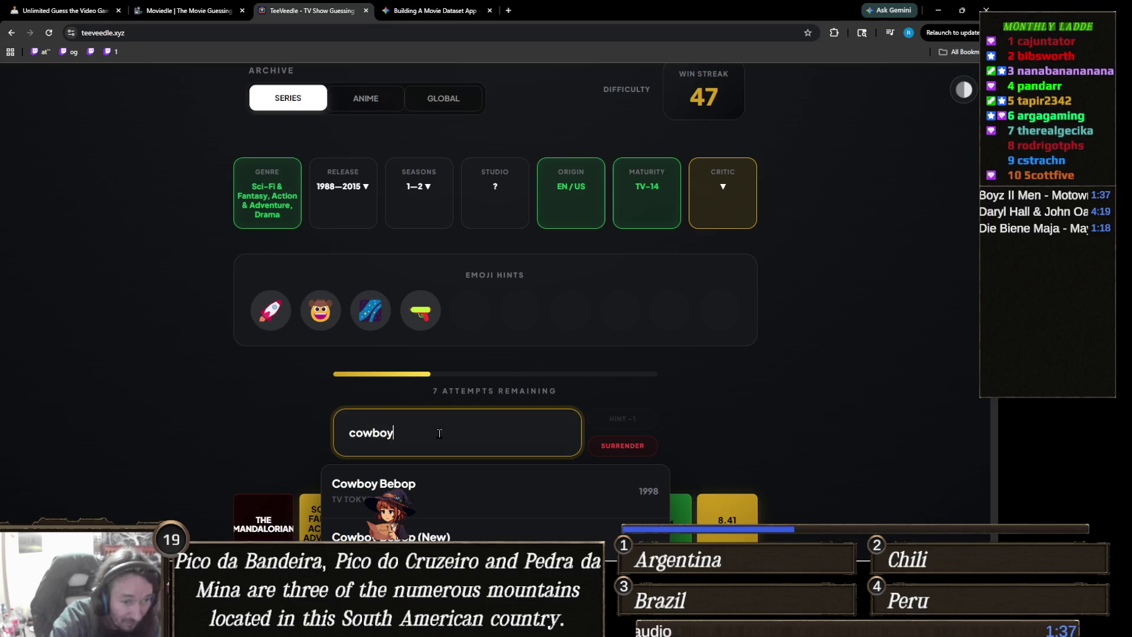
scroll(350, 381, down, 3)
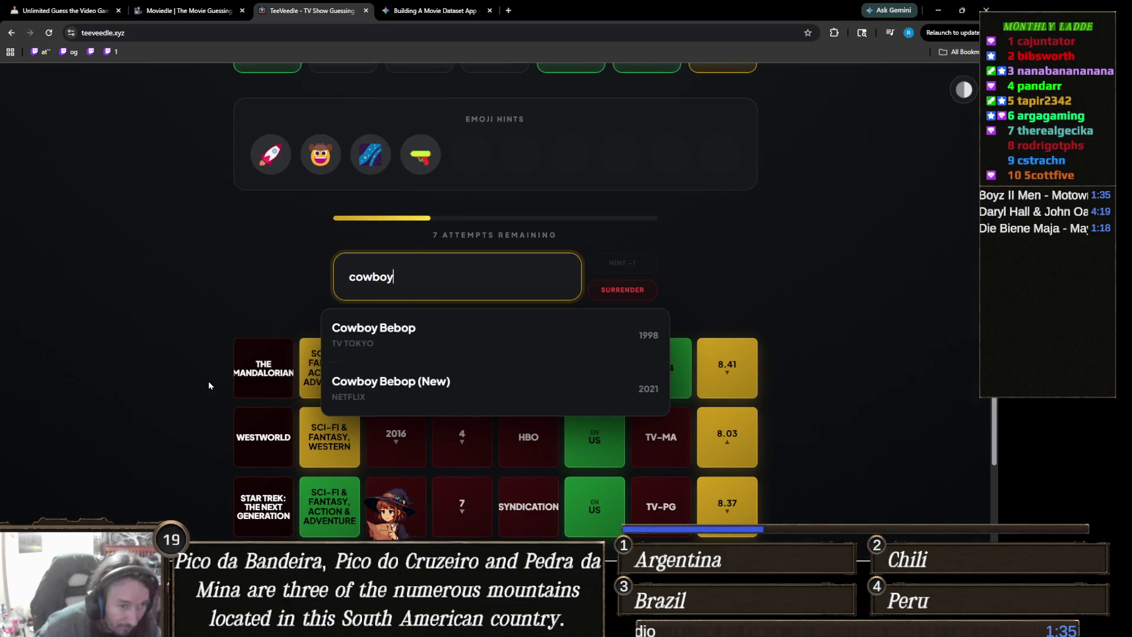
scroll(384, 426, up, 3)
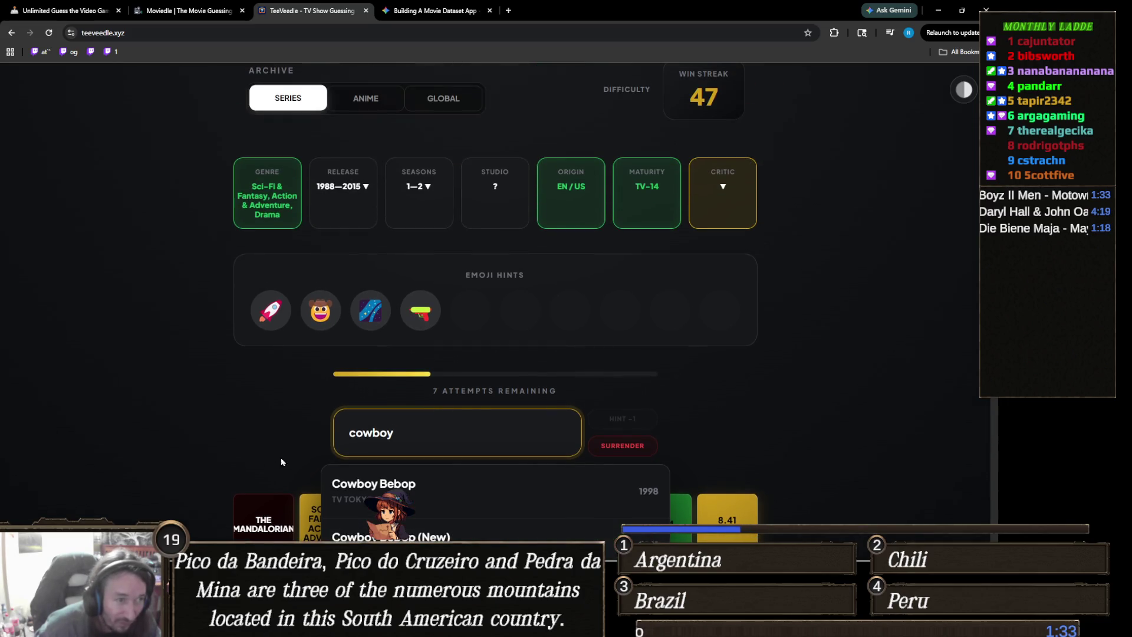
double_click(421, 438)
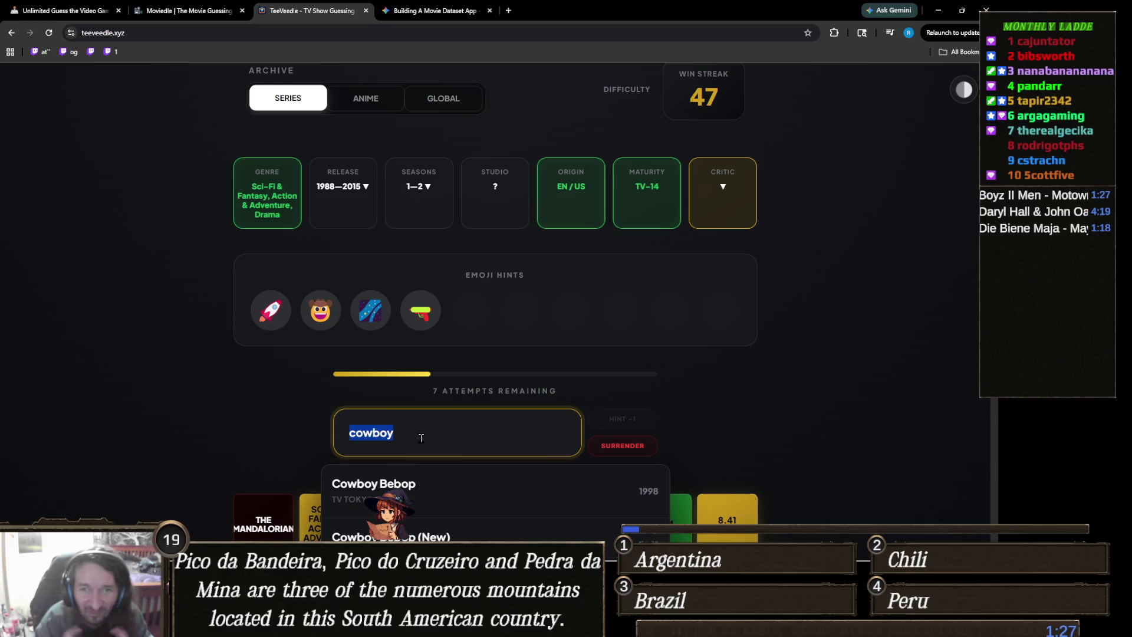
text(firefly)
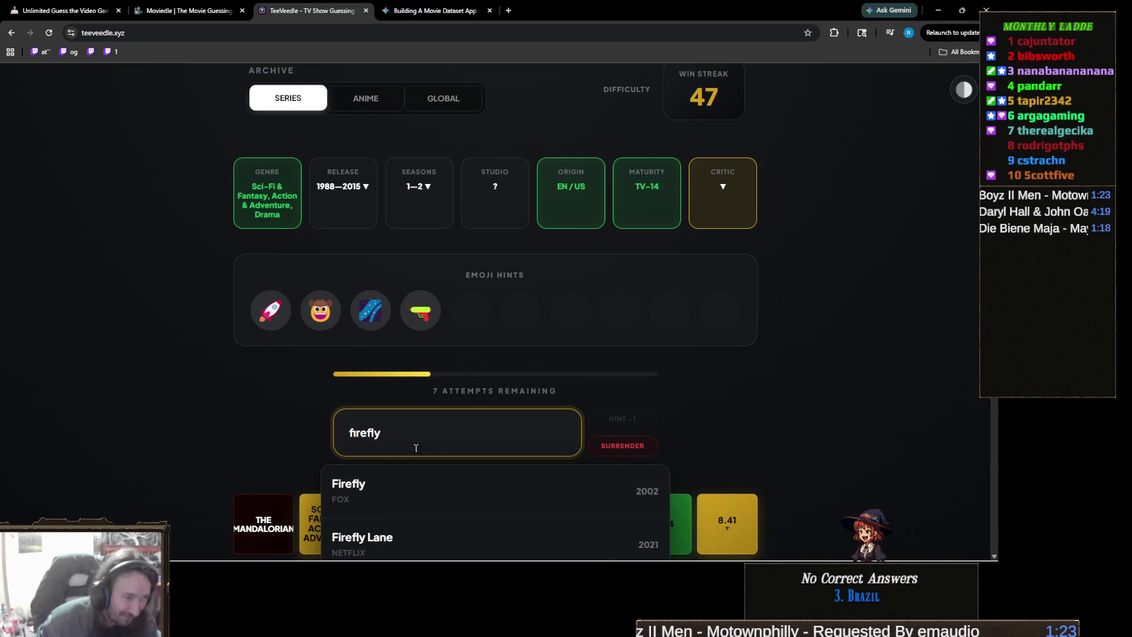
click(392, 493)
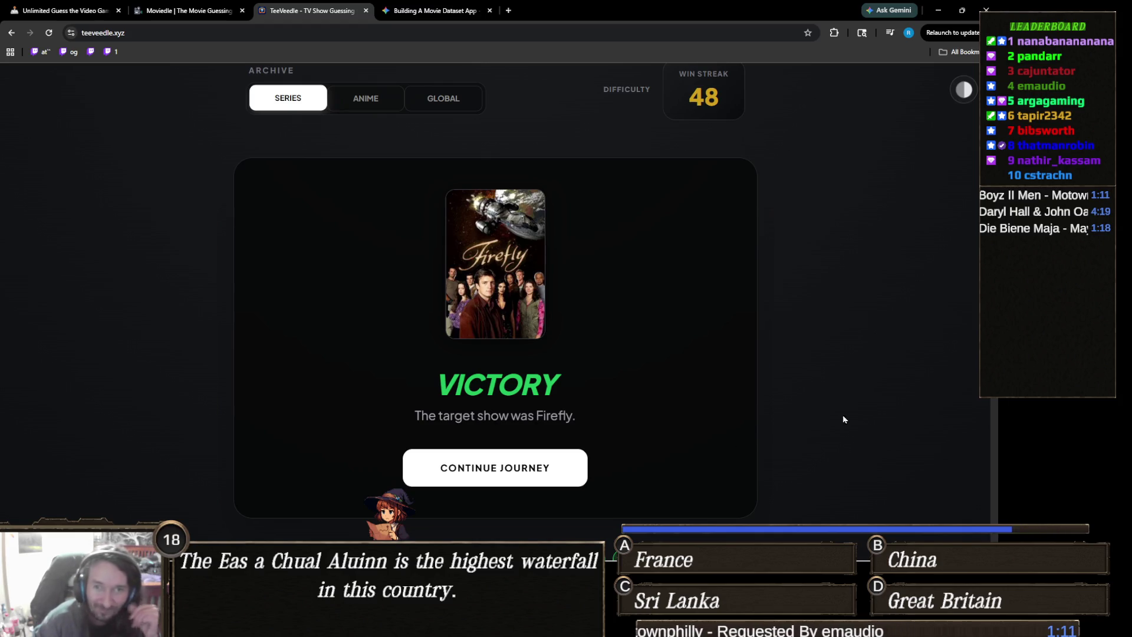
scroll(792, 429, down, 2)
scroll(790, 420, up, 2)
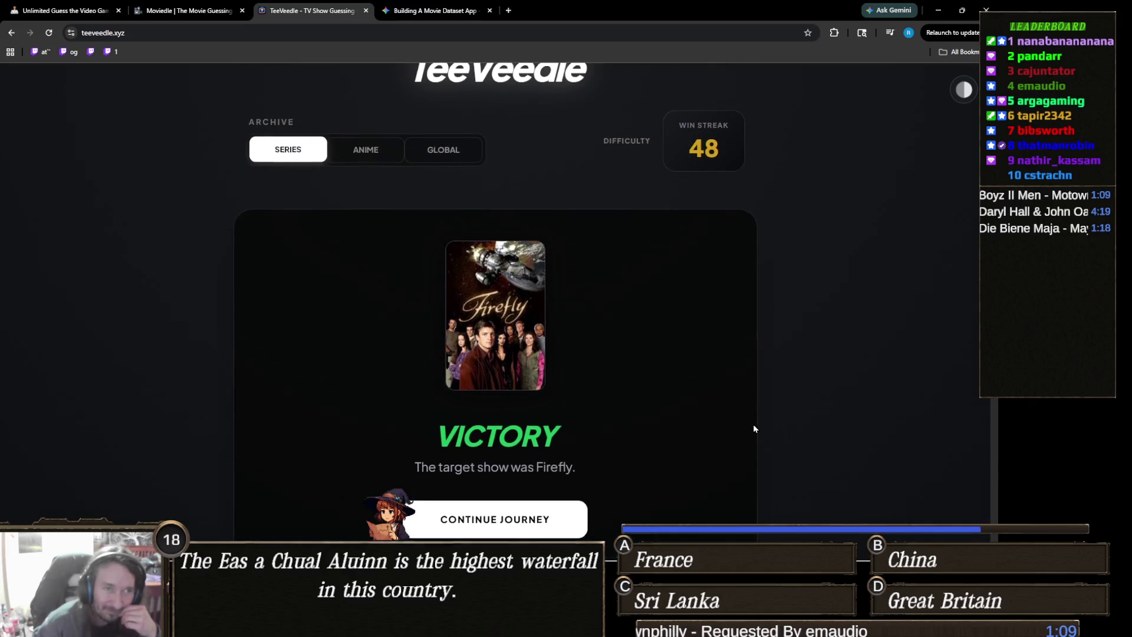
scroll(752, 423, down, 2)
scroll(717, 417, up, 2)
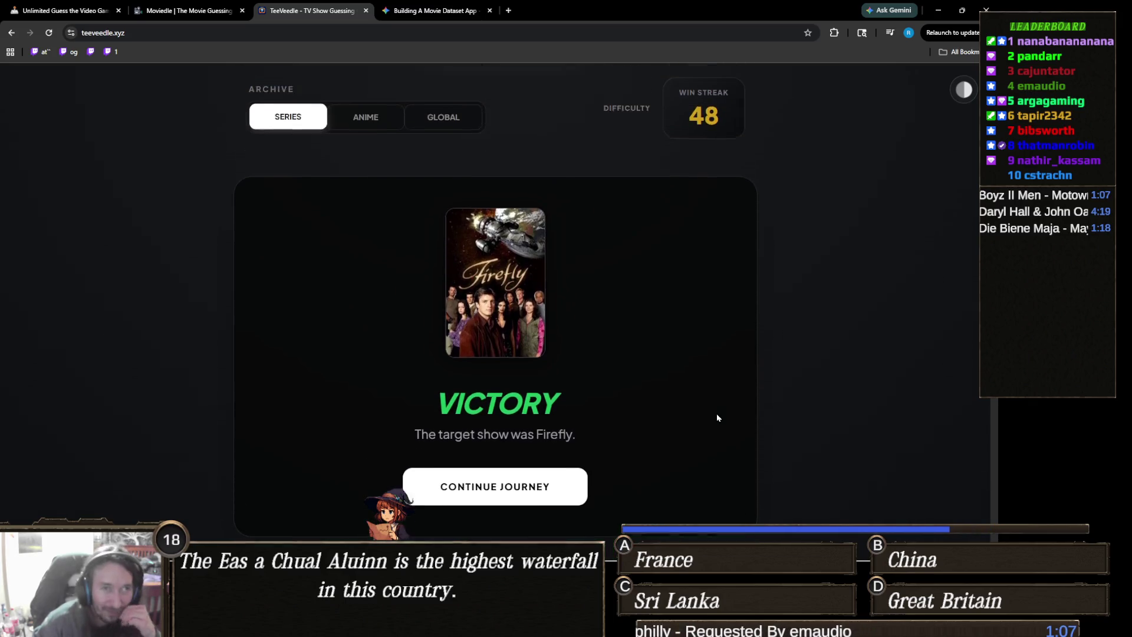
scroll(717, 417, down, 2)
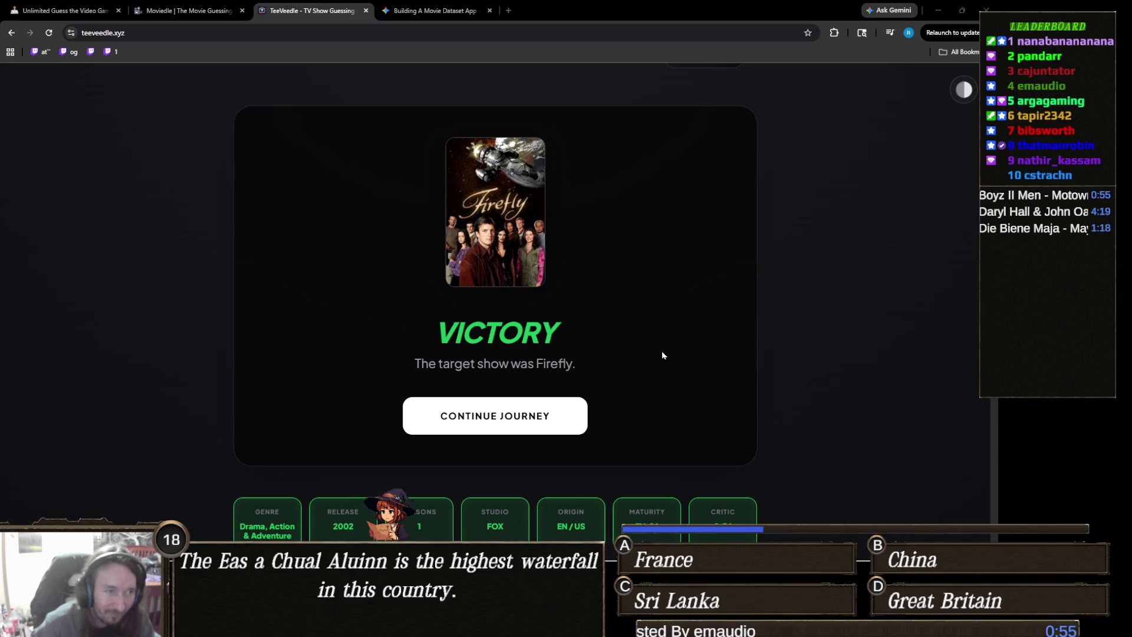
scroll(661, 355, down, 4)
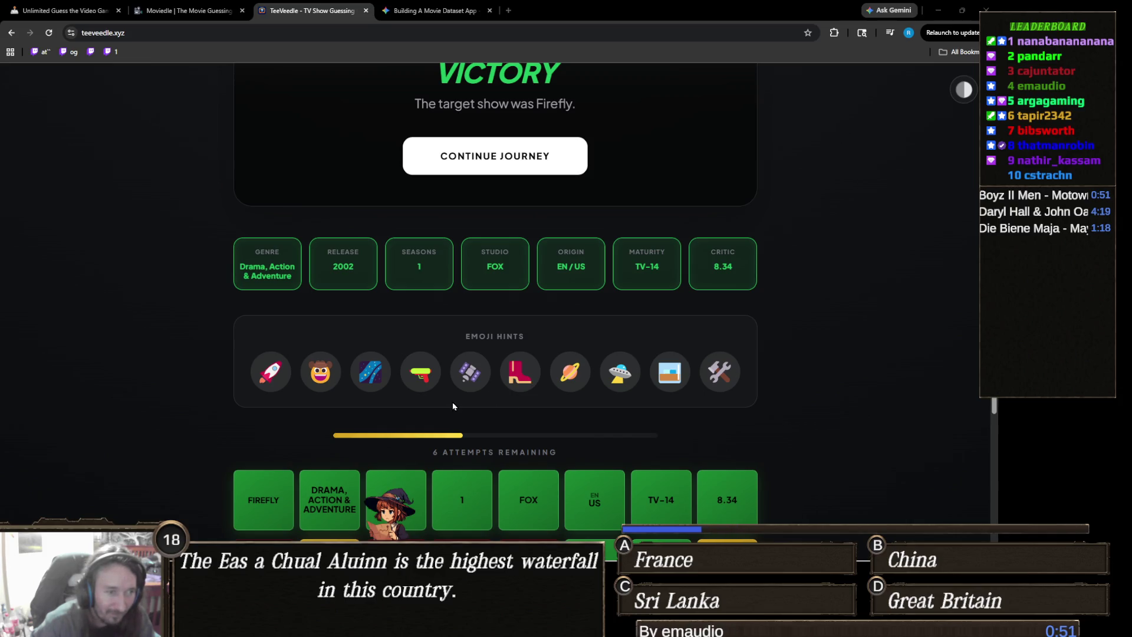
scroll(499, 420, up, 3)
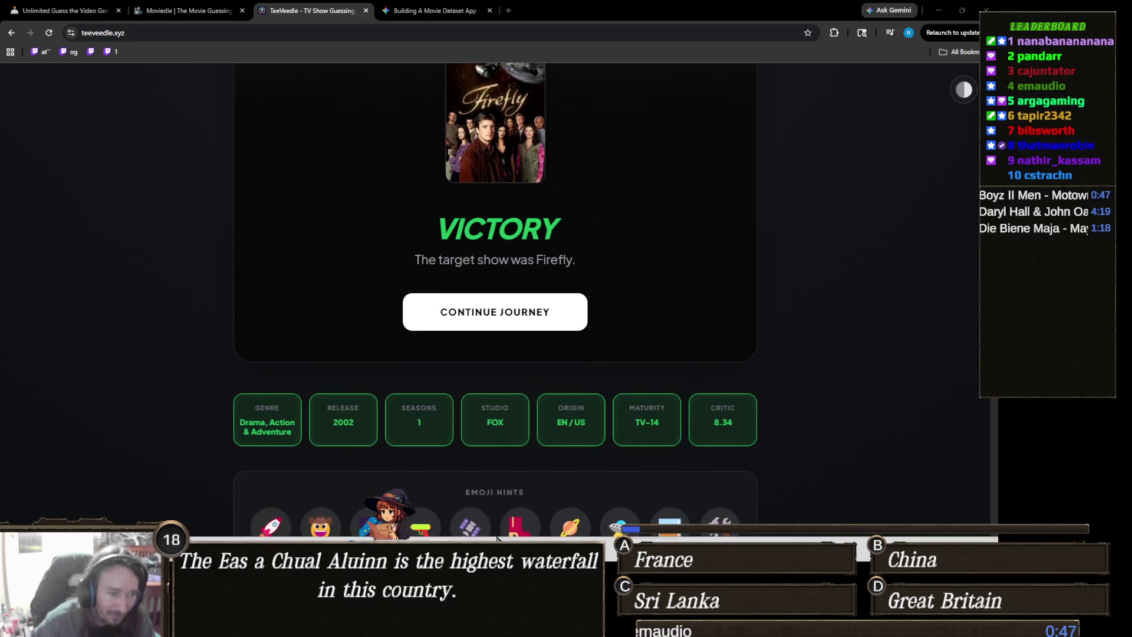
mouse_move(460, 619)
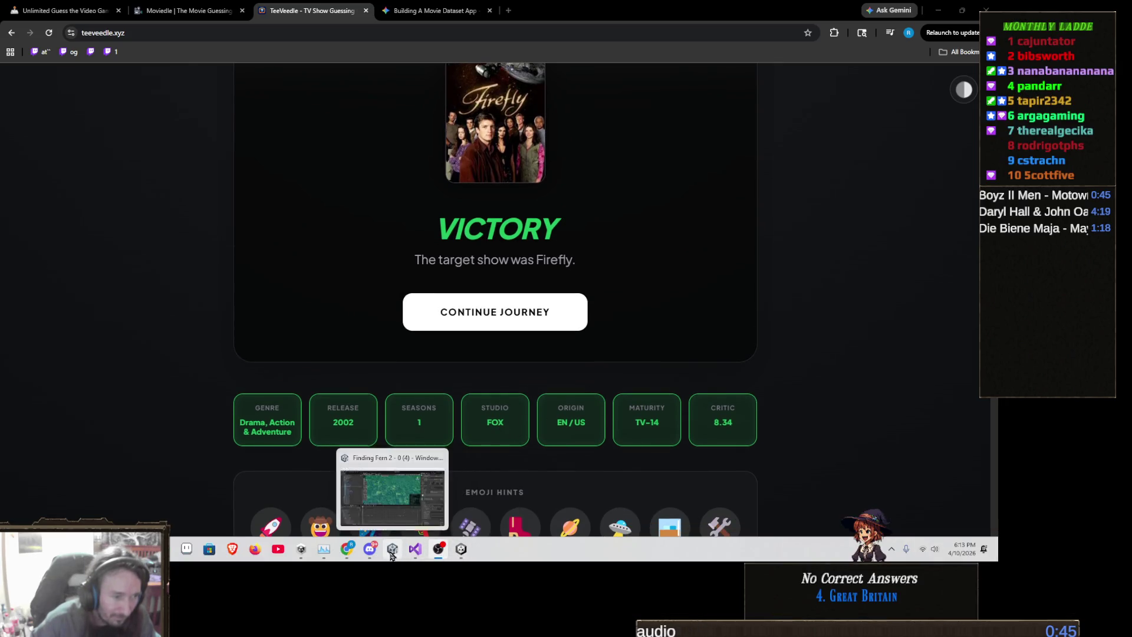
click(399, 564)
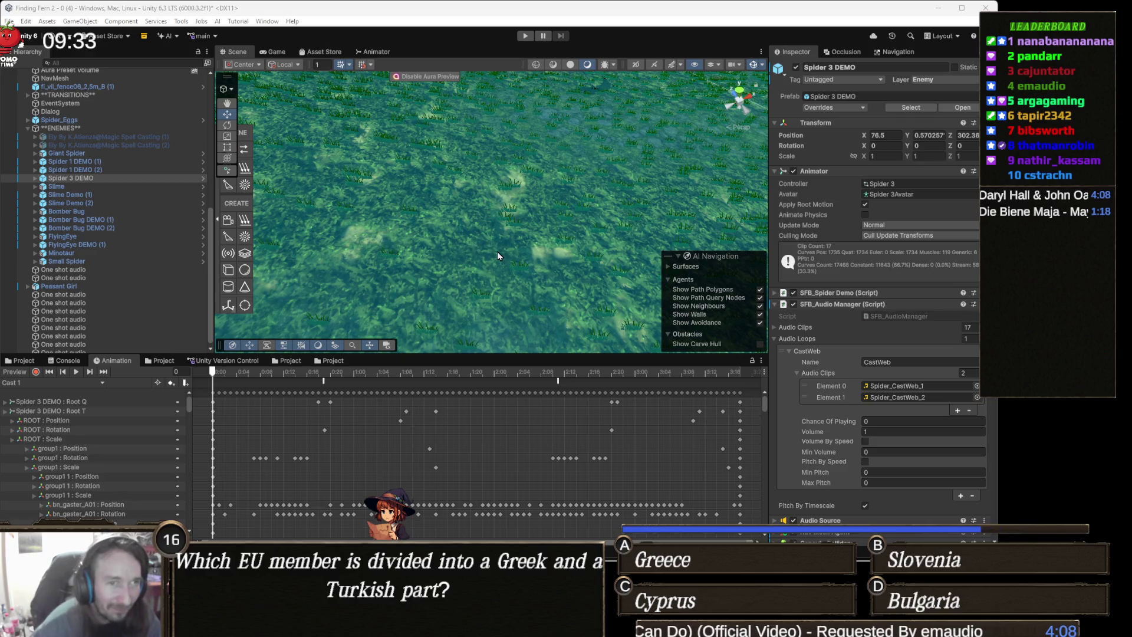
scroll(498, 256, down, 10)
mouse_move(516, 240)
mouse_down()
mouse_move(457, 246)
mouse_move(545, 230)
mouse_move(509, 266)
mouse_up()
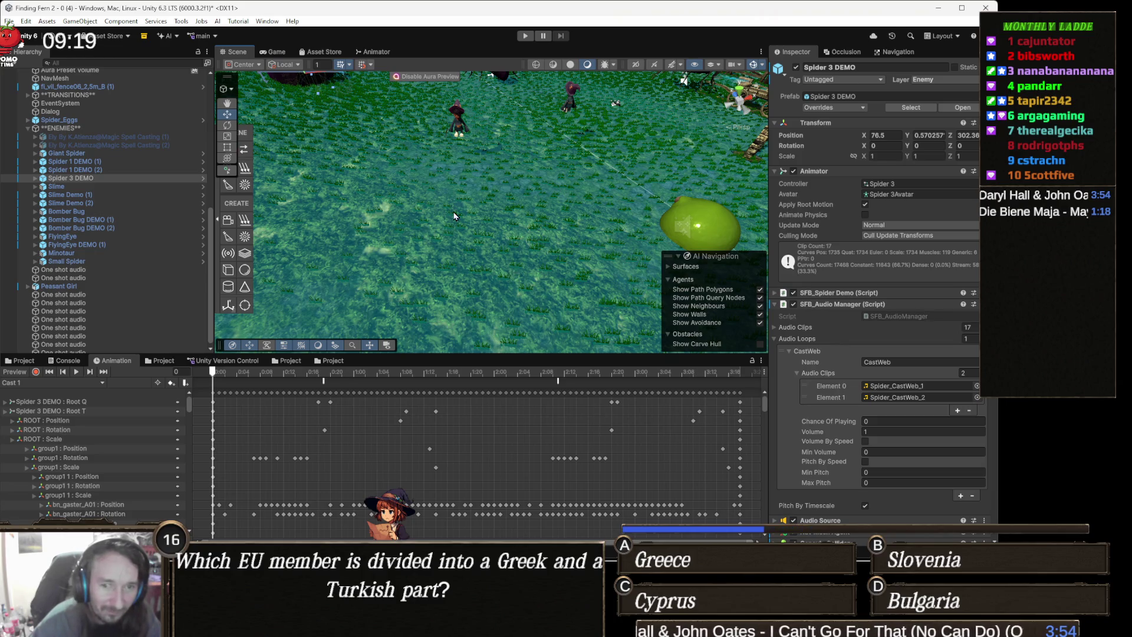
scroll(422, 221, down, 3)
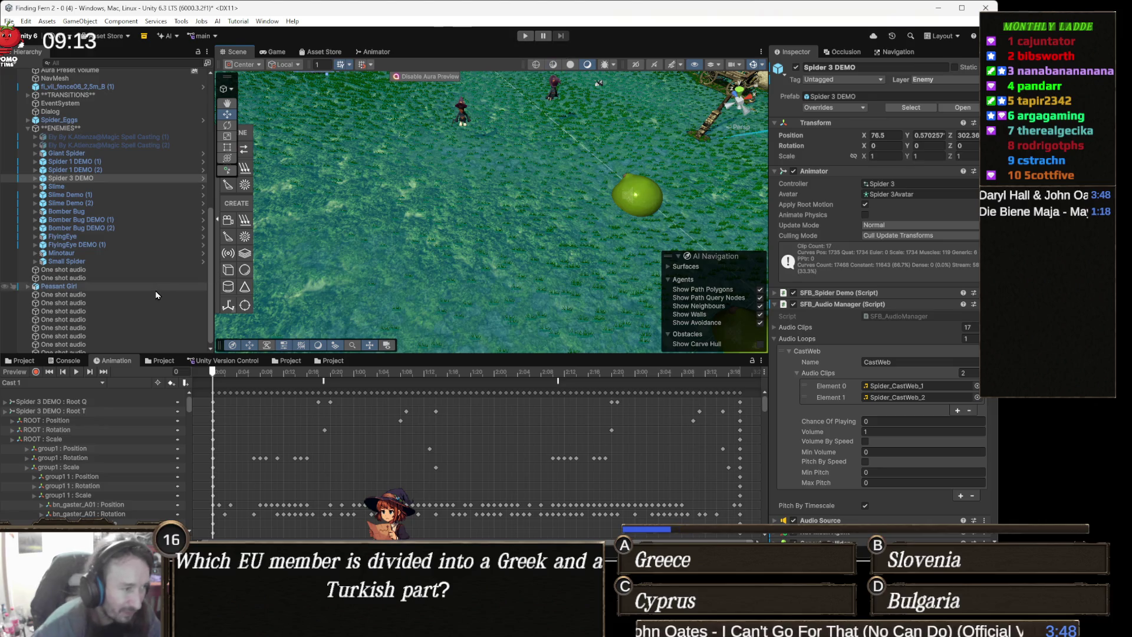
click(66, 361)
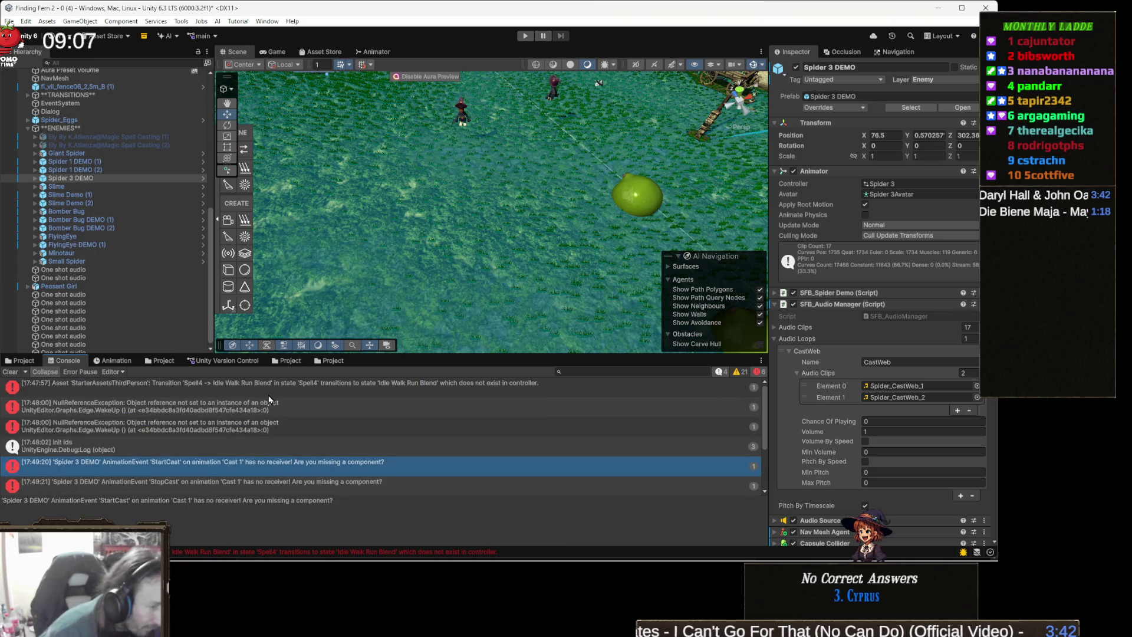
Step: Read the NullReferenceException stack trace, clear the console, and enter Play mode
click(267, 411)
scroll(259, 508, down, 2)
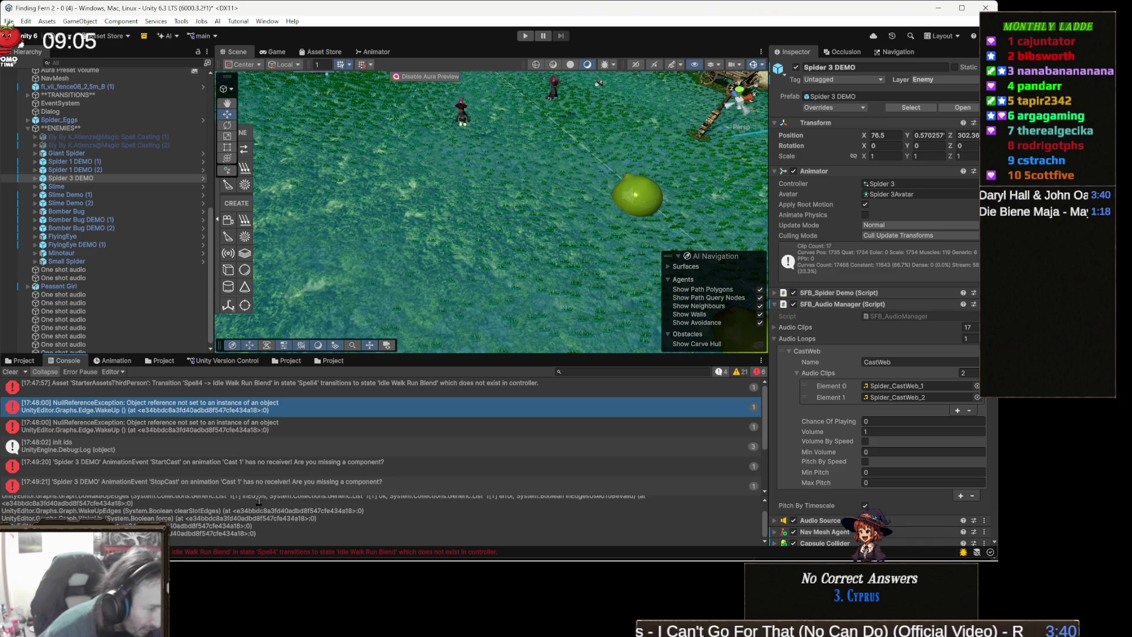
scroll(258, 501, up, 2)
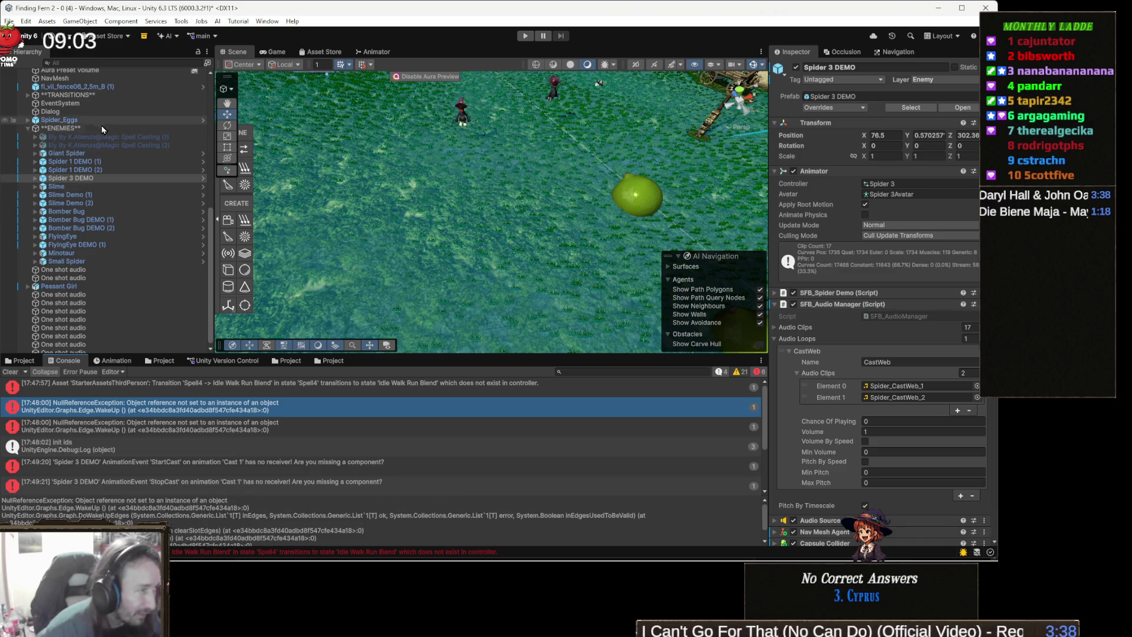
click(87, 111)
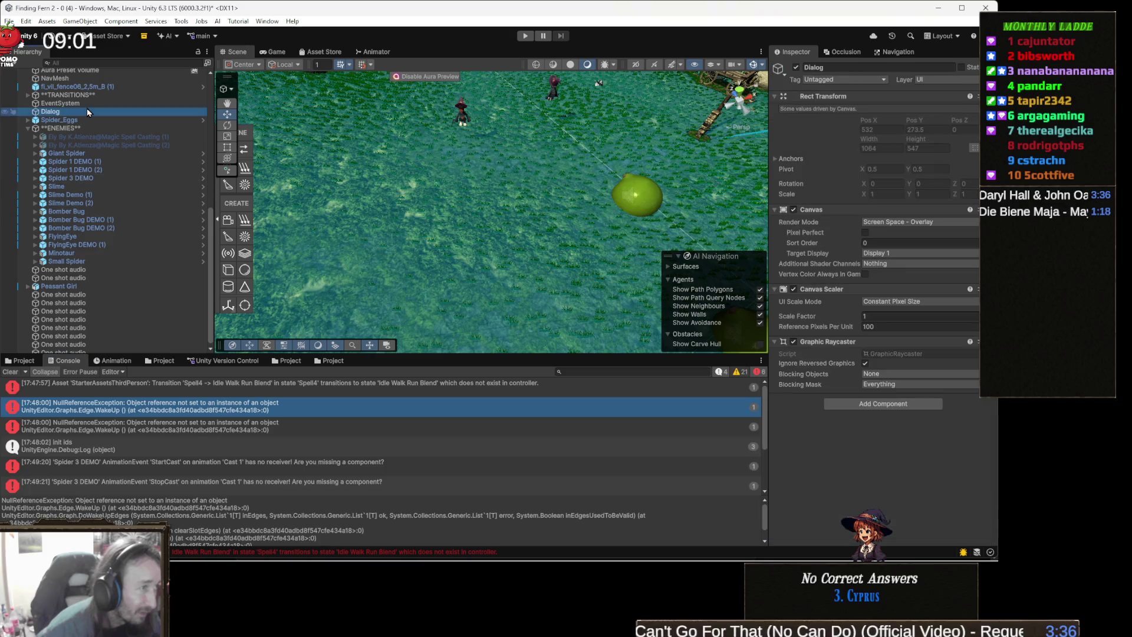
click(10, 373)
click(525, 36)
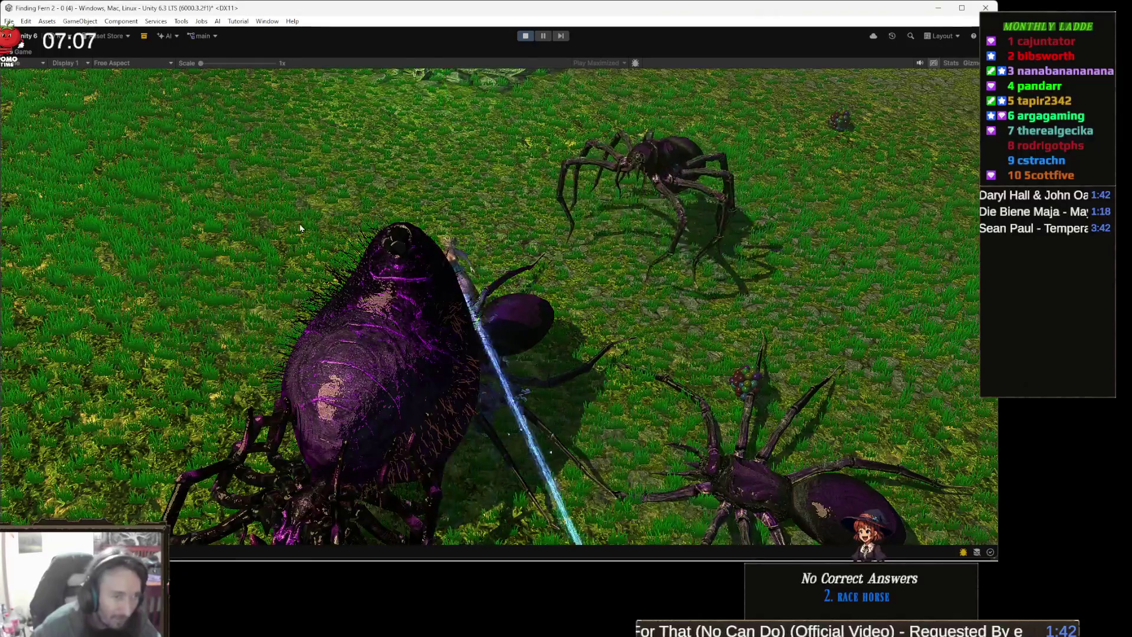
Step: Stop the play-test once the player has died, and bring ThirdPersonController.cs back up
click(526, 36)
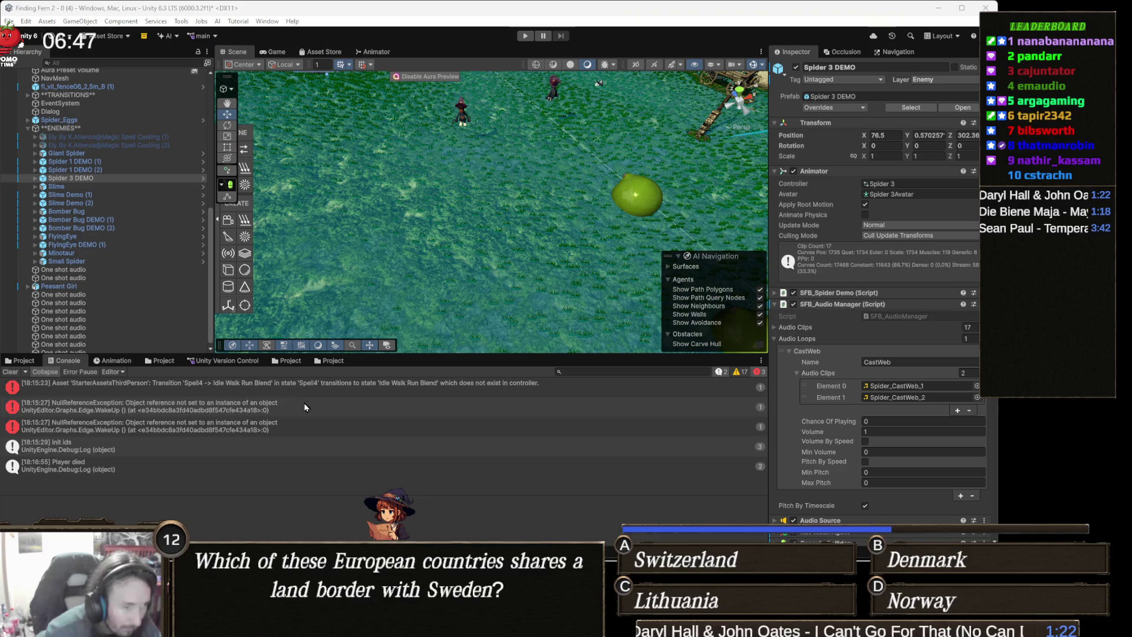
key(alt+Tab)
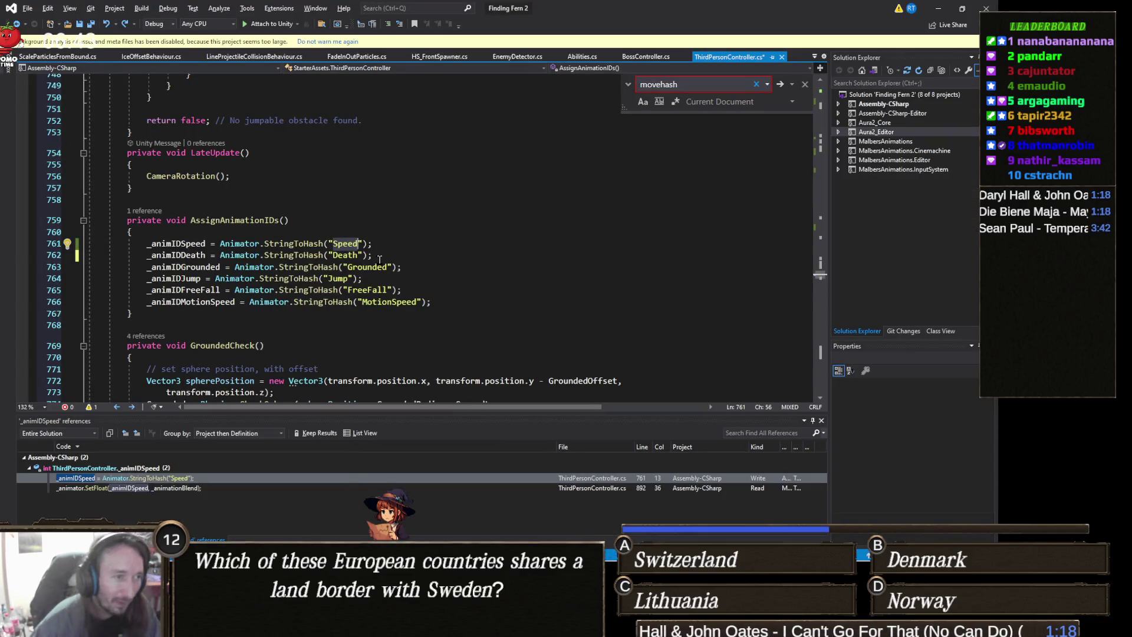
Step: Search the script for 'updatepla' and go to the UpdatePlayer method definition
scroll(410, 253, up, 5)
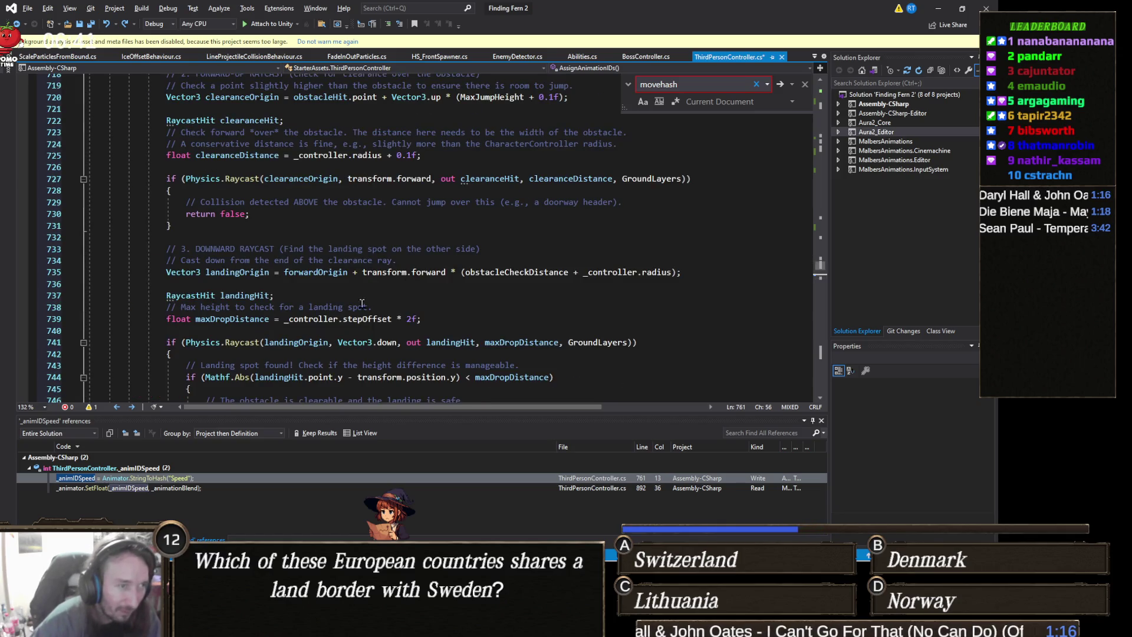
scroll(362, 303, up, 13)
scroll(362, 304, up, 11)
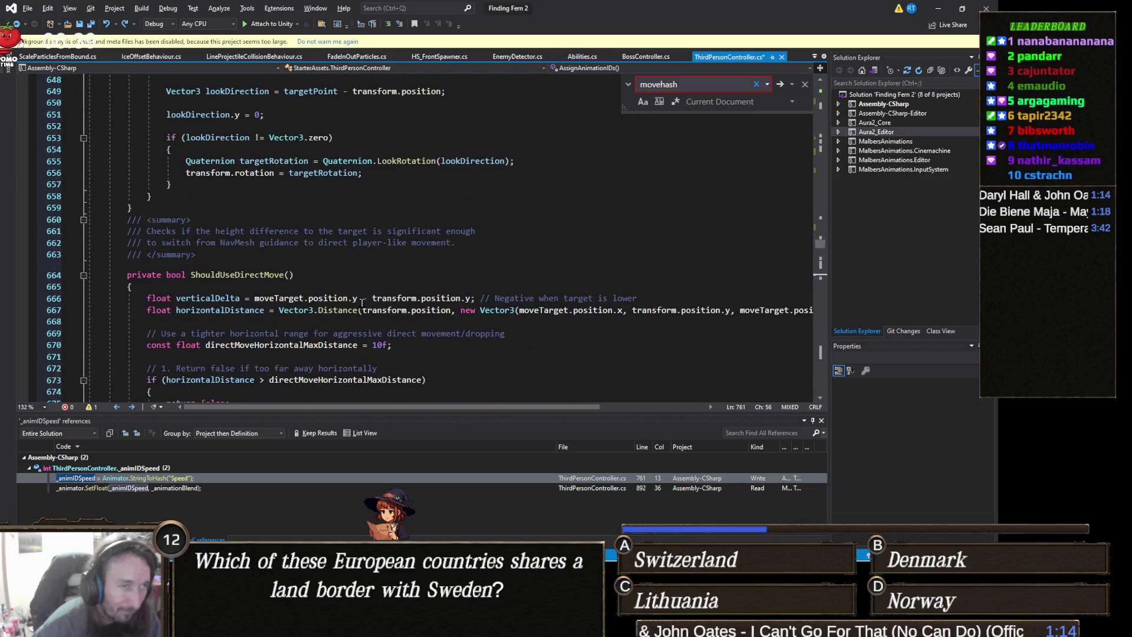
scroll(362, 303, down, 8)
scroll(362, 303, down, 20)
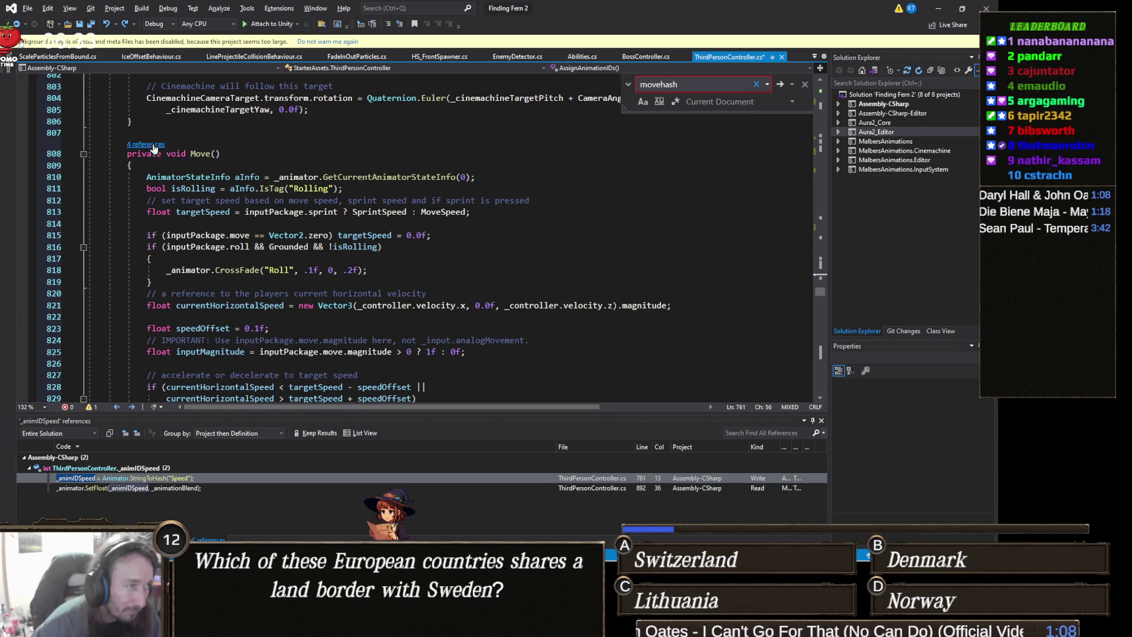
scroll(224, 157, down, 6)
scroll(211, 188, down, 20)
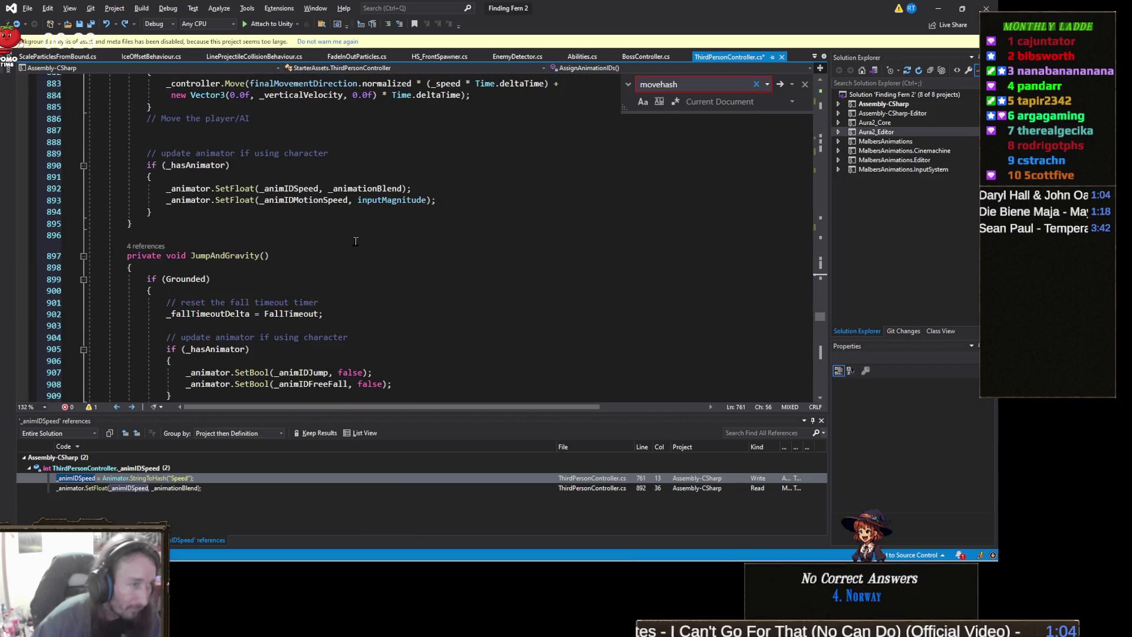
key(ctrl+f)
text(upd)
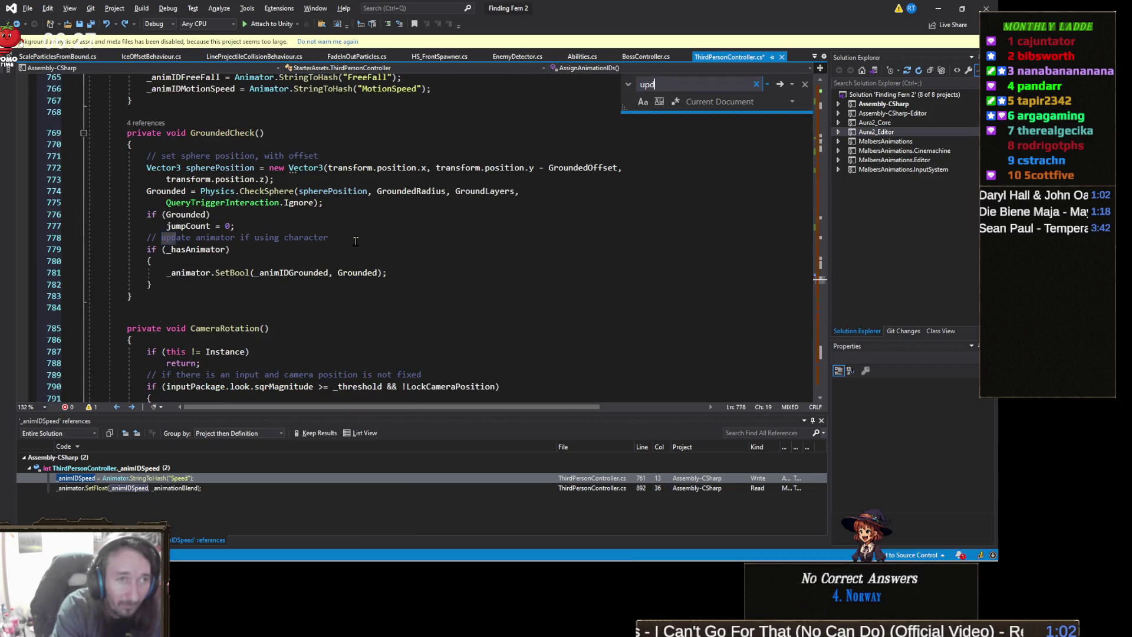
text(atepla)
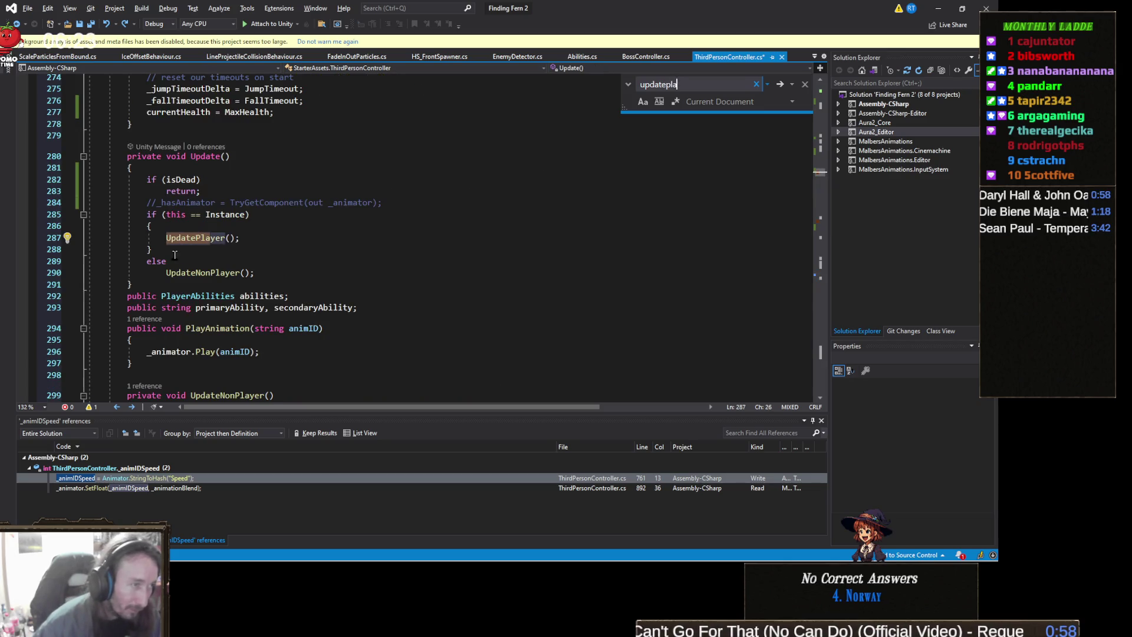
click(199, 238)
right_click(200, 239)
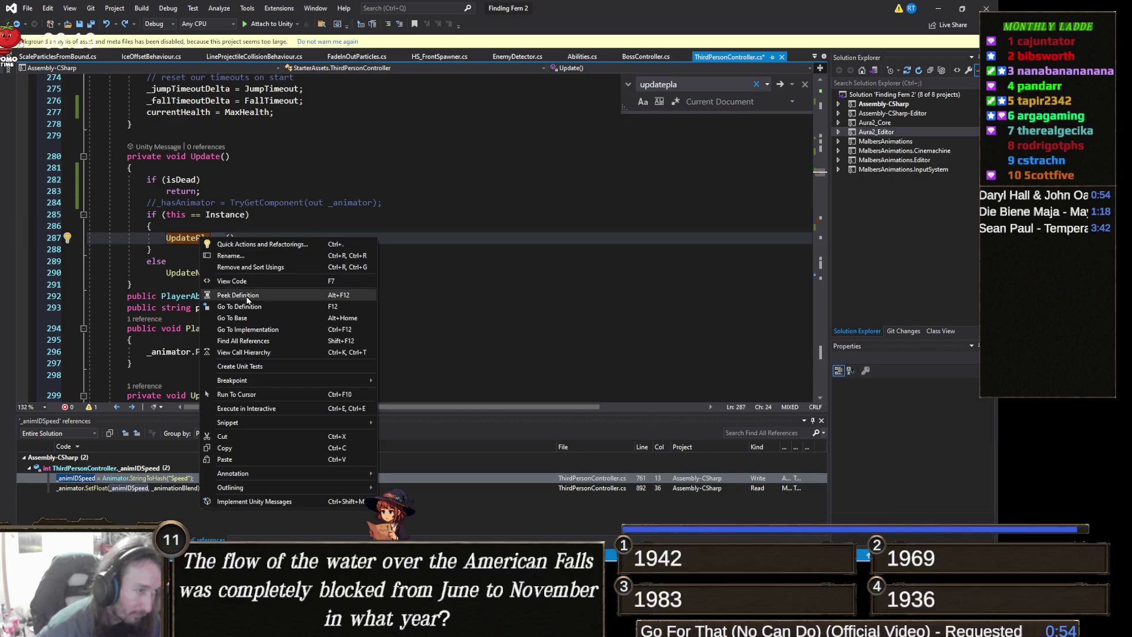
click(247, 306)
Step: Delete the '|| isDead' condition from the player-switching if on line 601
scroll(383, 275, down, 3)
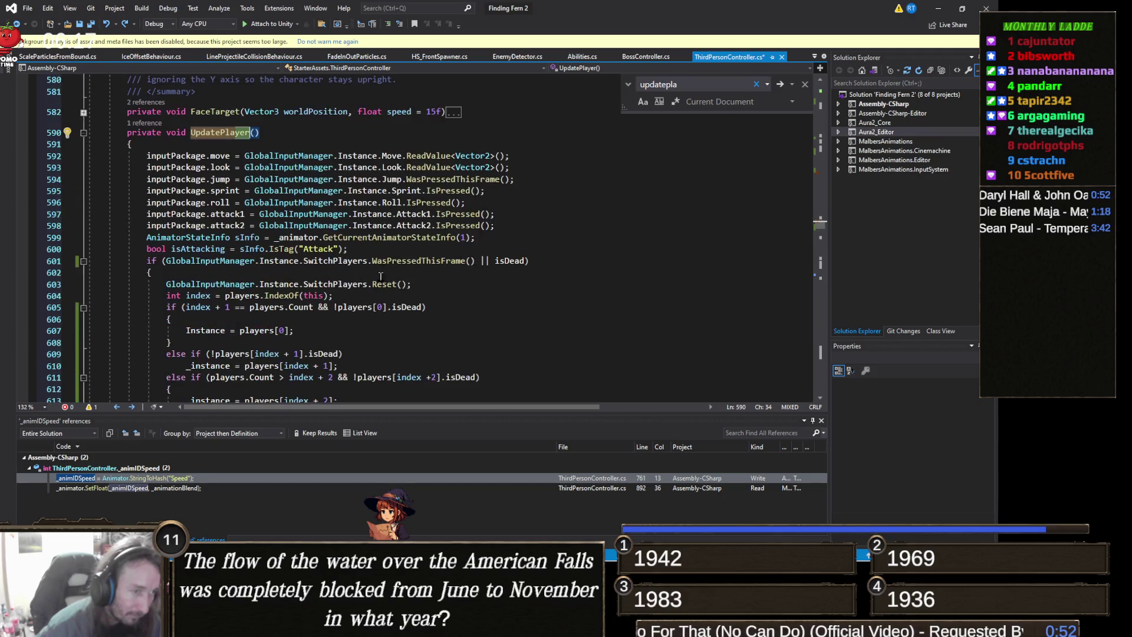
scroll(383, 276, down, 2)
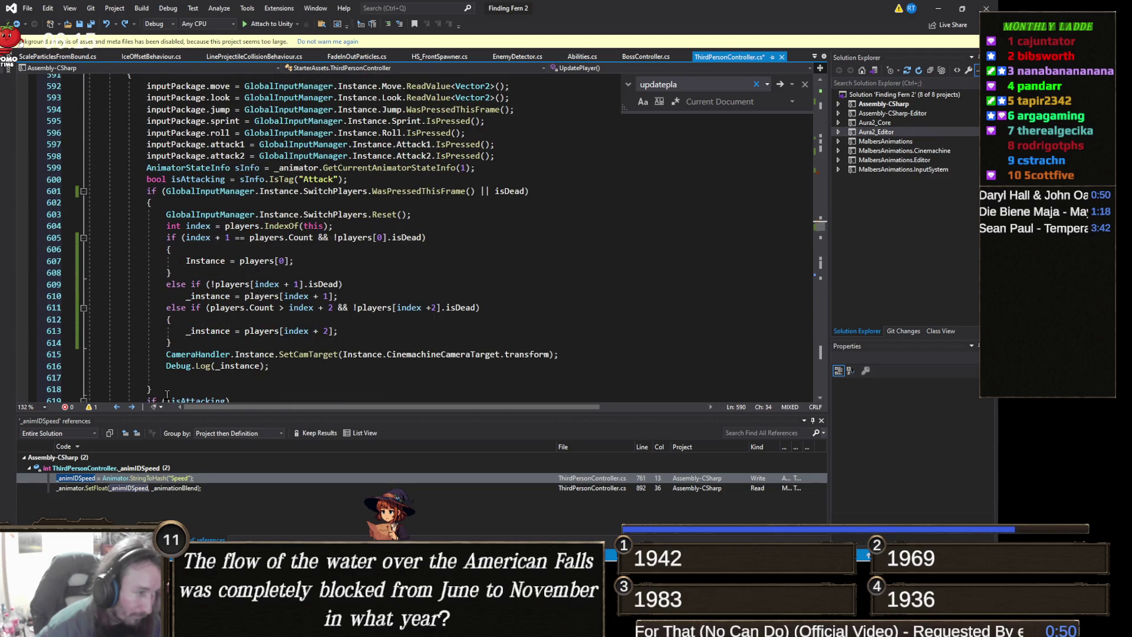
mouse_move(167, 394)
mouse_down()
mouse_move(88, 259)
mouse_move(89, 191)
mouse_up()
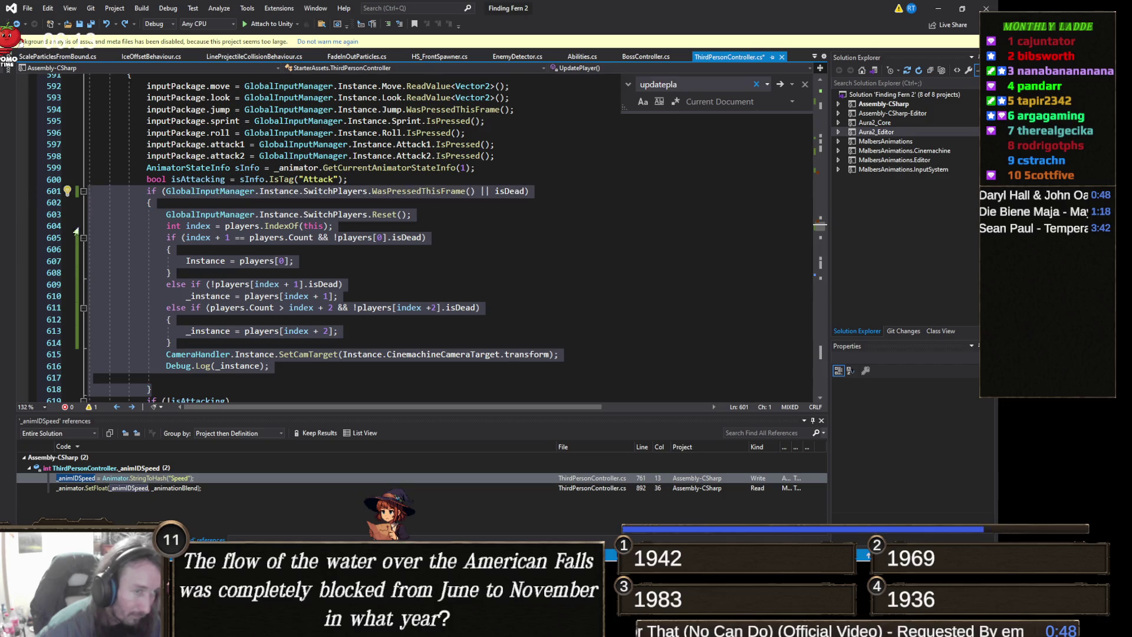
double_click(510, 191)
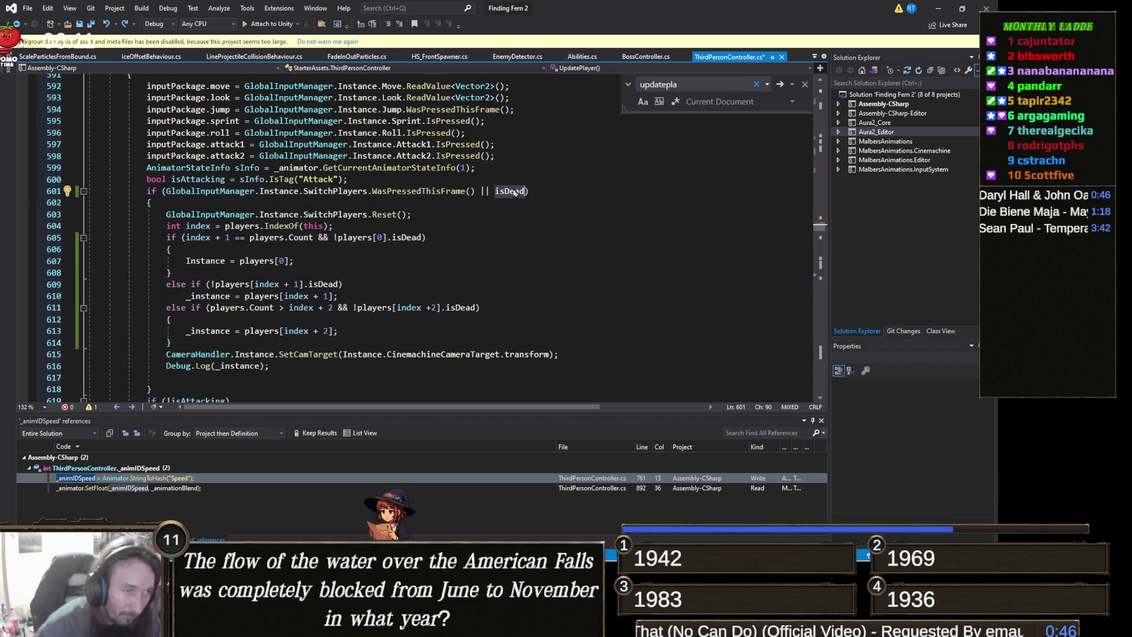
key(BackSpace)
key(BackSpace)
key(BackSpace)
key(BackSpace)
key(BackSpace)
Step: Collapse the UpdateNonPlayer method and search for 'updatepa' to get back to Update
scroll(300, 254, up, 15)
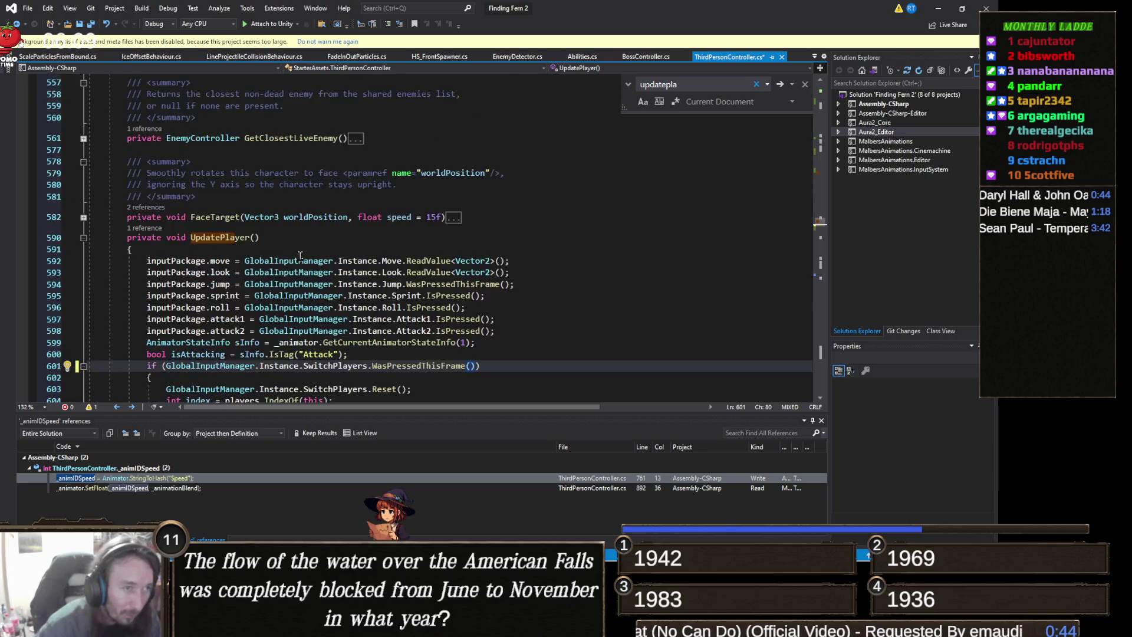
scroll(300, 255, up, 4)
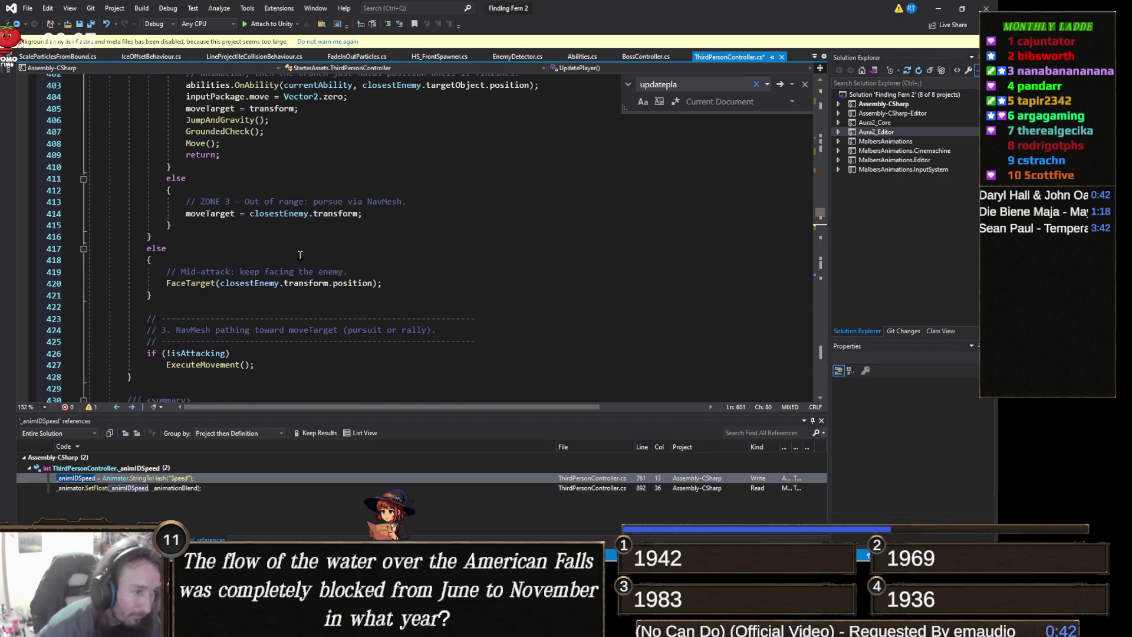
scroll(300, 255, up, 20)
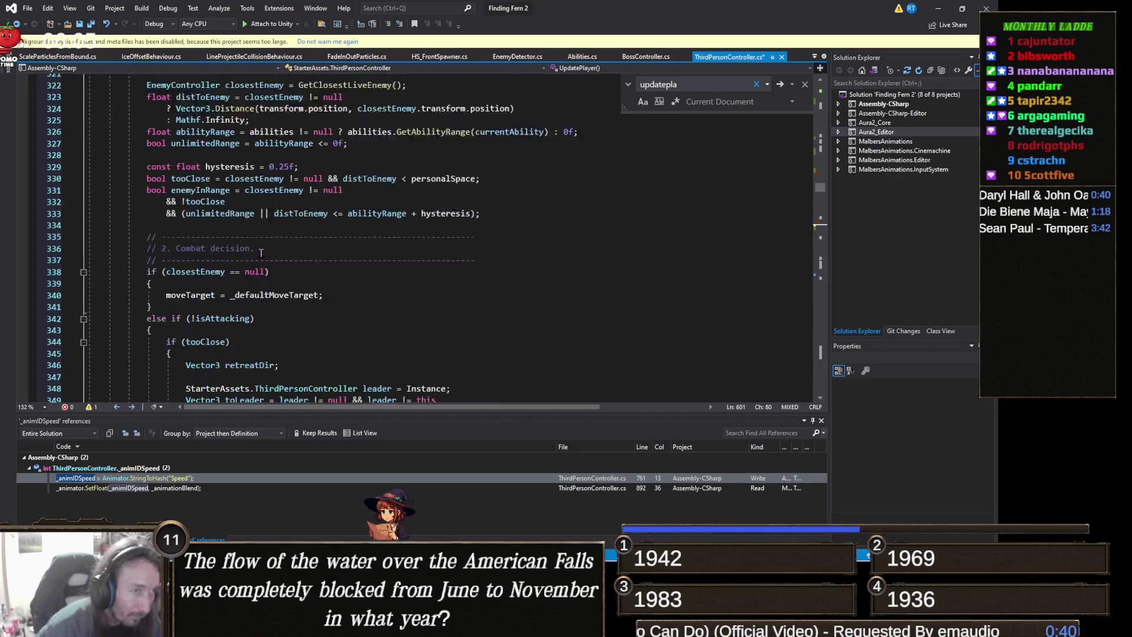
scroll(258, 281, up, 12)
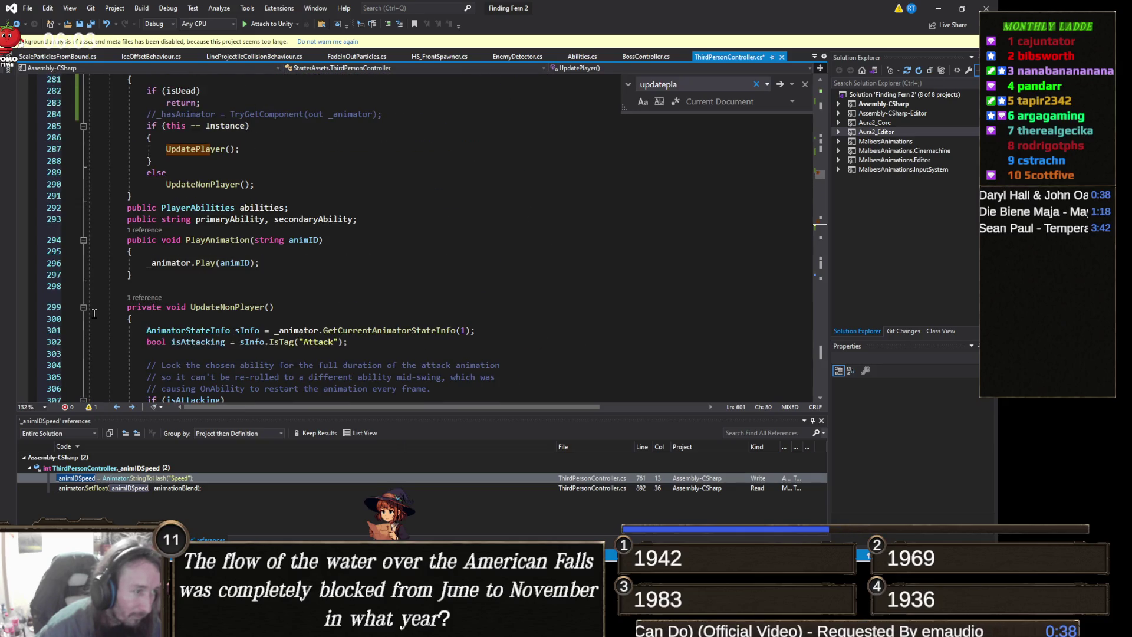
click(83, 307)
scroll(238, 308, up, 4)
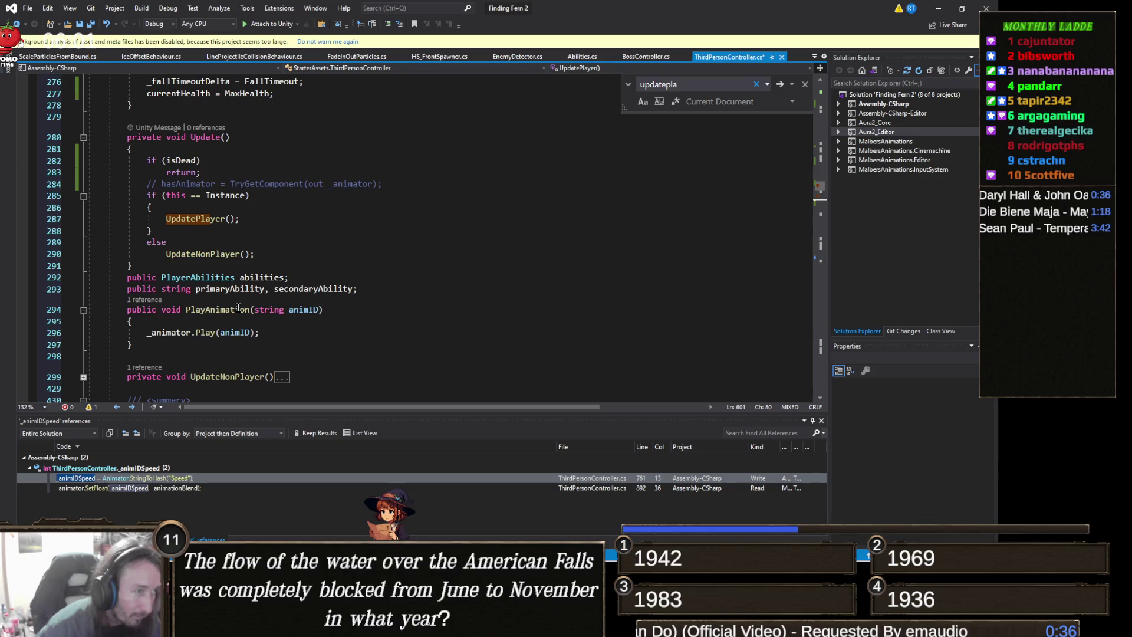
scroll(238, 307, up, 8)
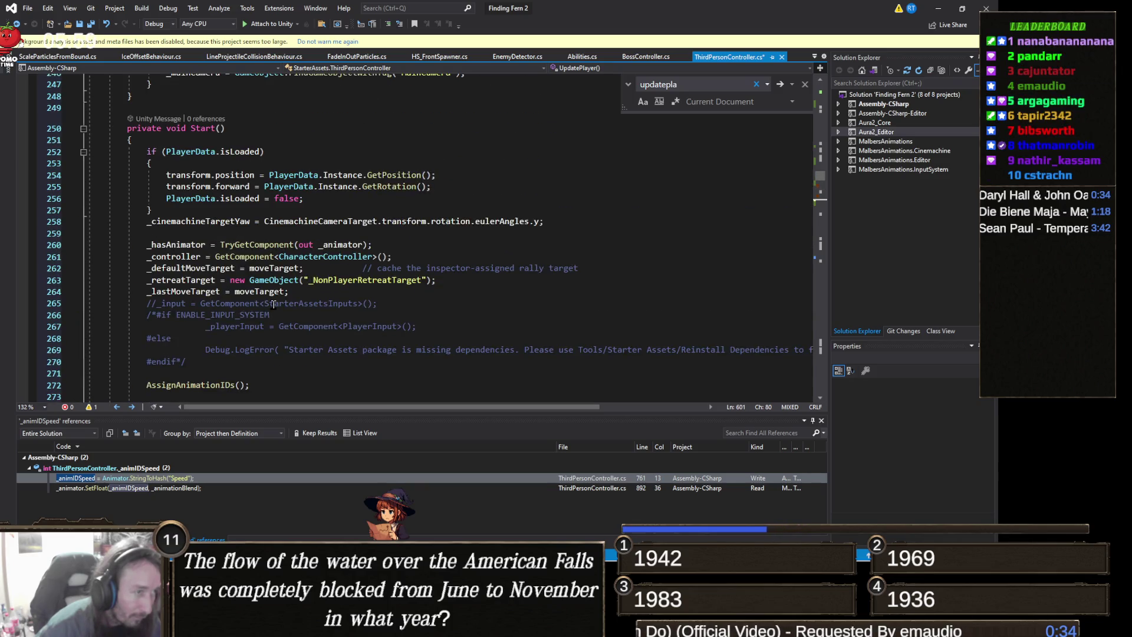
scroll(286, 295, up, 4)
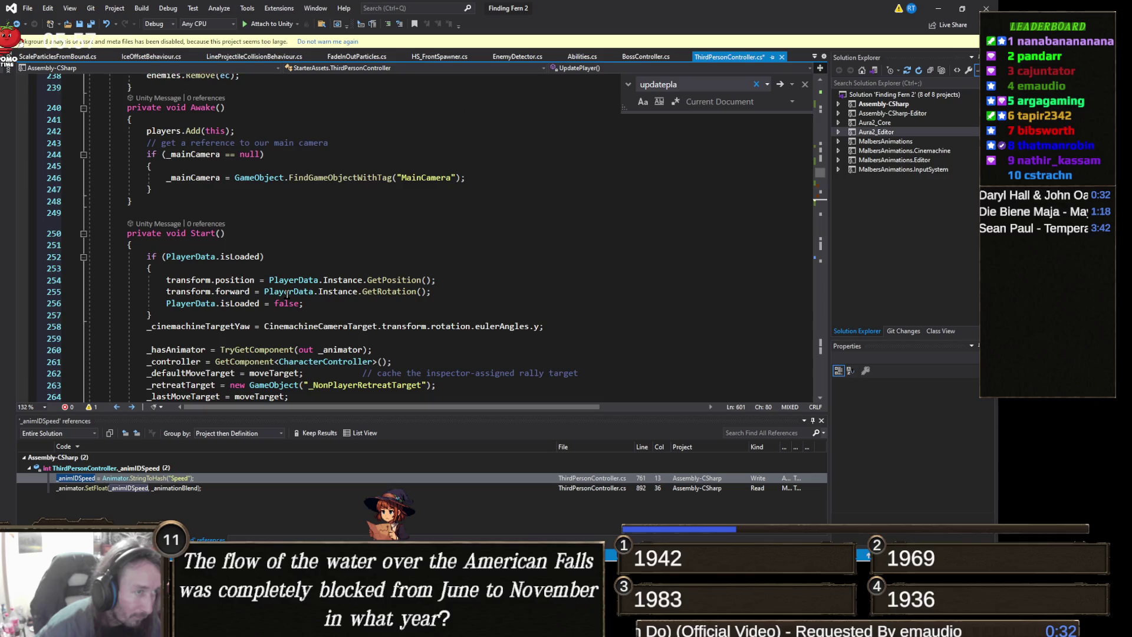
scroll(286, 294, up, 3)
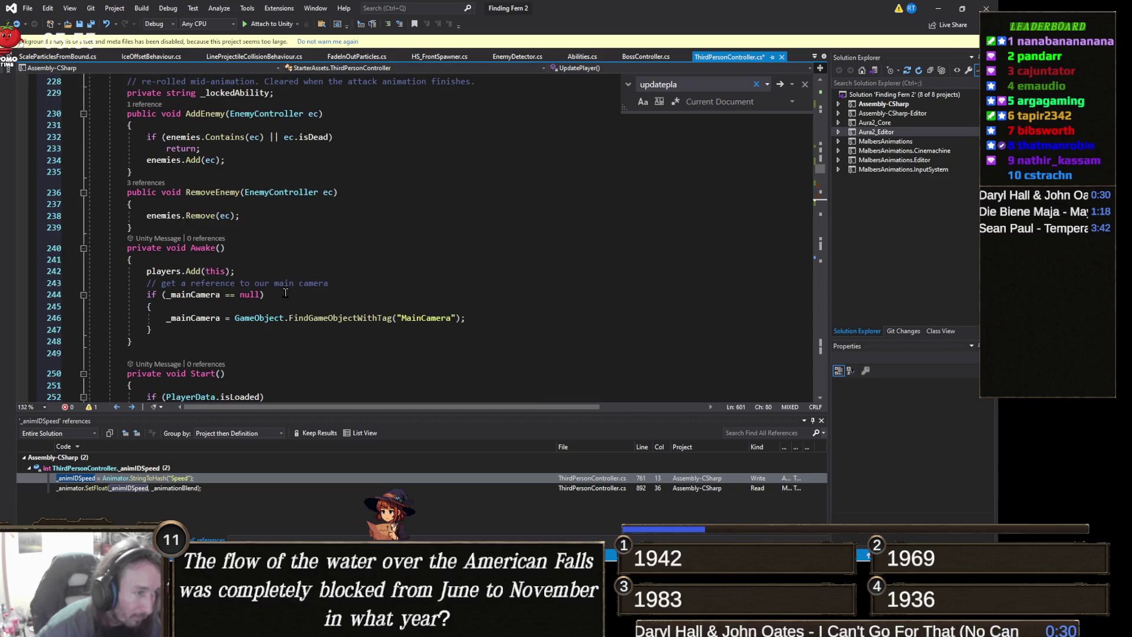
scroll(285, 293, up, 4)
key(ctrl+f)
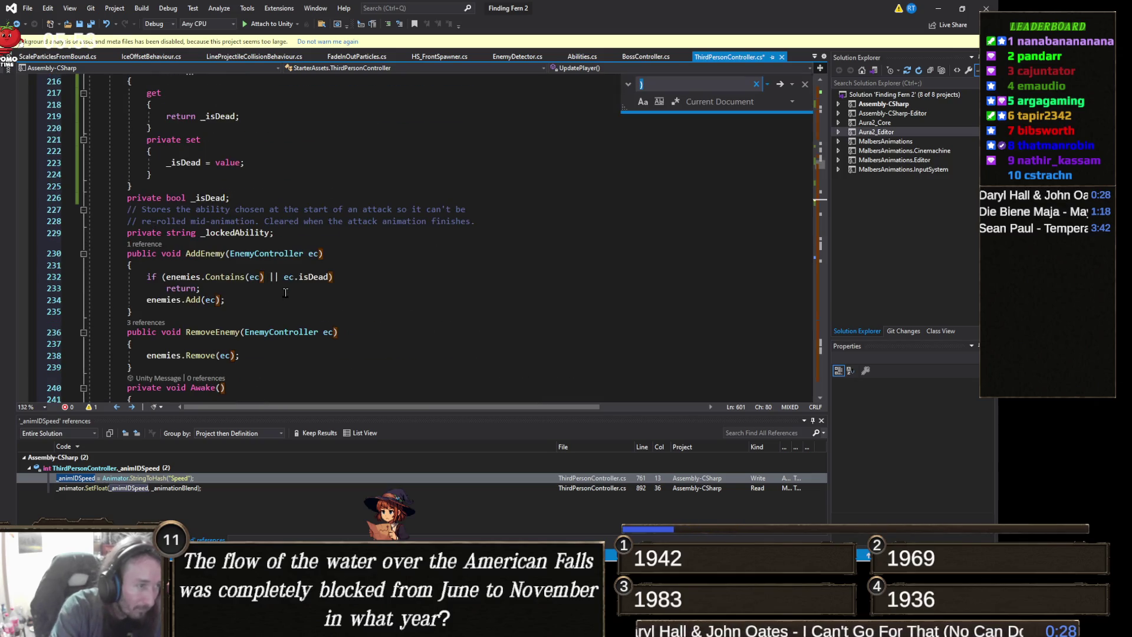
text(updatepa)
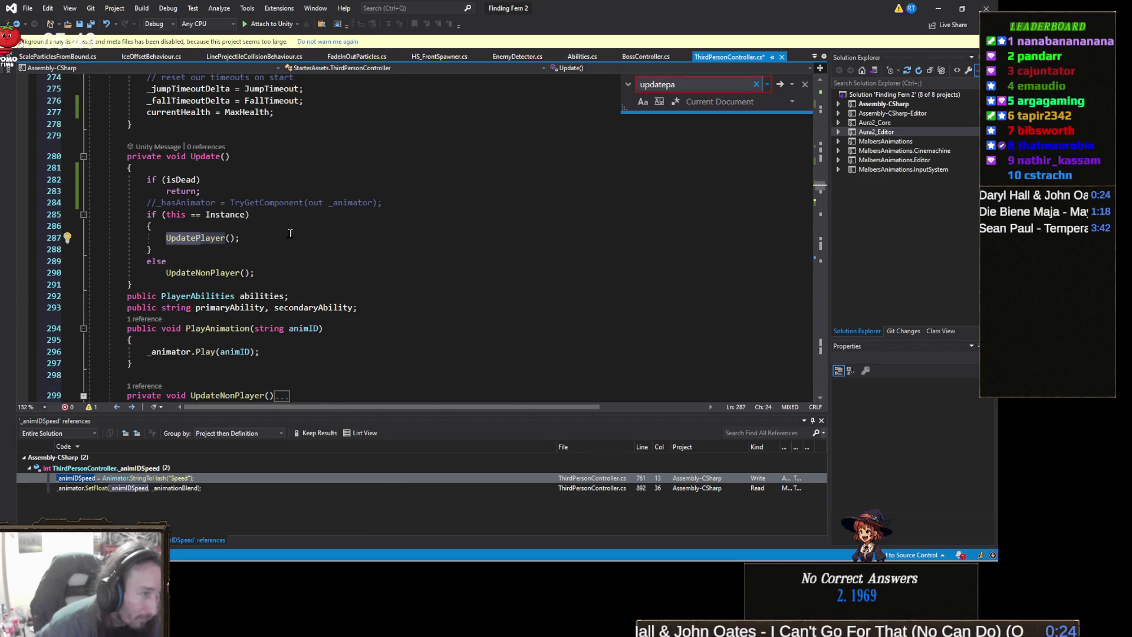
Step: Paste the player-switching block into Update's Instance branch, then undo the paste
click(260, 235)
click(259, 229)
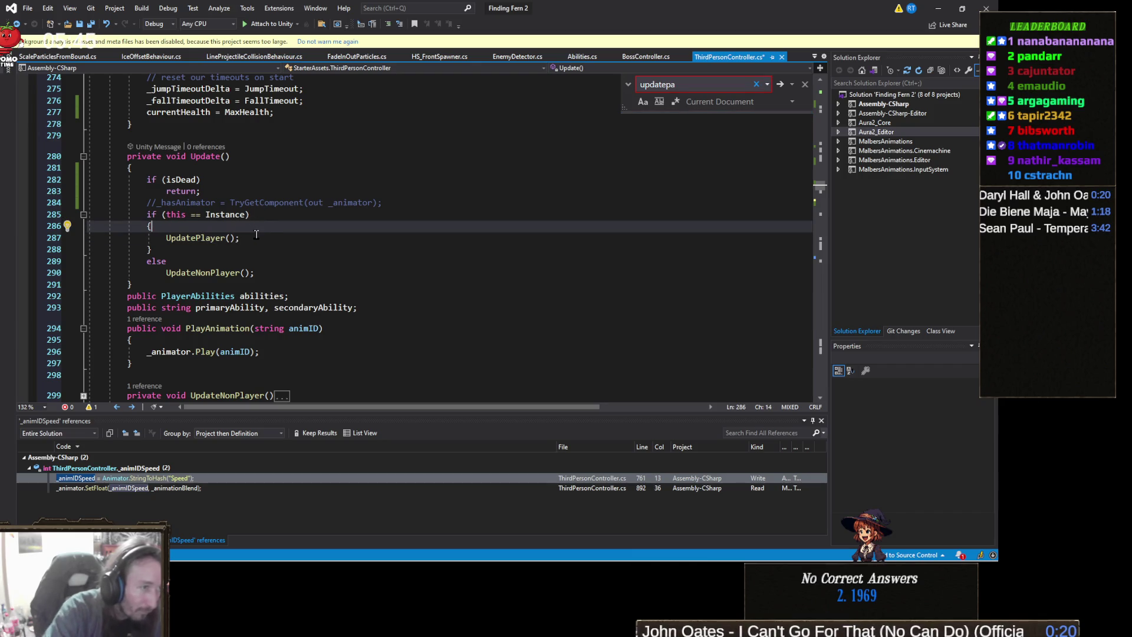
key(Return)
text(if (GlobalInputManager.Instance.SwitchPlayers.WasPressedThisFrame() || isDead)                 {                     GlobalInputManager.Instance.SwitchPlayers.Reset();                     int index = players.IndexOf(this);                     if (index + 1 == players.Count && !players[0].isDead)                     {                         Instance = players[0];                     }                     else if (!players[index + 1].isDead)                         _instance = players[index + 1];                     else if (players.Count > index + 2 && !players[index + 2].isDead)                     {                         _instance = players[index + 2];                     }                     CameraHandler.Instance.SetCamTarget(Instance.CinemachineCameraTarget.transform);                     Debug.Log(_instance);                  })
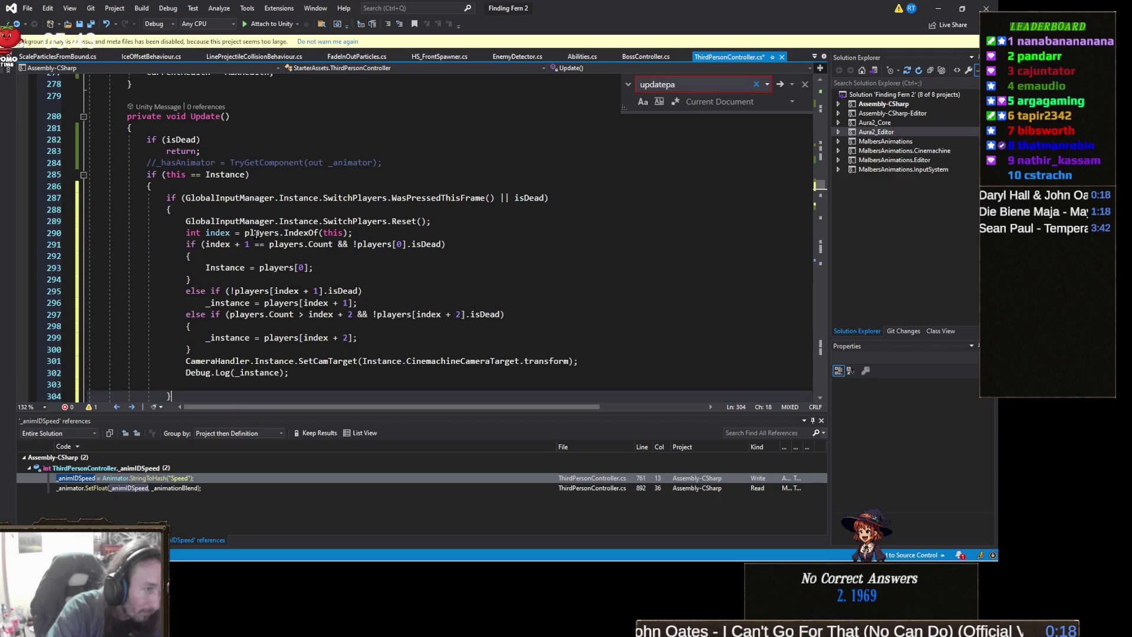
key(ctrl+z)
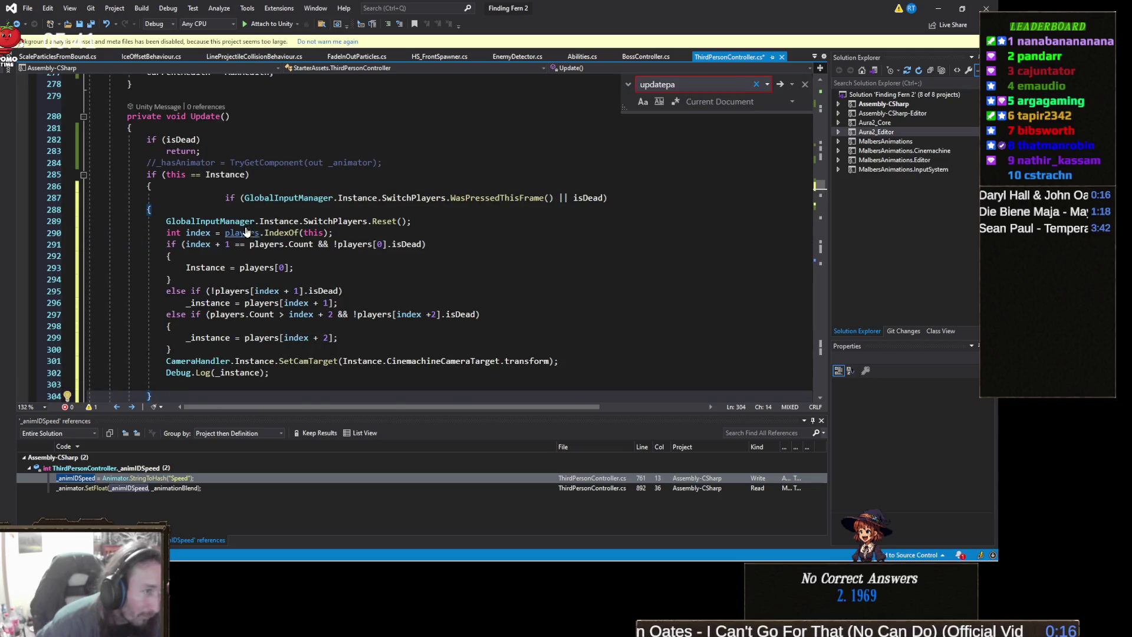
key(ctrl+z)
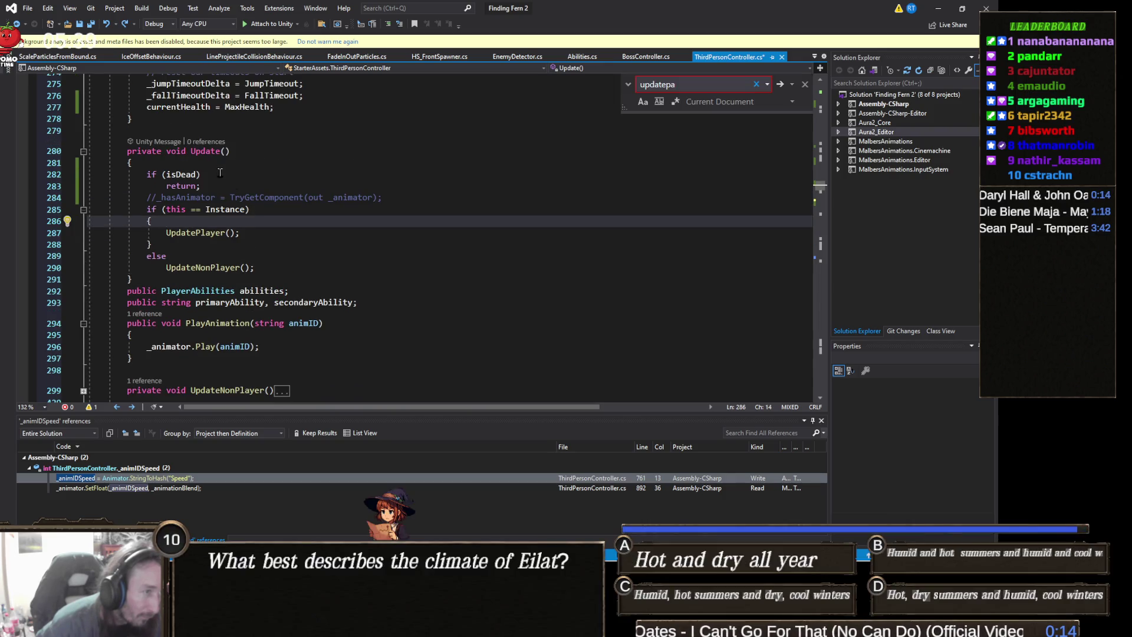
key(ctrl+z)
Step: Make the condition 'isDead && this == Instance' with empty braces, followed by 'else if (isDead)'
click(220, 186)
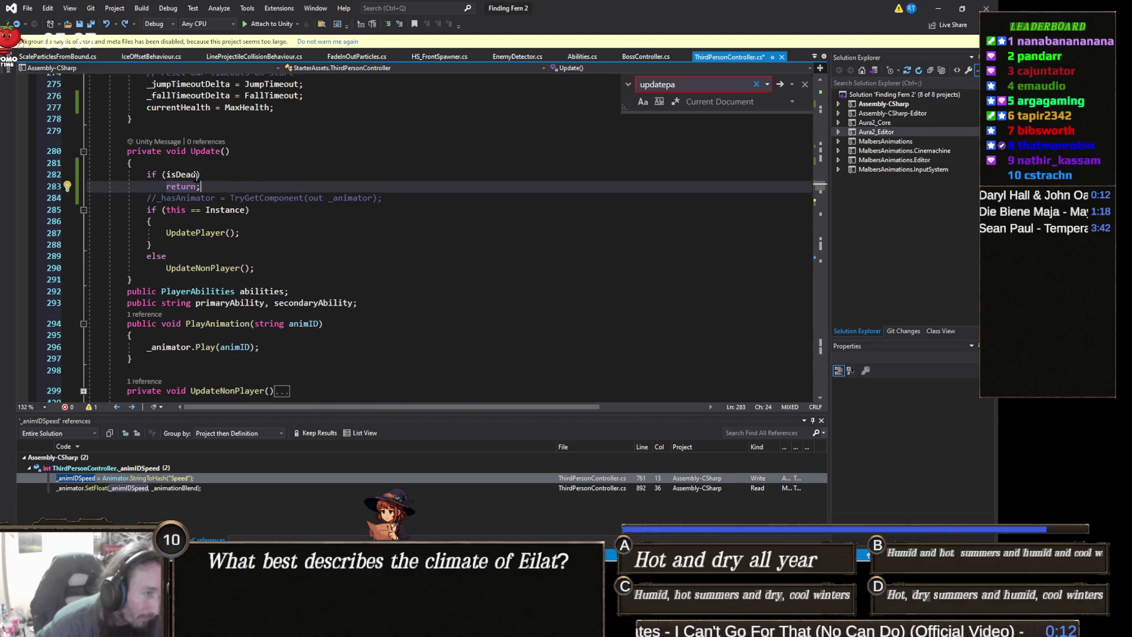
click(198, 174)
text(&&)
text( thi)
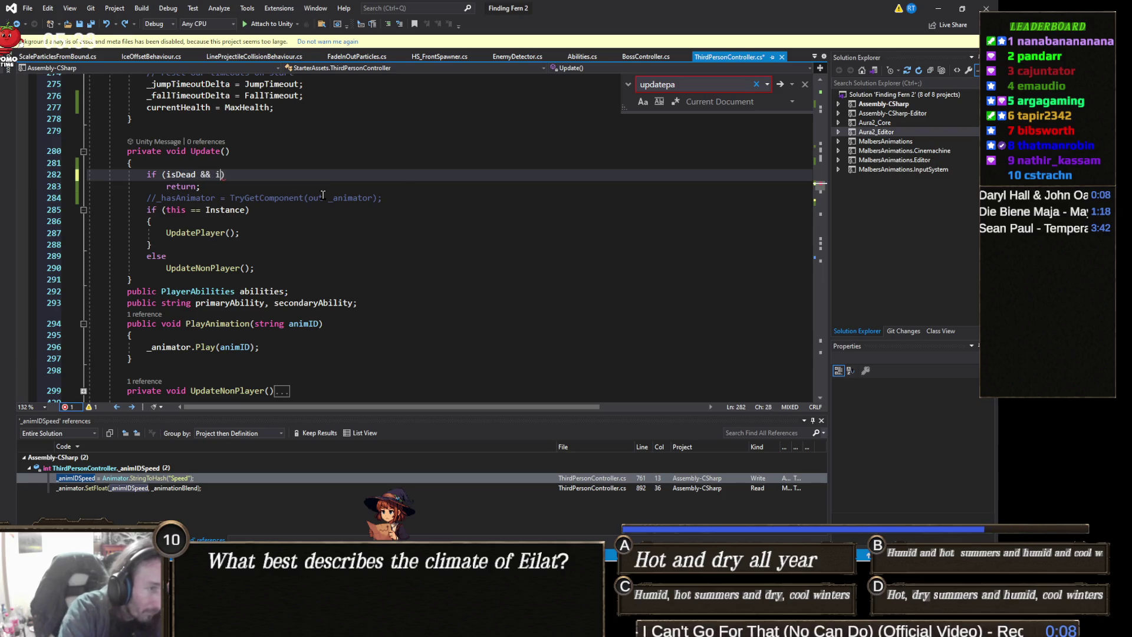
text(s == Instance)
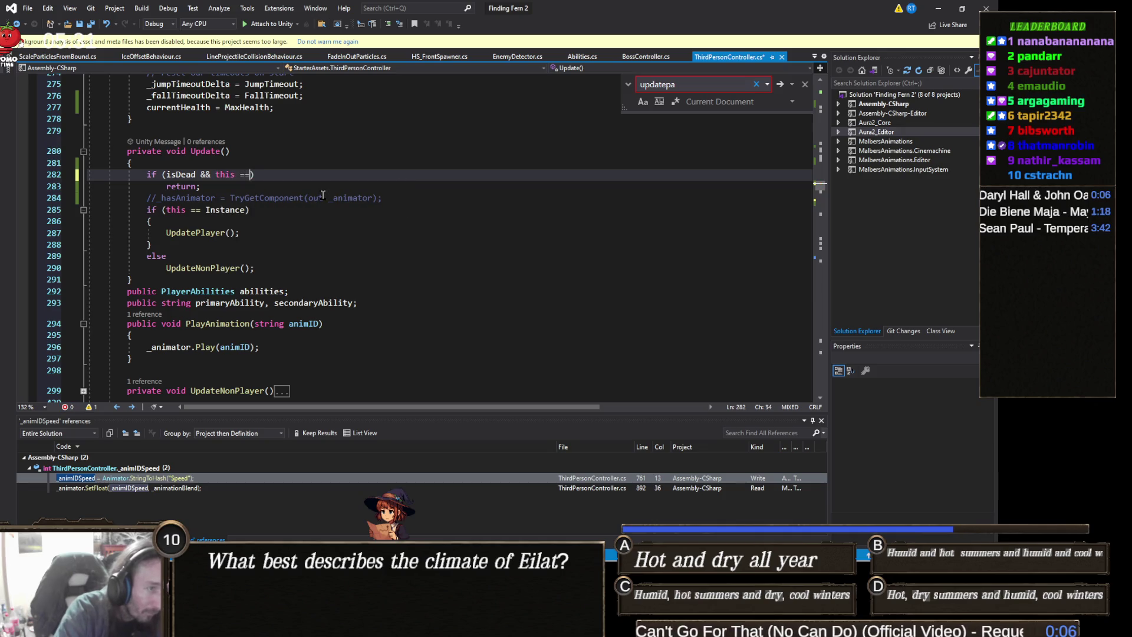
text())
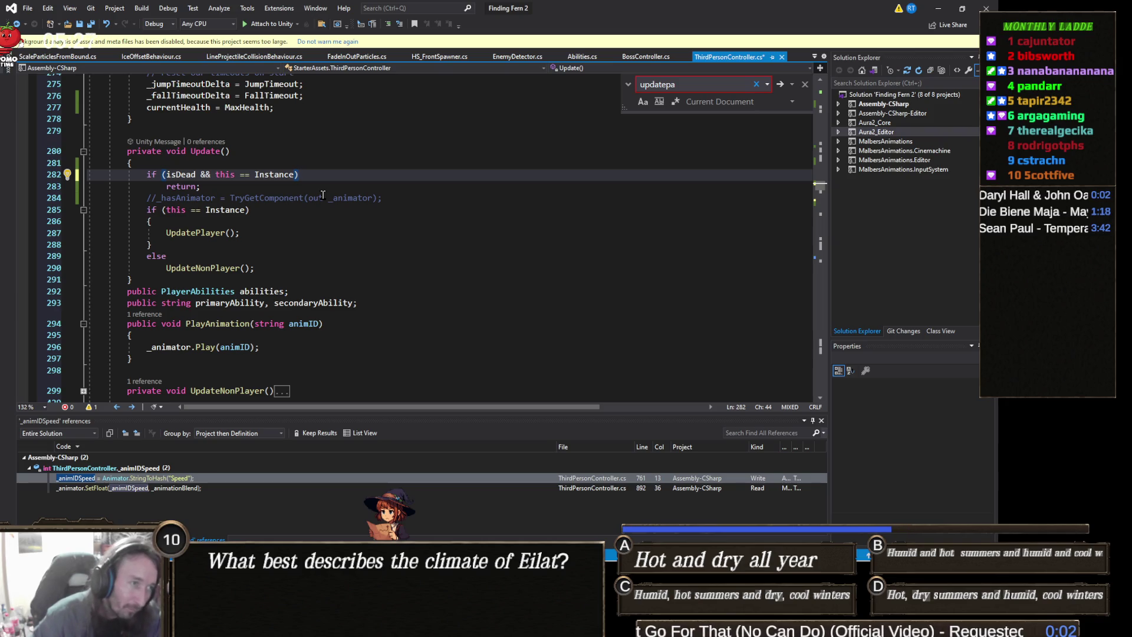
key(Return)
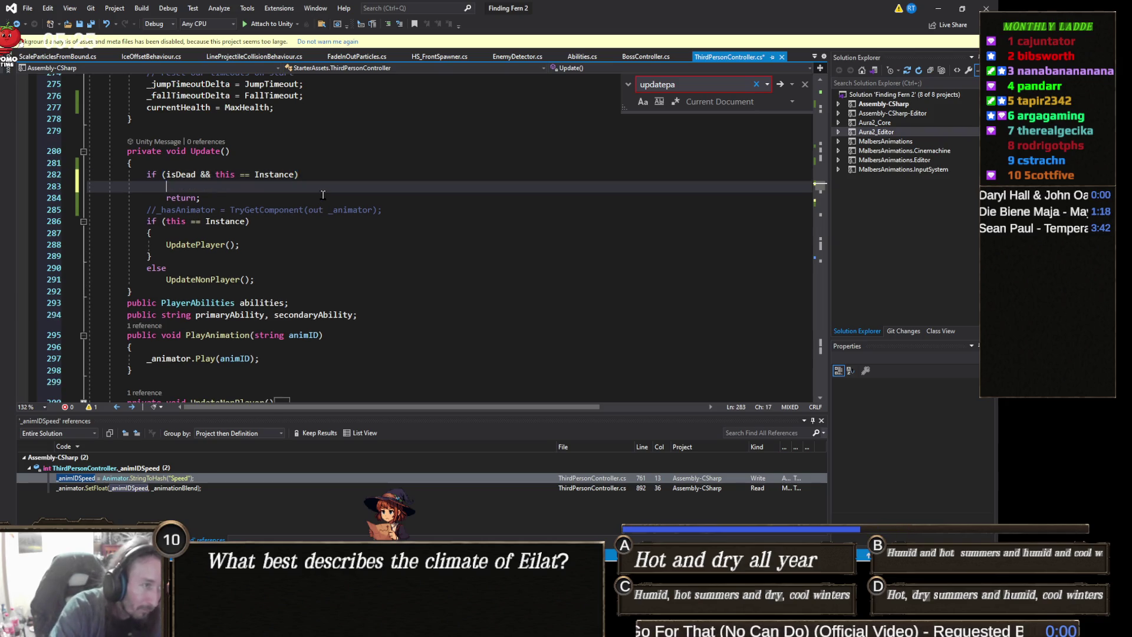
text({)
key(Return)
text(})
key(Return)
text(e)
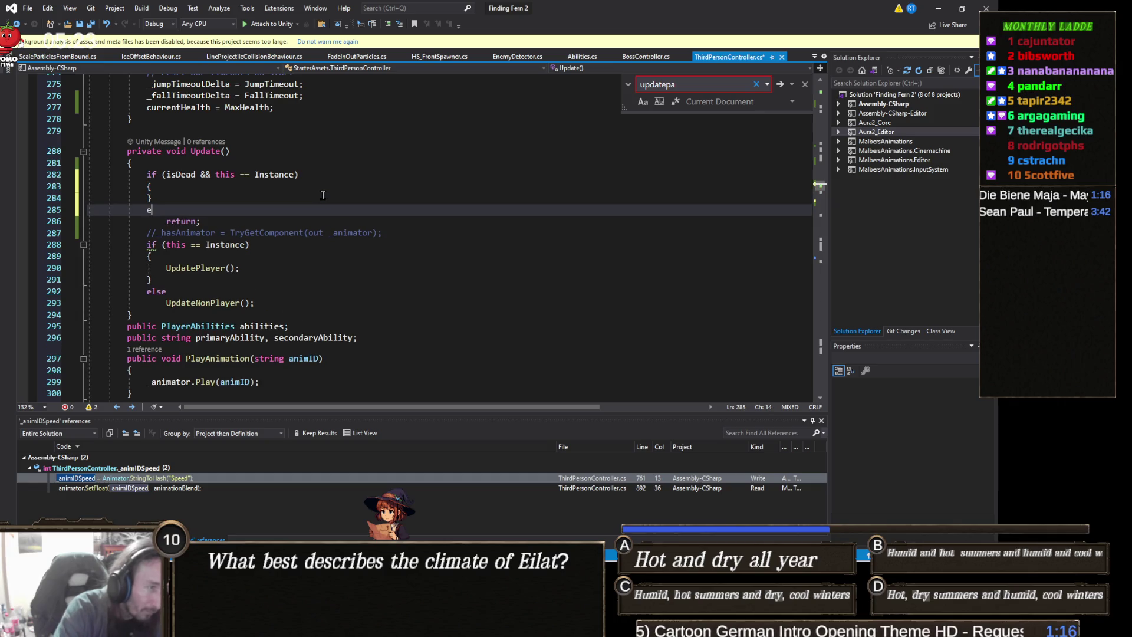
text(lse if (isD)
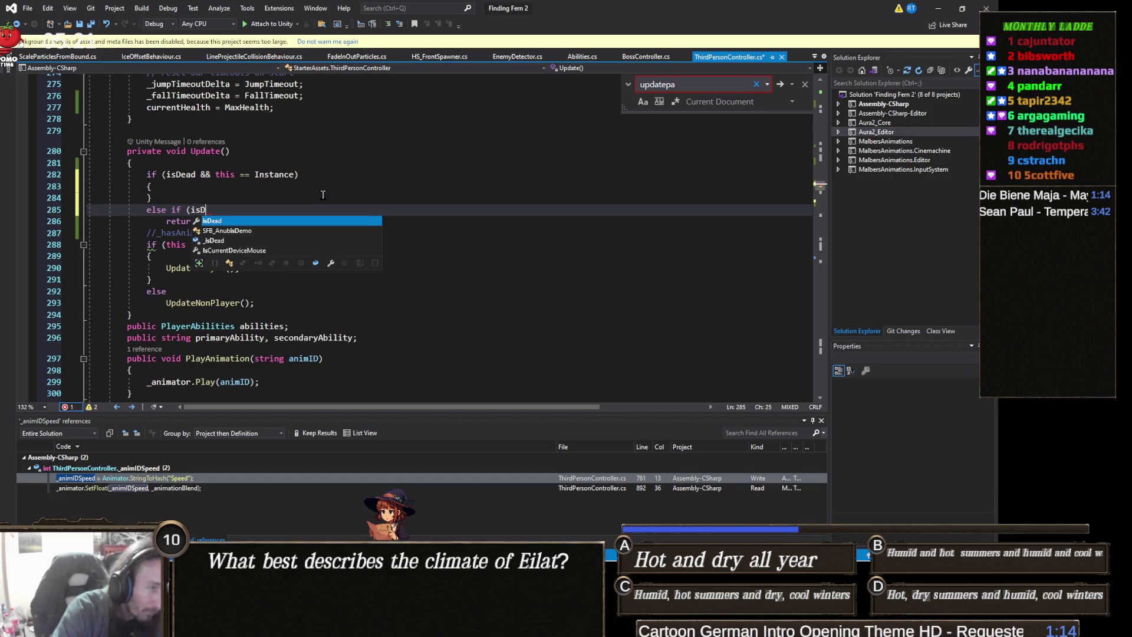
text(ead))
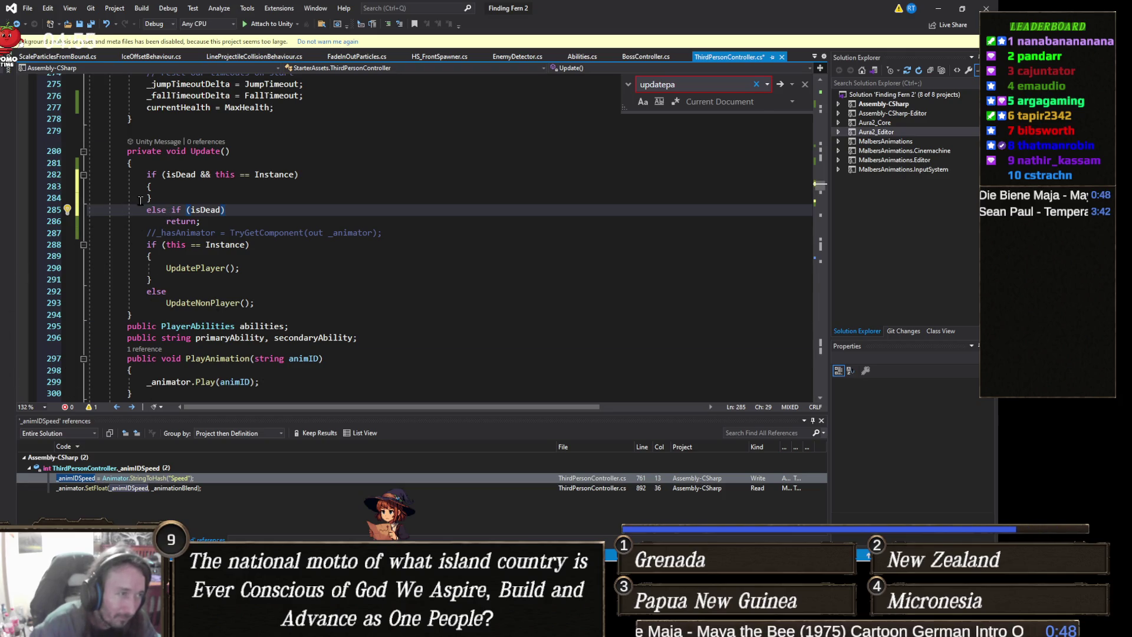
Step: Paste the SwitchPlayers code into the new branch and change its condition to 'isDead && this == Instance', then save
click(157, 188)
key(Return)
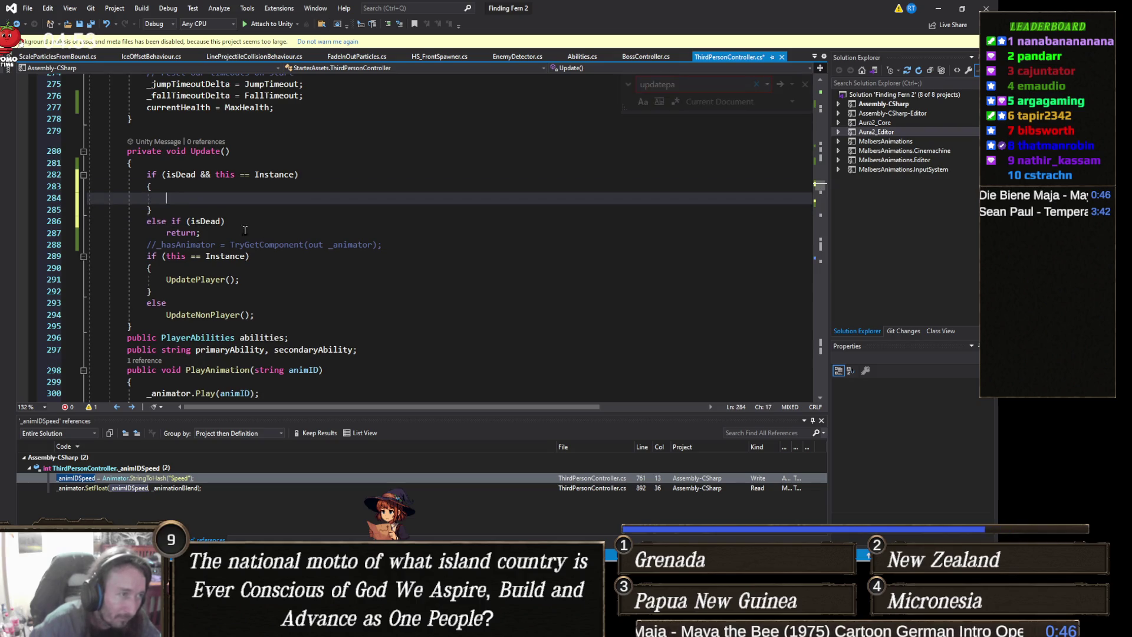
click(174, 209)
drag(183, 222, 146, 174)
text(if (GlobalInputManager.Instance.SwitchPlayers.WasPressedThisFrame() || isDead)         {             GlobalInputManager.Instance.SwitchPlayers.Reset();             int index = players.IndexOf(this);             if (index + 1 == players.Count && !players[0].isDead)             {                 Instance = players[0];             }             else if (!players[index + 1].isDead)                 _instance = players[index + 1];             else if (players.Count > index + 2 && !players[index + 2].isDead)             {                 _instance = players[index + 2];             }             CameraHandler.Instance.SetCamTarget(Instance.CinemachineCameraTarget.transform);             Debug.Log(_instance);          })
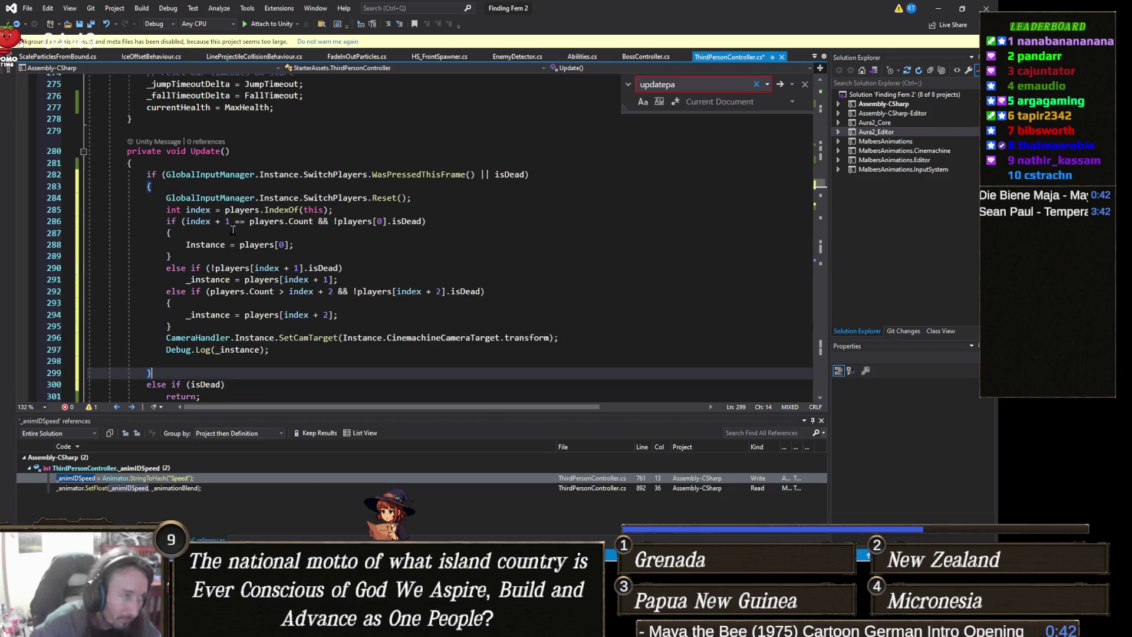
drag(475, 175, 171, 175)
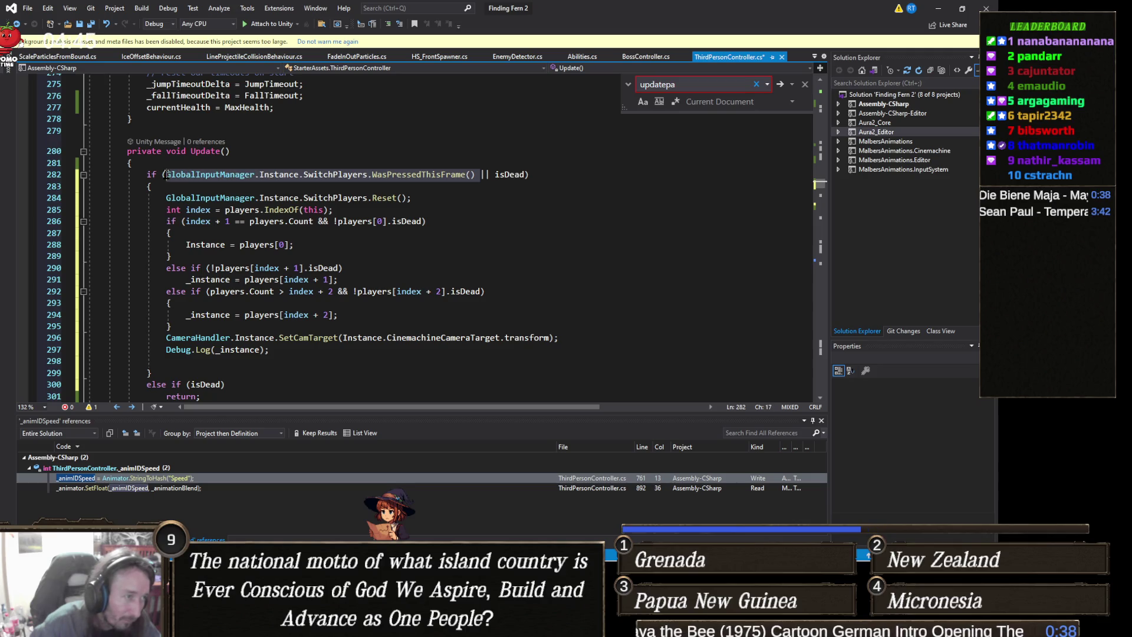
key(Delete)
key(Delete)
key(Delete)
key(Delete)
text(&& )
text(this == )
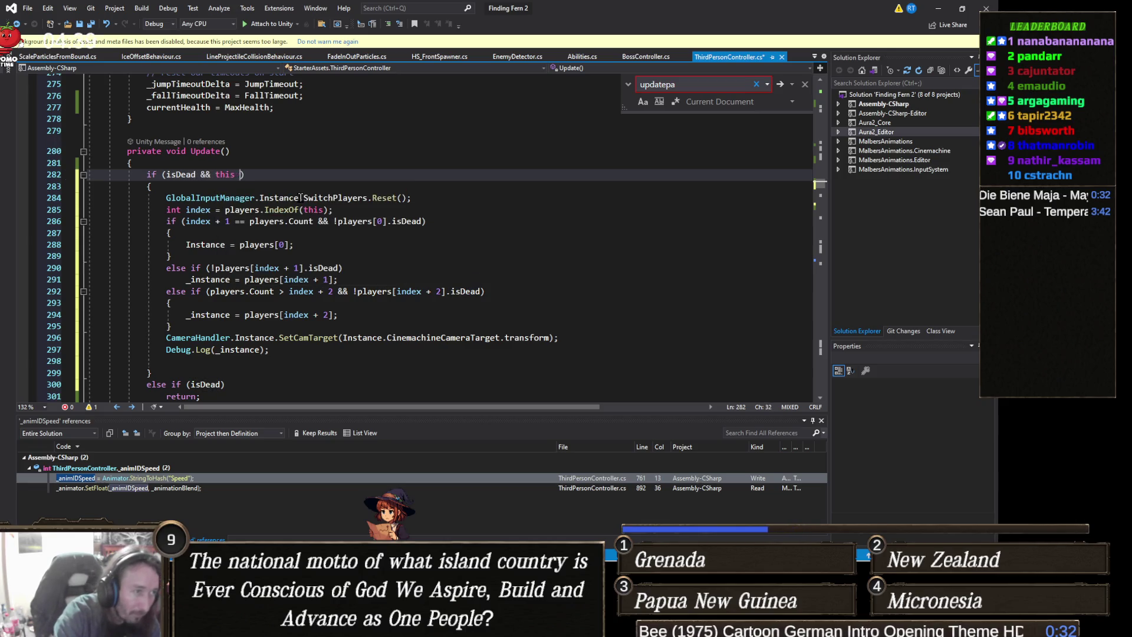
text(Instance)
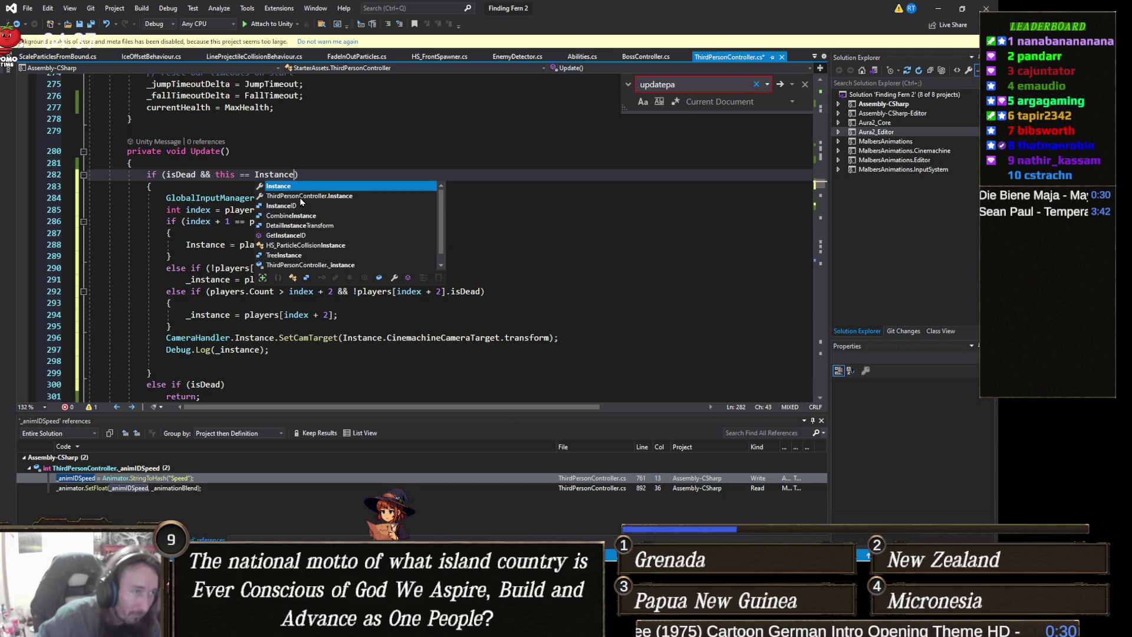
click(170, 303)
scroll(265, 283, down, 1)
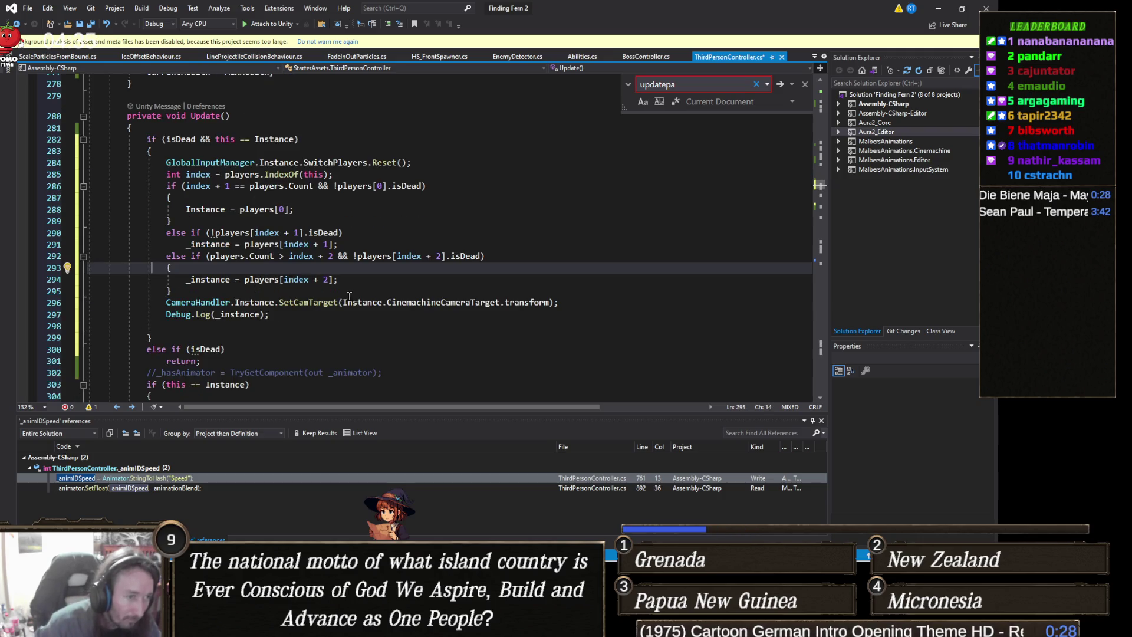
key(ctrl+s)
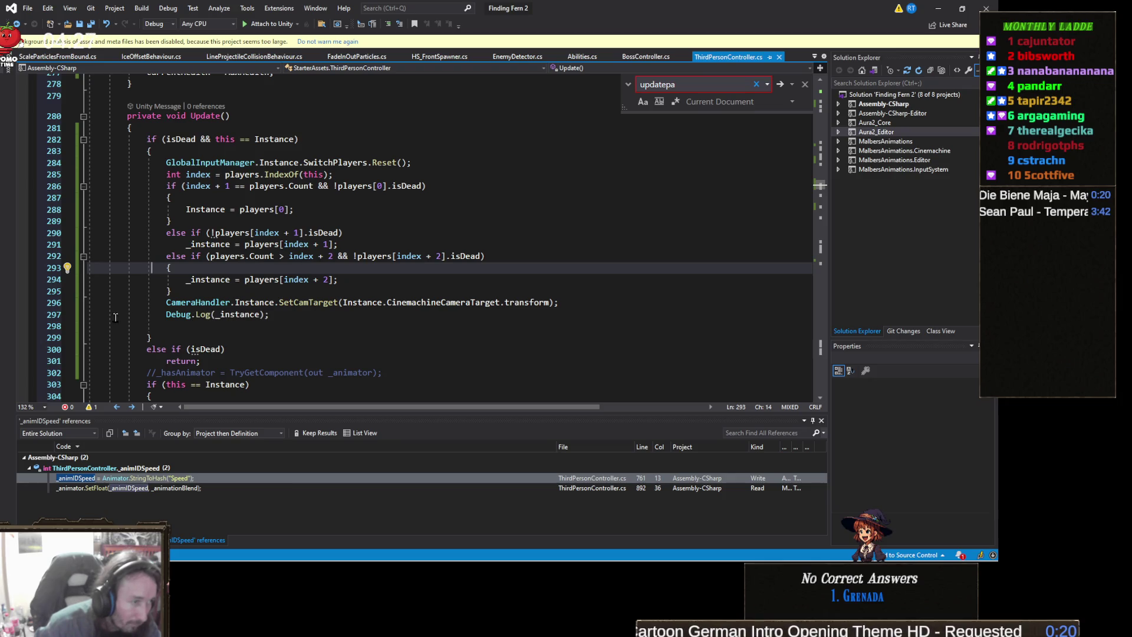
Step: Delete the Debug.Log line, save ThirdPersonController.cs again, and return to Unity
click(47, 319)
key(Delete)
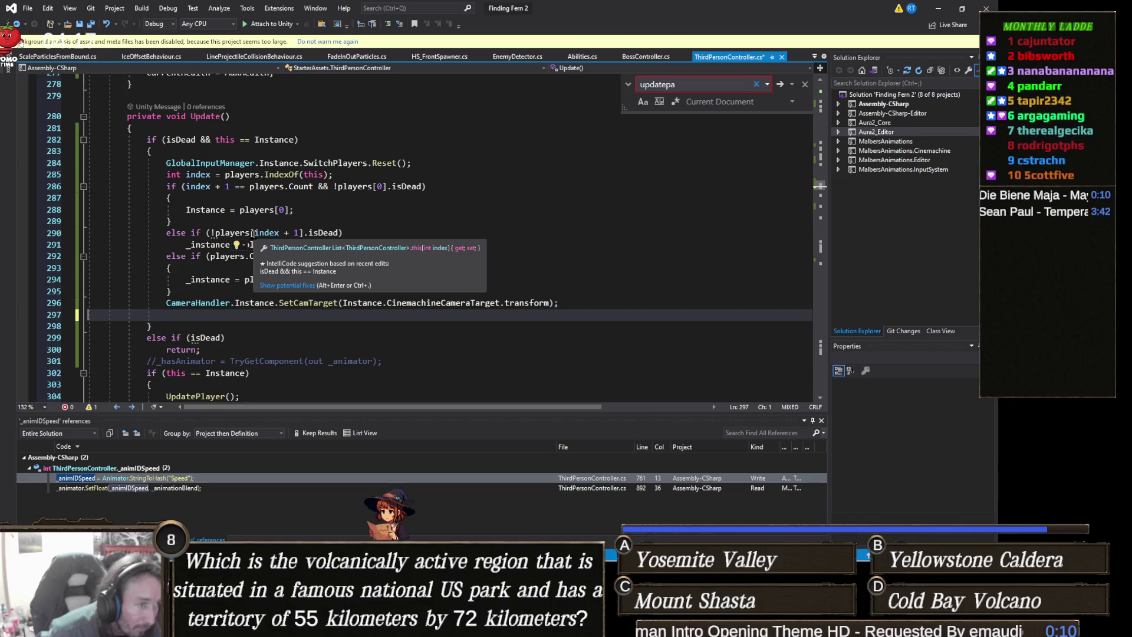
key(ctrl+s)
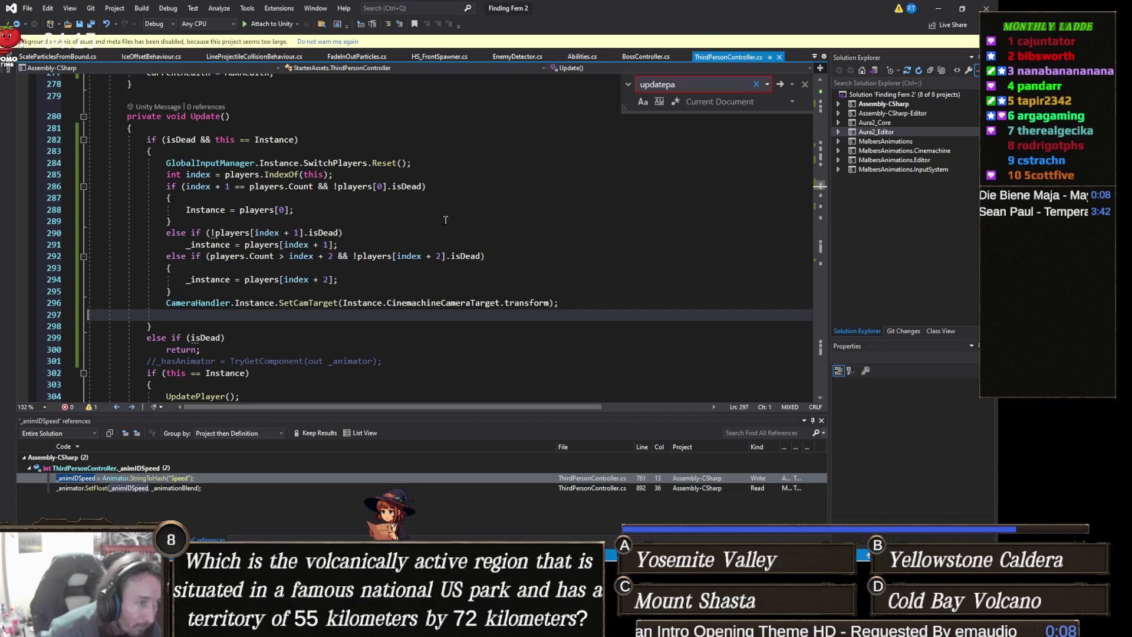
click(401, 221)
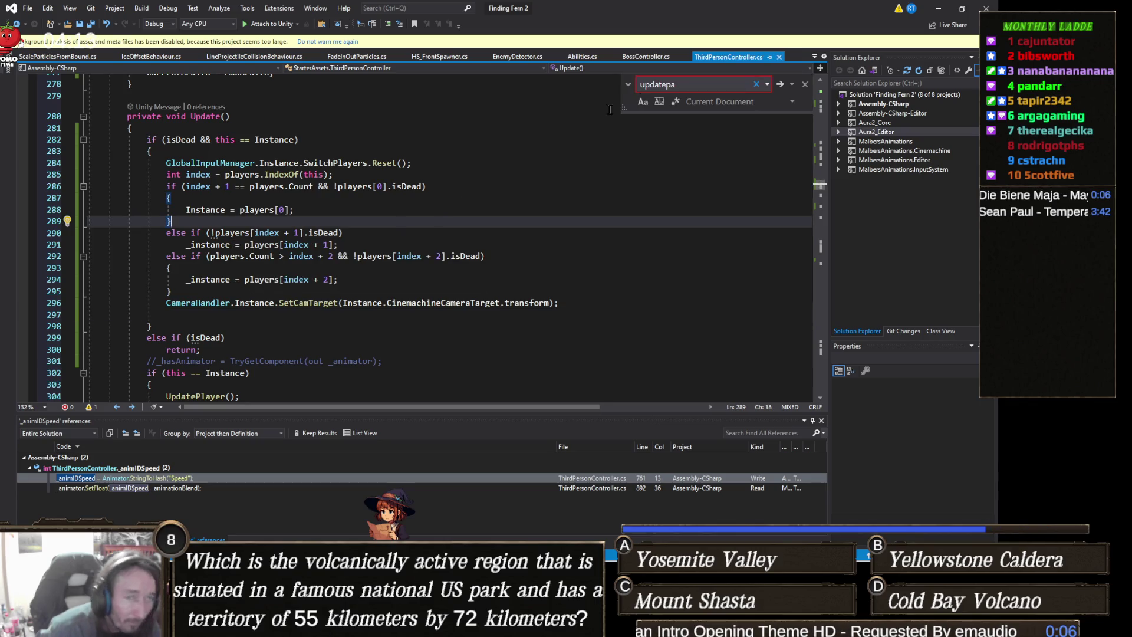
click(940, 8)
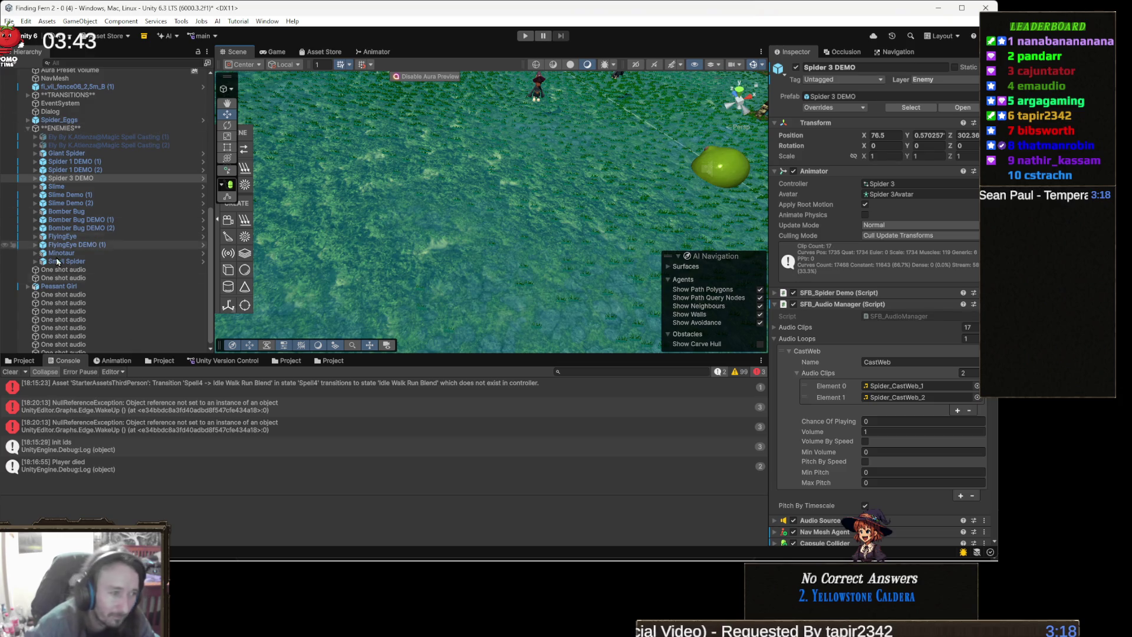
Step: Empty the Unity Console of its NullReferenceException errors and Player died log
click(10, 371)
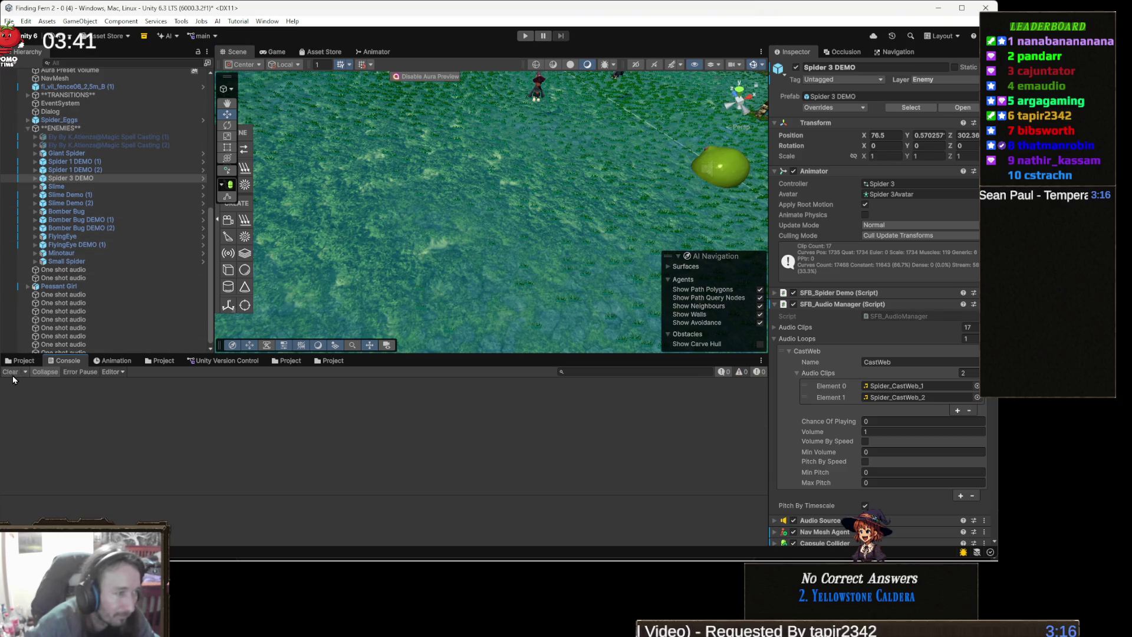
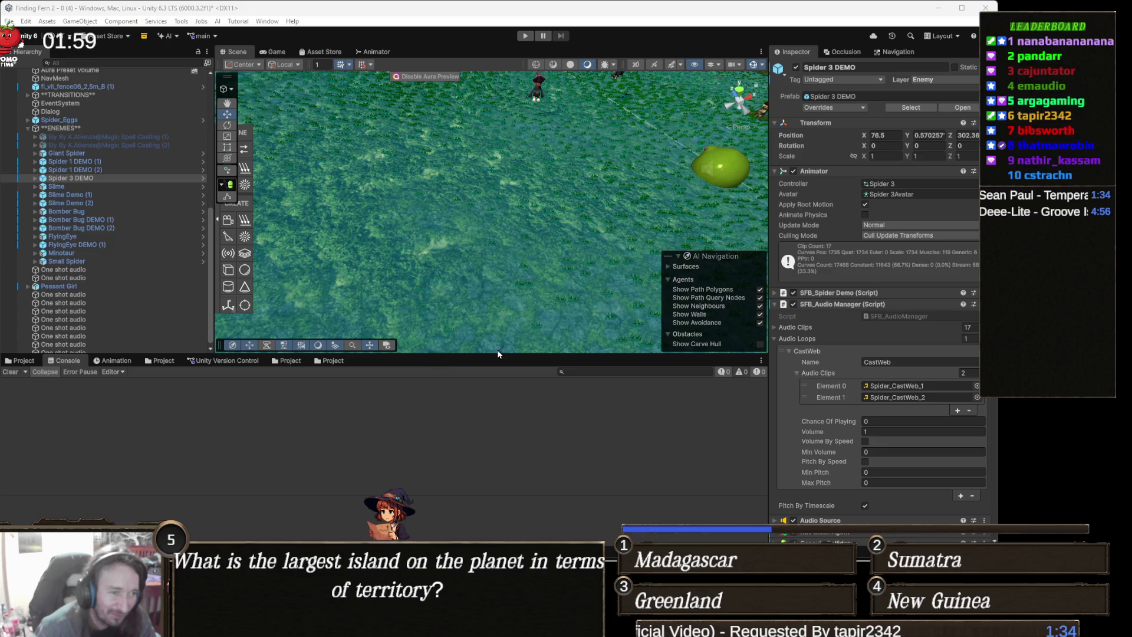
Step: Drag the Console splitter down to enlarge the Scene view and Hierarchy, and enter Play mode
drag(494, 356, 496, 409)
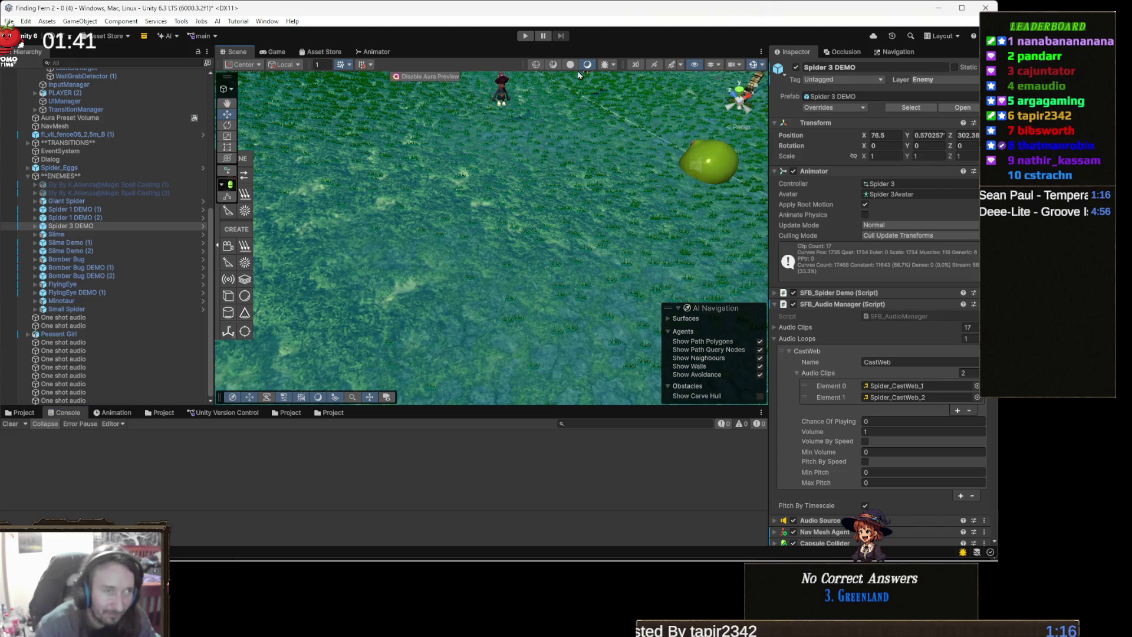
click(526, 36)
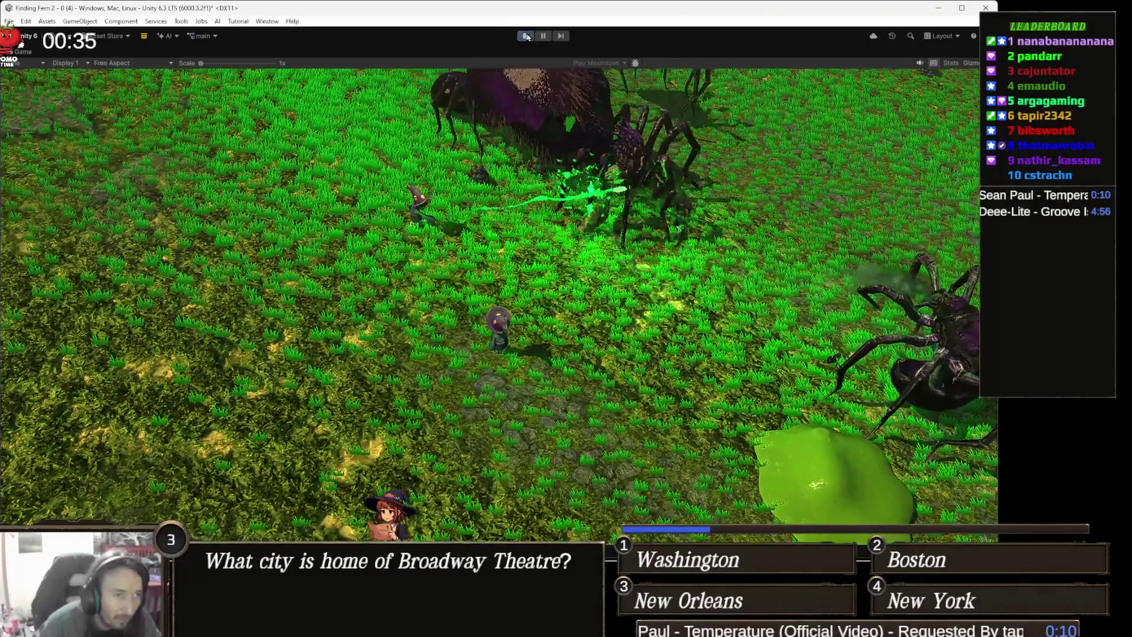
Step: Stop the player-switching playtest, leaving an index-out-of-range error in the Console
click(525, 36)
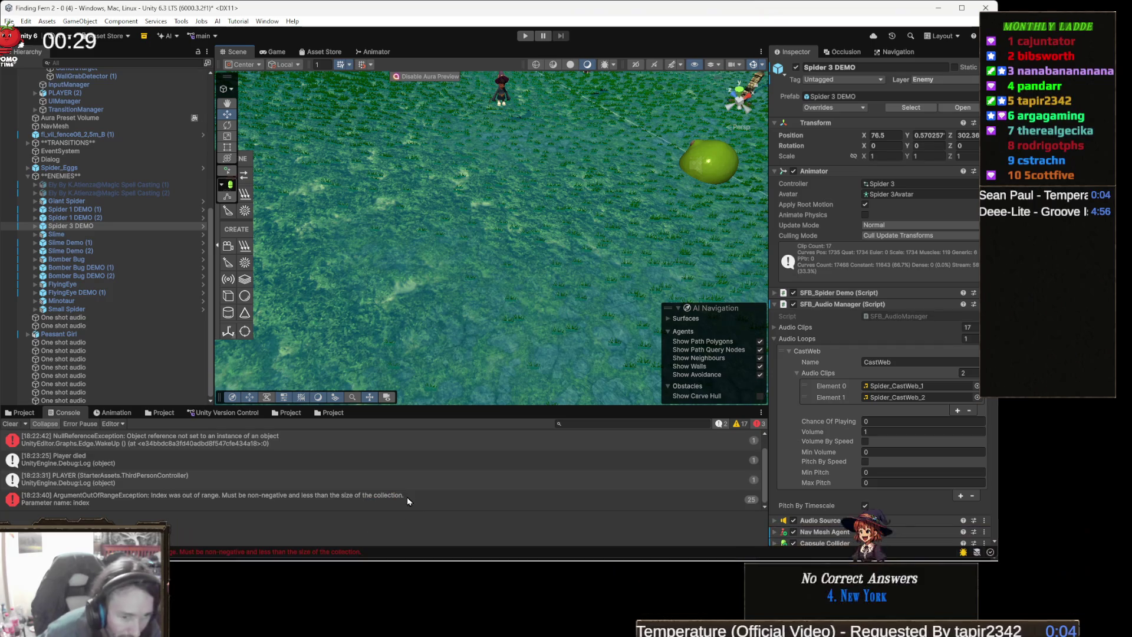
Step: Open ThirdPersonController.cs at line 626 from the ArgumentOutOfRangeException Console entry
key(alt+Tab)
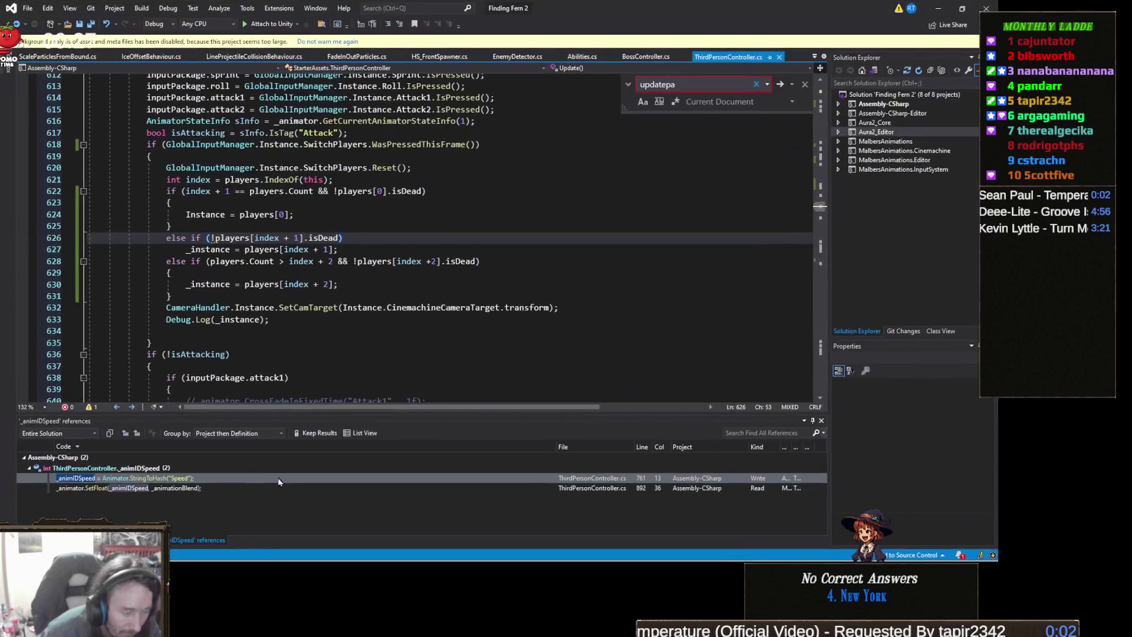
key(alt+Tab)
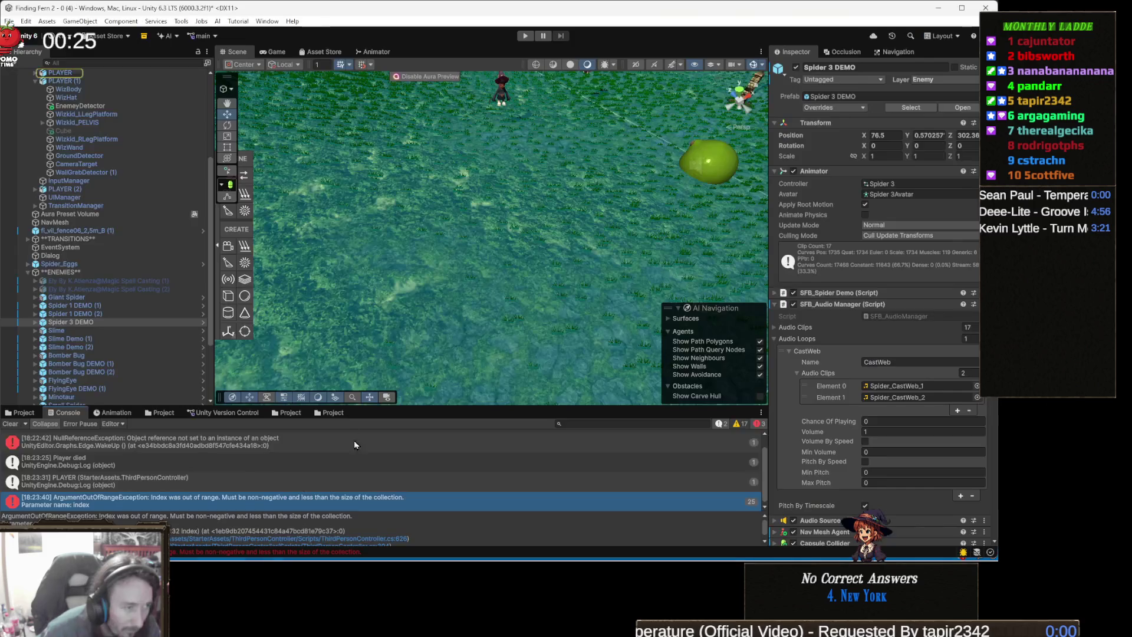
click(383, 489)
double_click(389, 501)
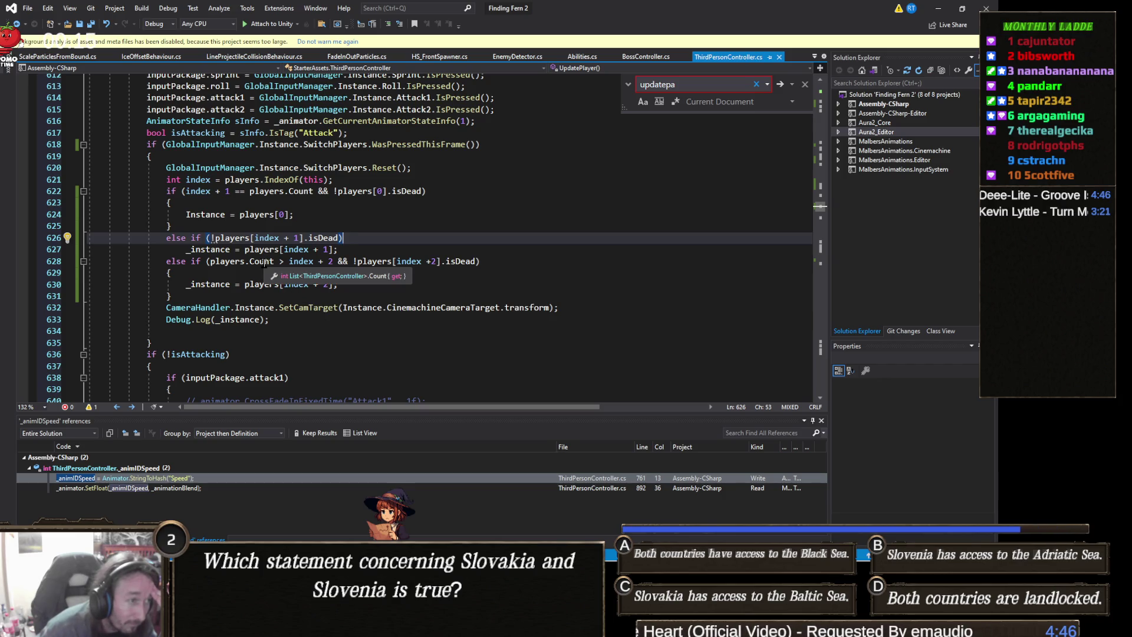
Step: Add 'players.Count > index + 1 &&' to the condition on line 626
click(214, 238)
text(!)
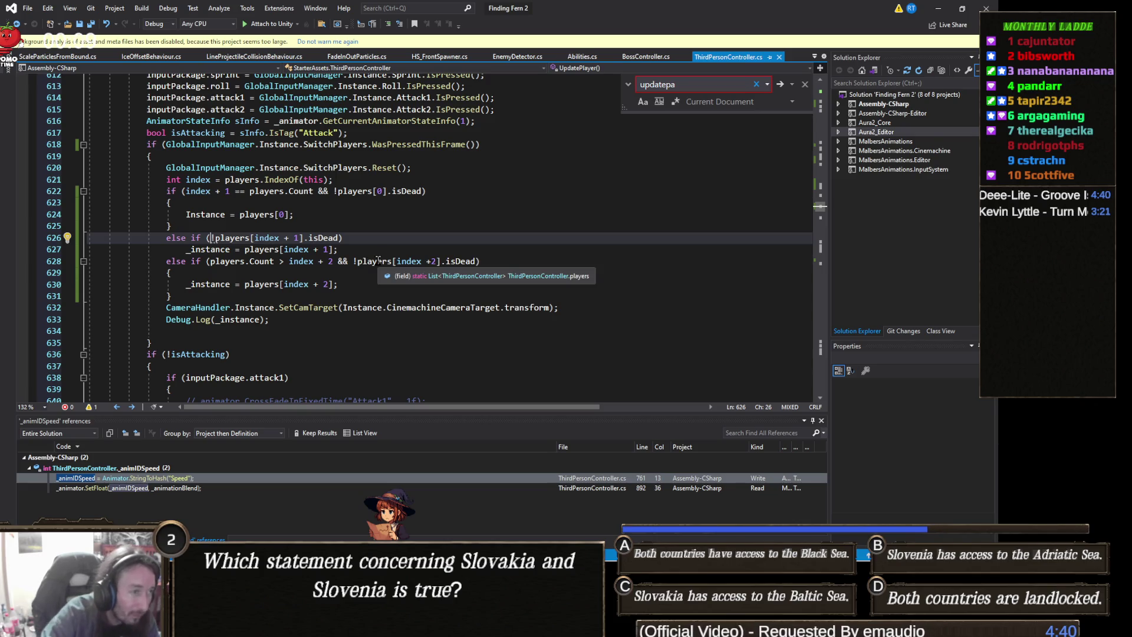
key(Left)
key(BackSpace)
key(Right)
text(()
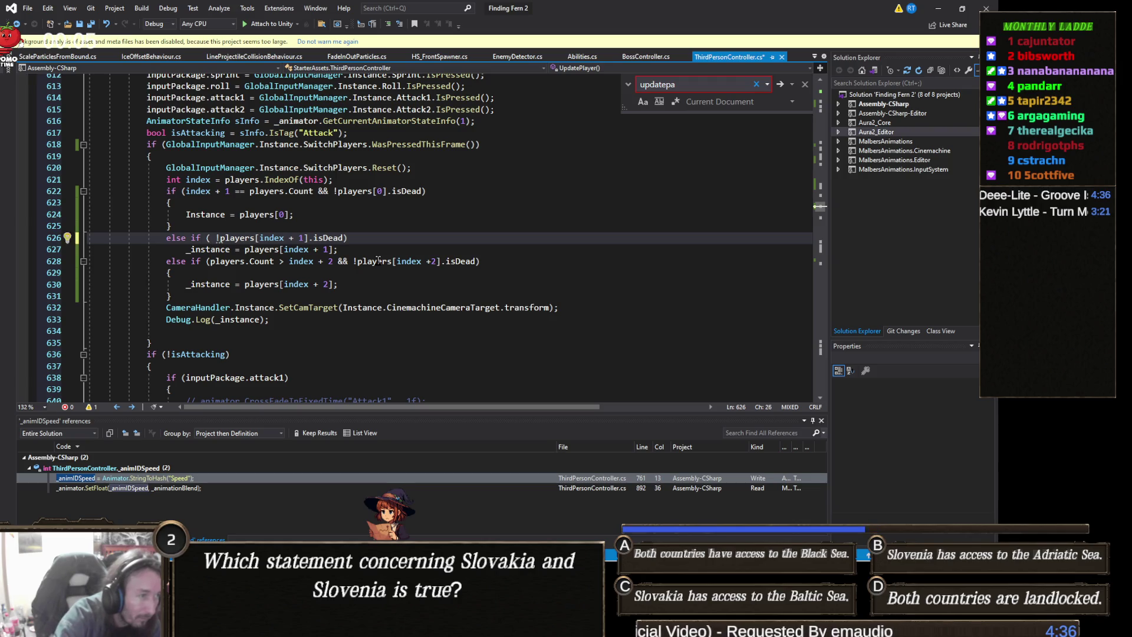
text(players.count)
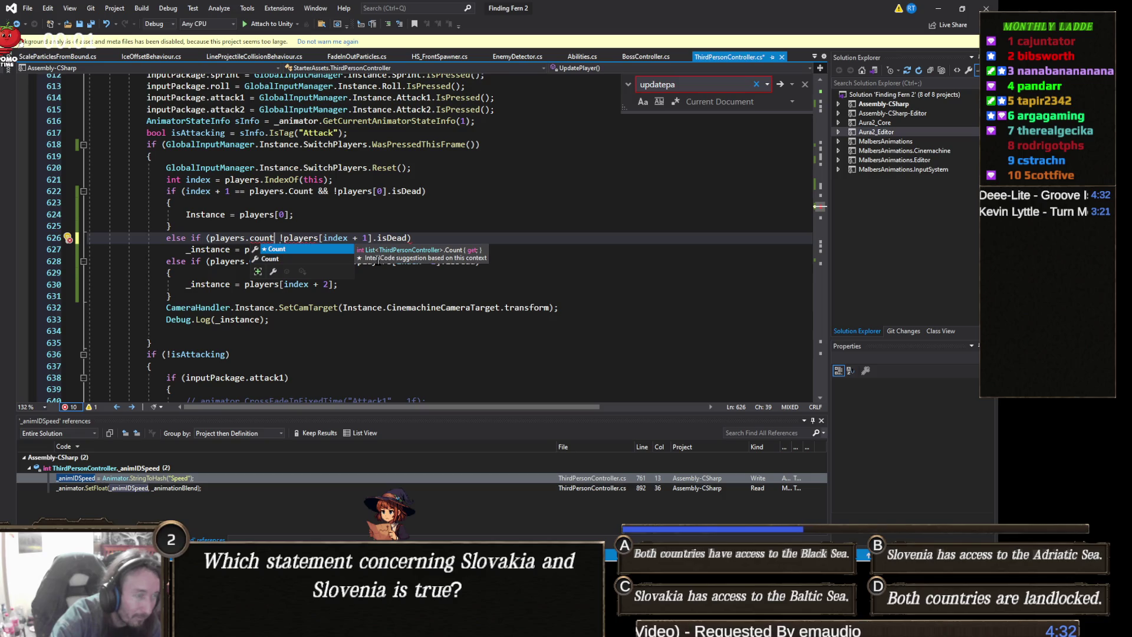
key(Tab)
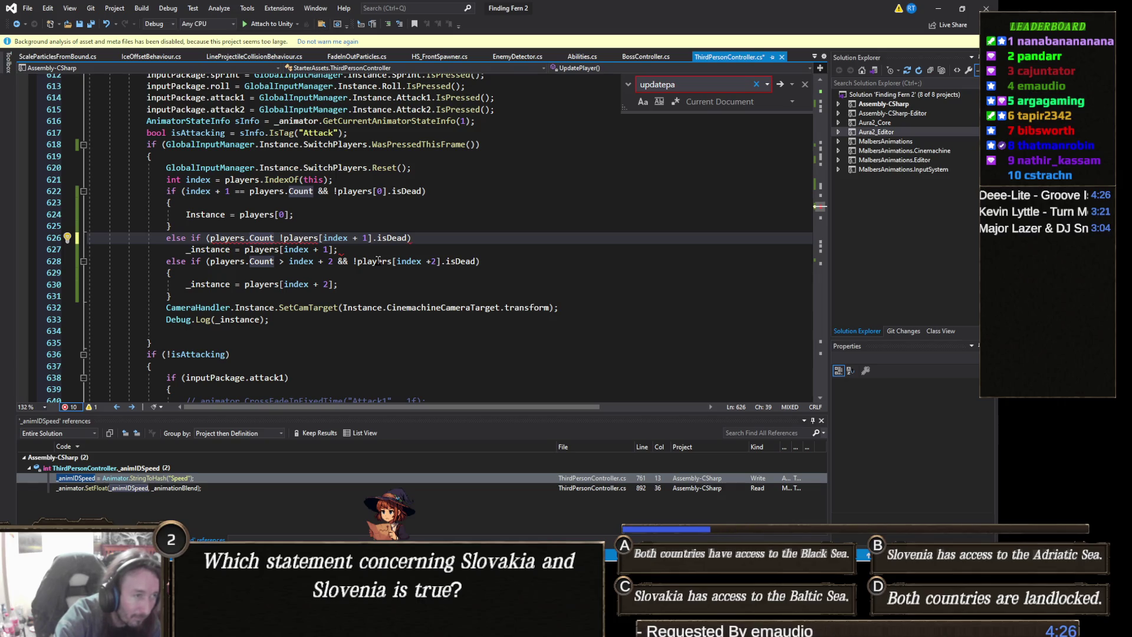
text(>)
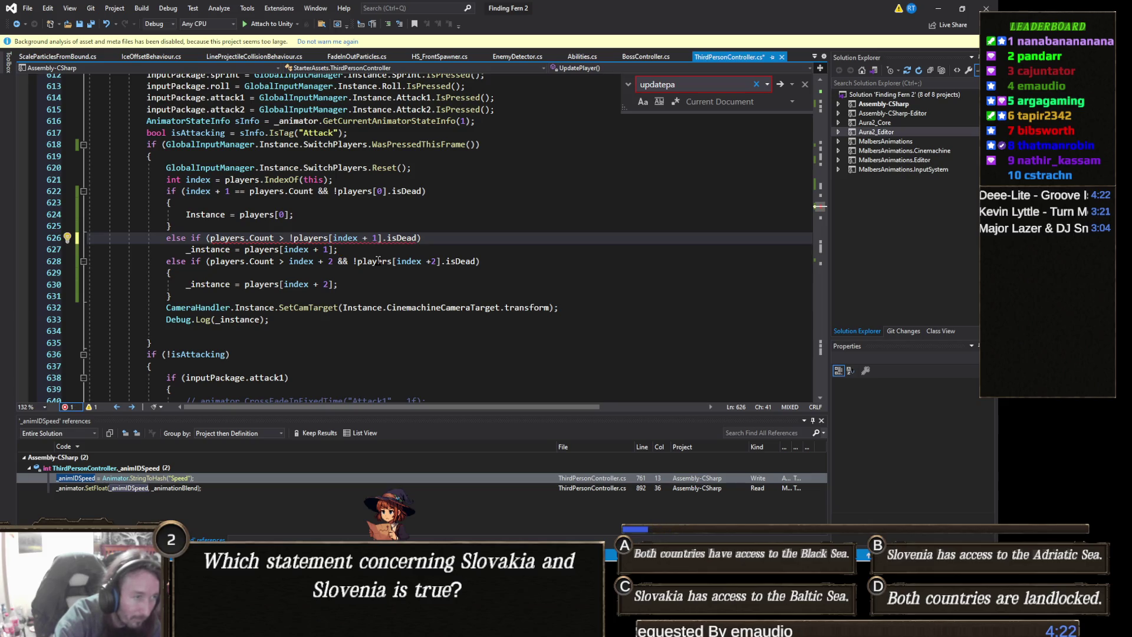
text( index + 1)
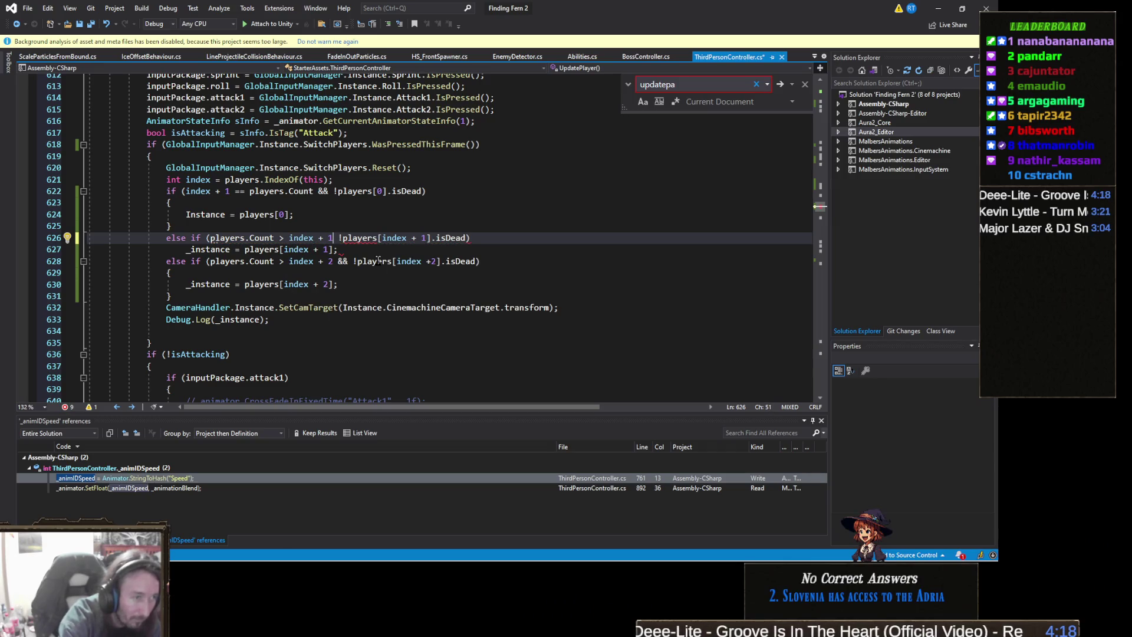
text( &&)
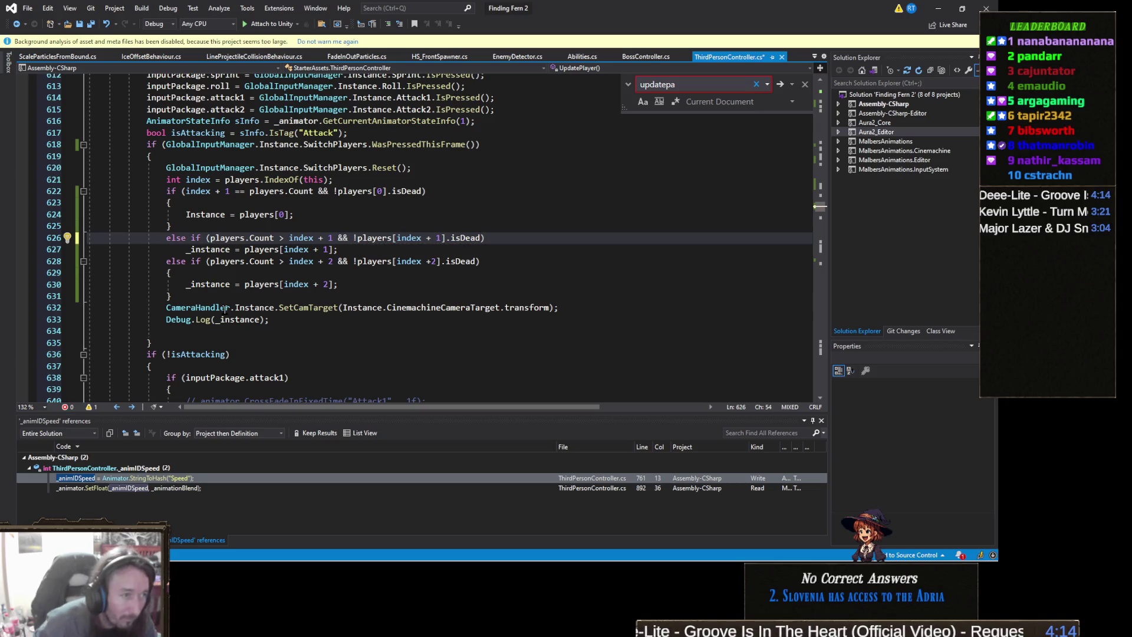
Step: Save ThirdPersonController.cs and minimize Visual Studio
click(367, 281)
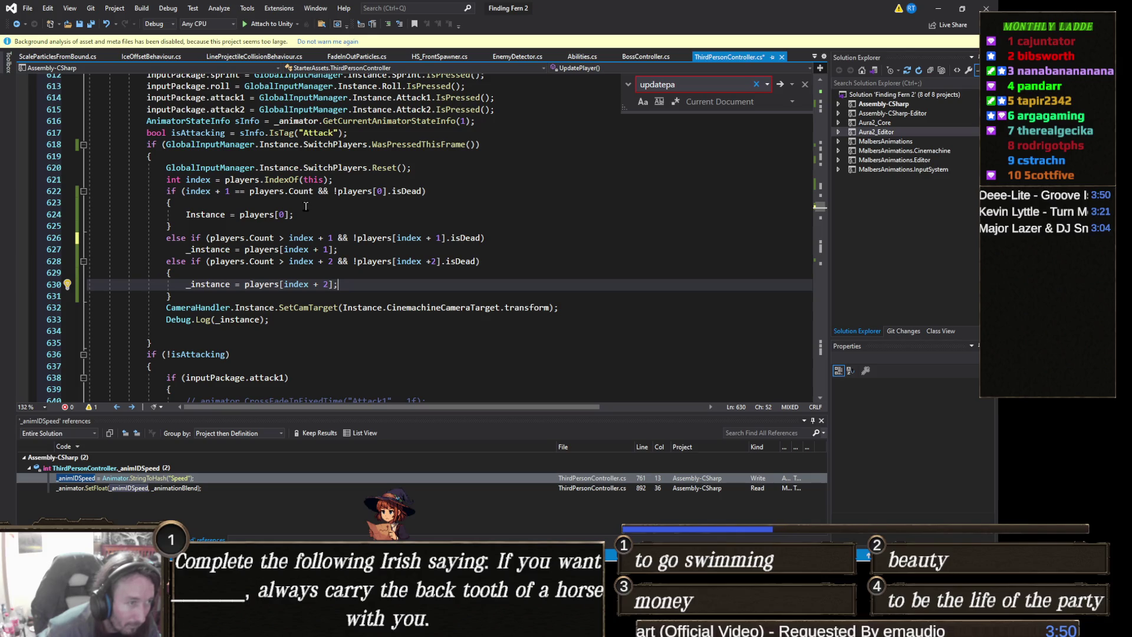
key(ctrl+s)
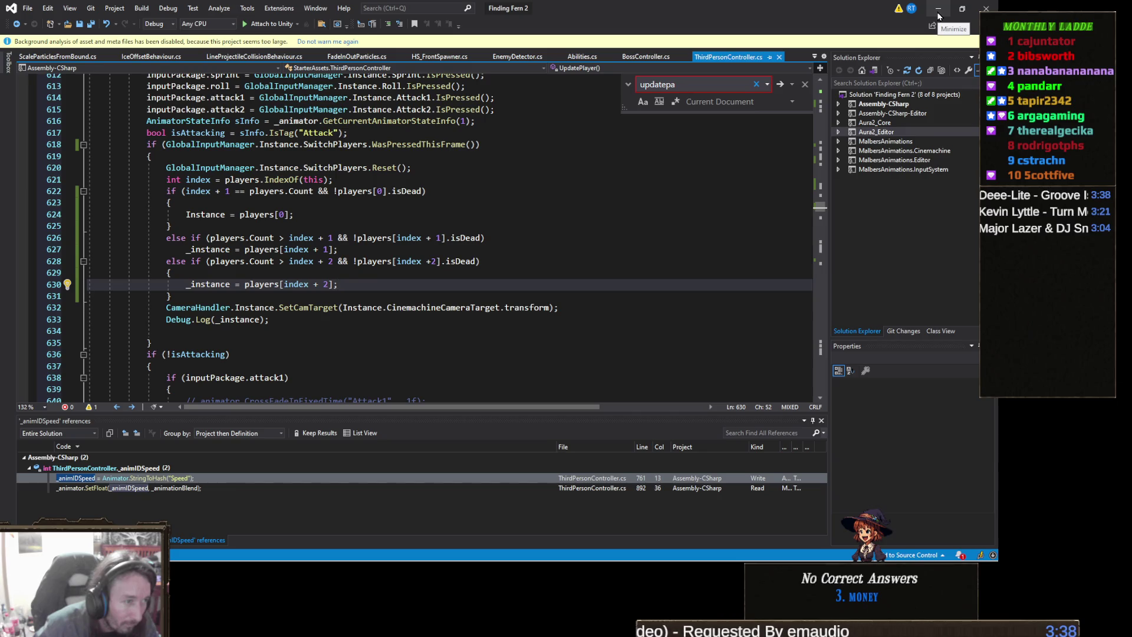
click(940, 13)
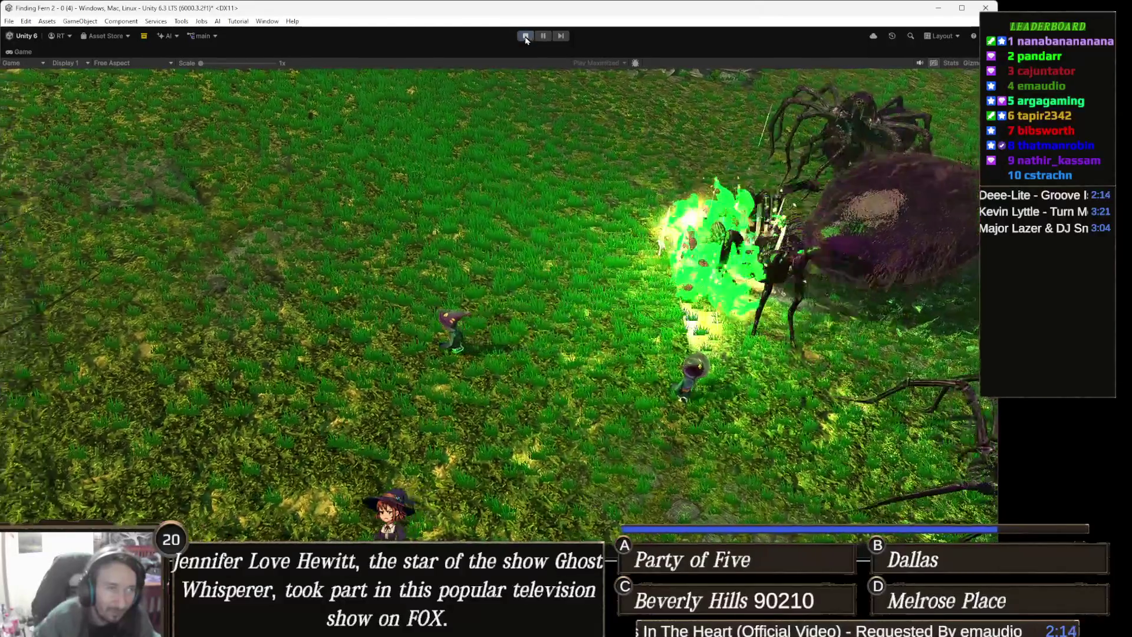
Step: Stop the retest playthrough and return to ThirdPersonController.cs in Visual Studio
click(526, 35)
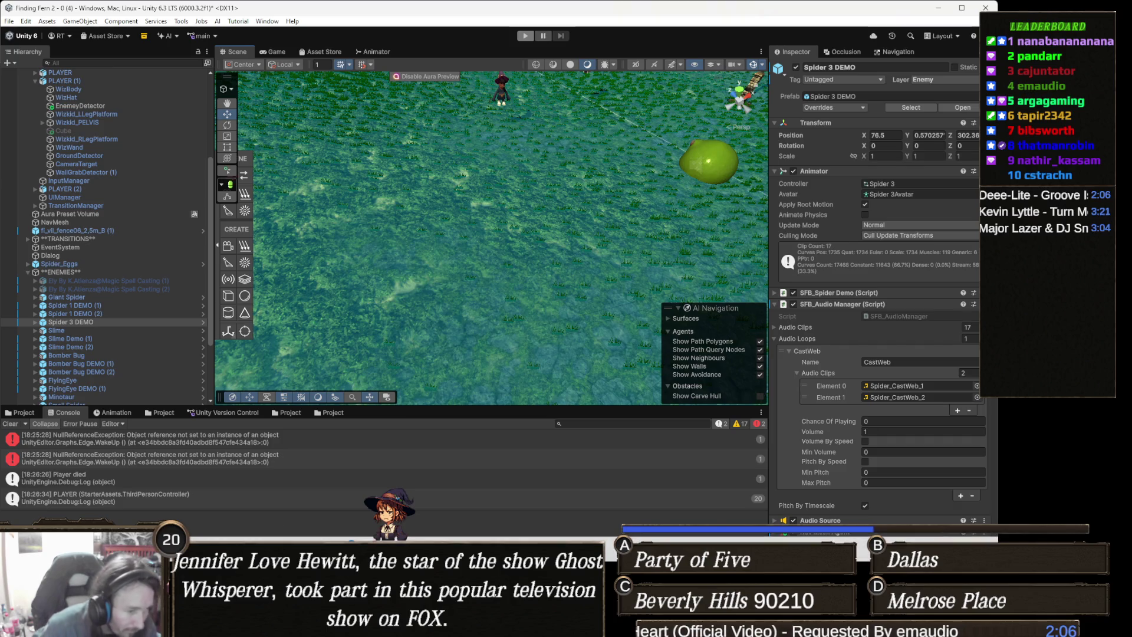
key(alt+Tab)
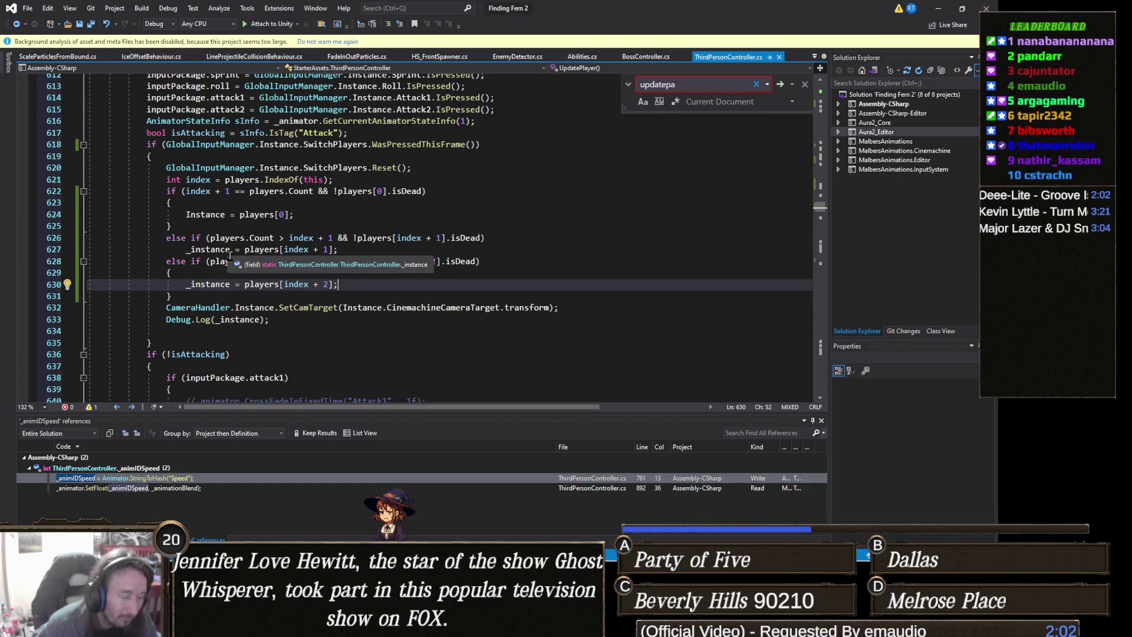
mouse_move(186, 293)
mouse_down()
mouse_move(84, 258)
mouse_move(6, 185)
mouse_up()
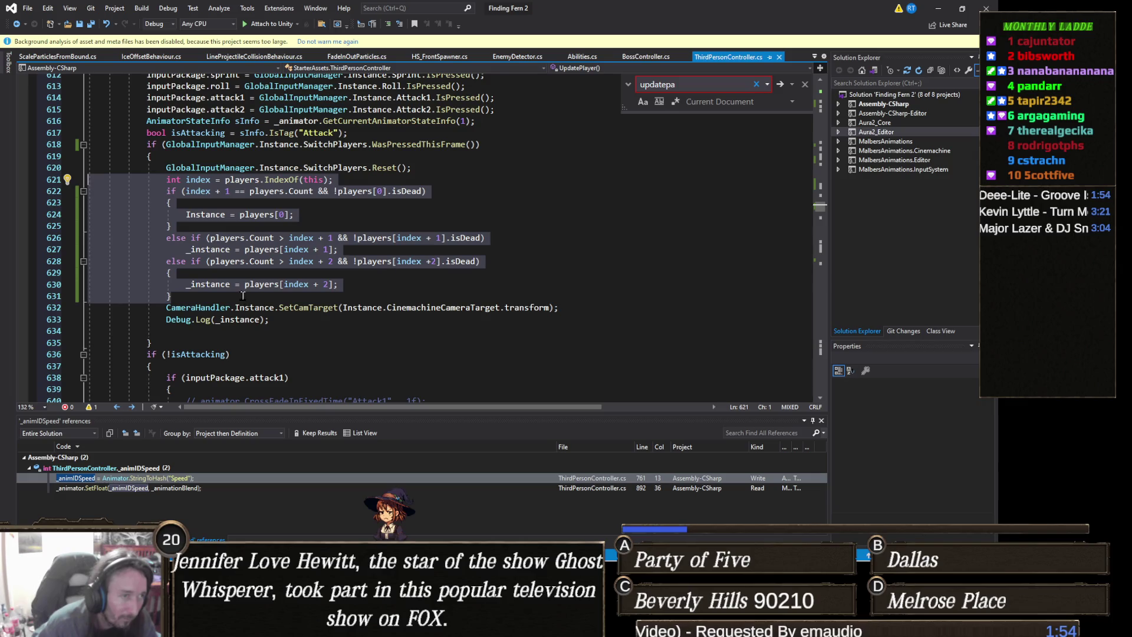
click(427, 294)
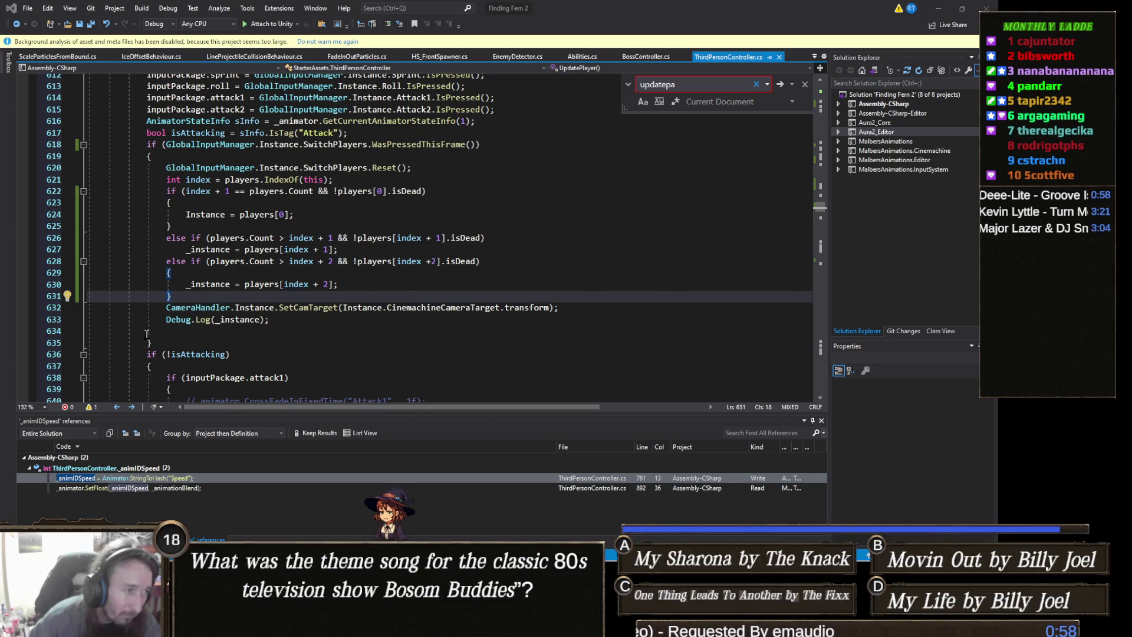
Step: Paste the for loop over the if/else block, then undo to restore the original code
drag(180, 296, 167, 180)
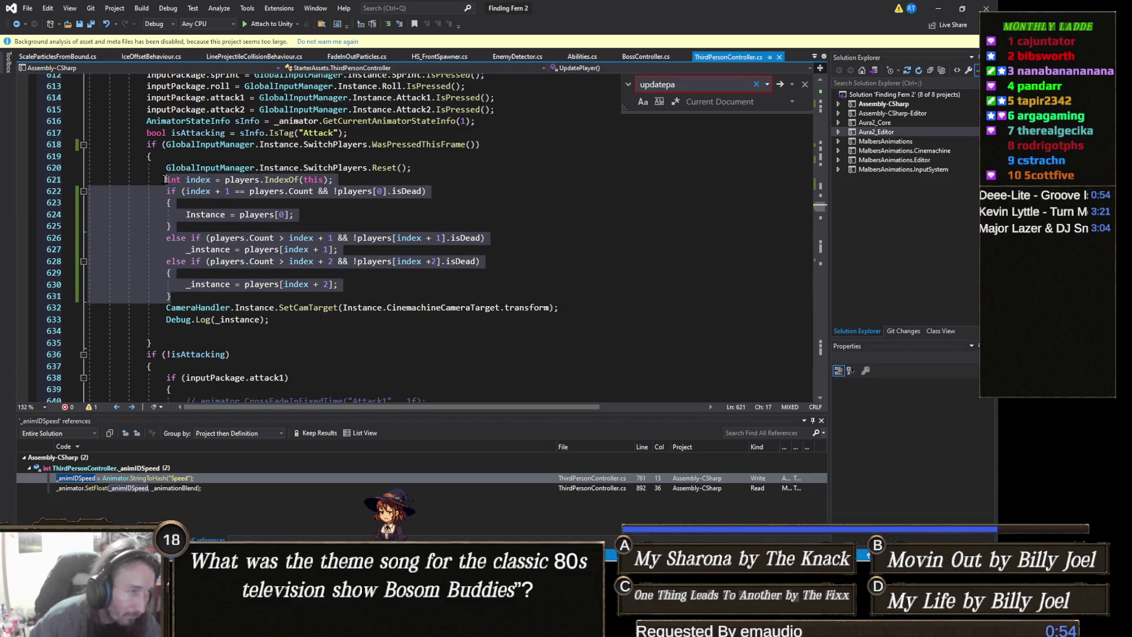
key(ctrl+v)
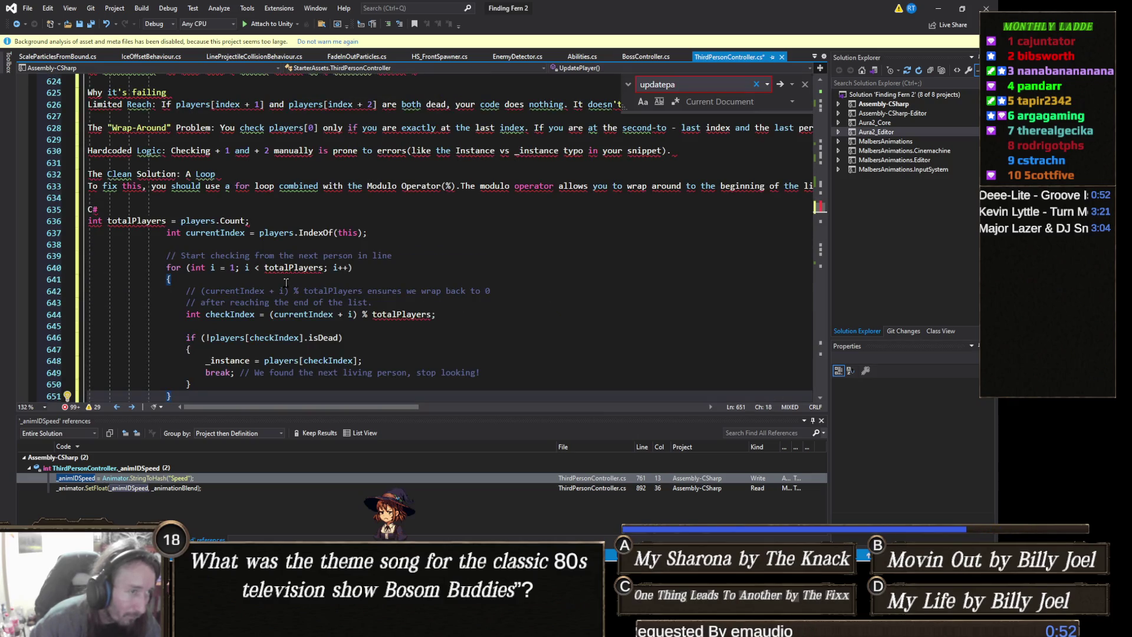
scroll(291, 283, down, 1)
scroll(291, 283, up, 3)
scroll(292, 283, down, 4)
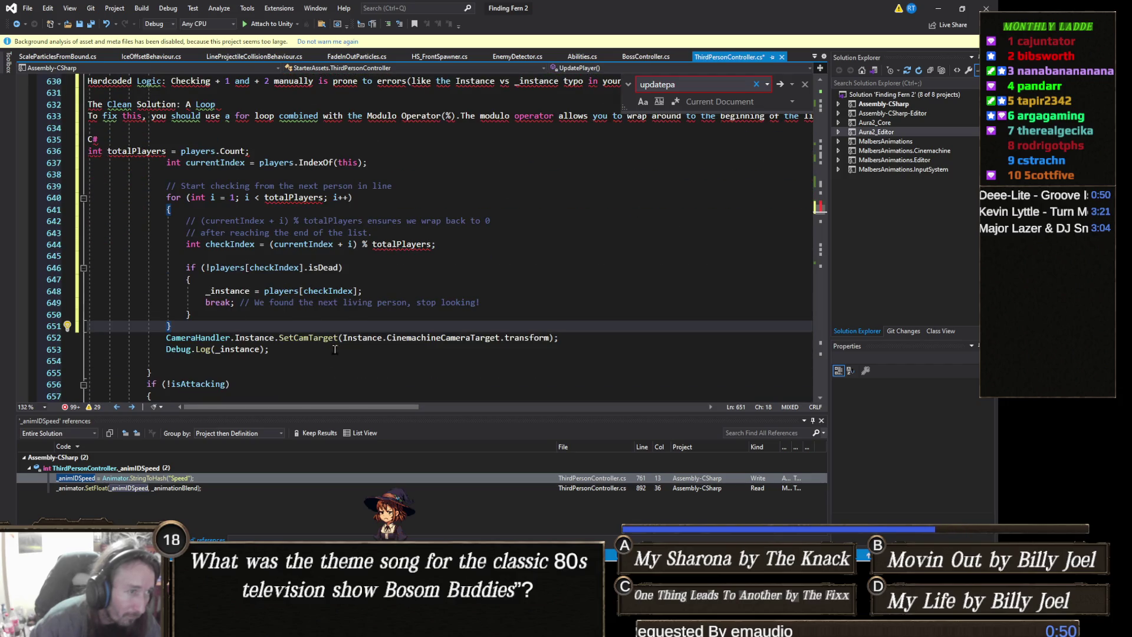
scroll(177, 311, up, 3)
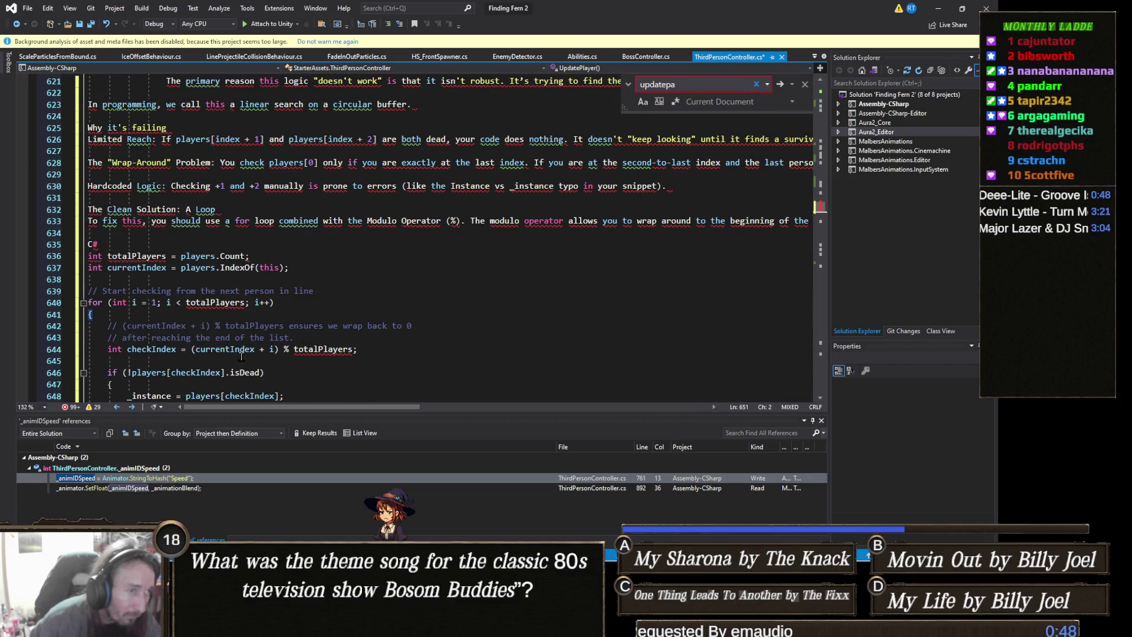
click(177, 337)
key(Home)
key(shift+Up)
key(shift+Home)
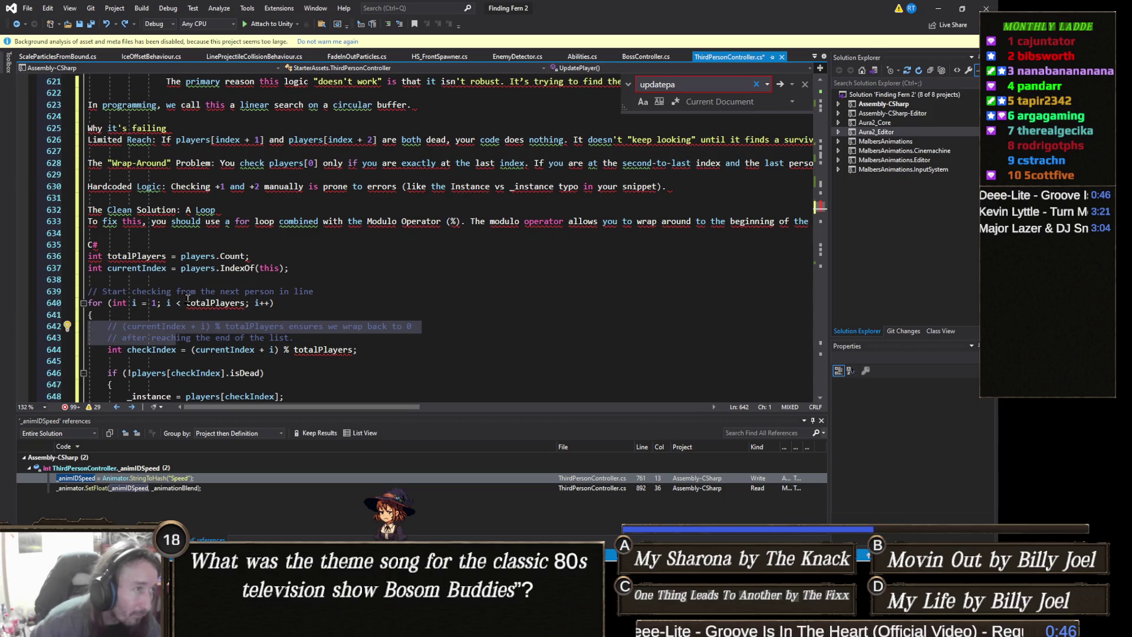
key(ctrl+z)
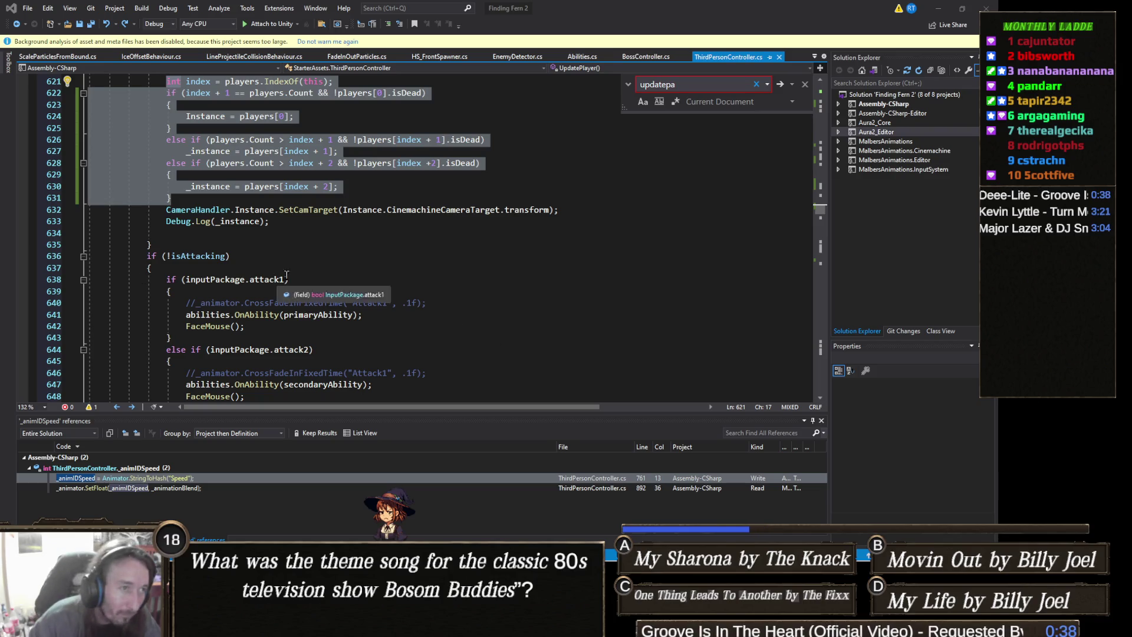
Step: Paste the modulo for loop over lines 621–631 and rename currentIndex to index on lines 622 and 629
scroll(286, 300, up, 3)
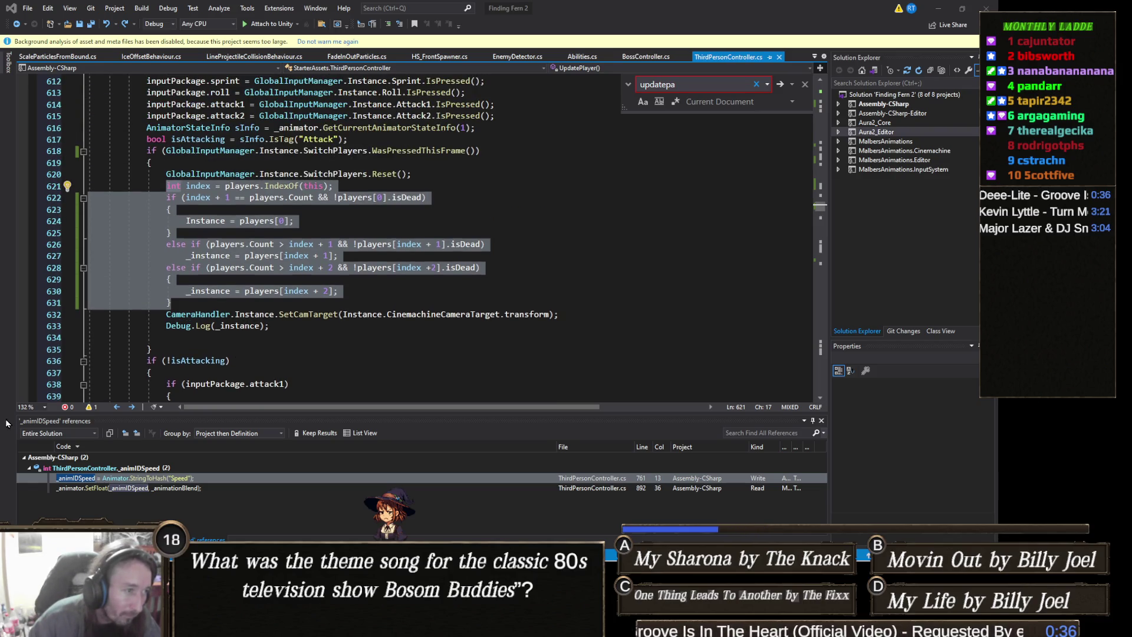
mouse_move(266, 304)
mouse_down()
mouse_move(118, 292)
mouse_move(14, 200)
mouse_move(15, 188)
mouse_up()
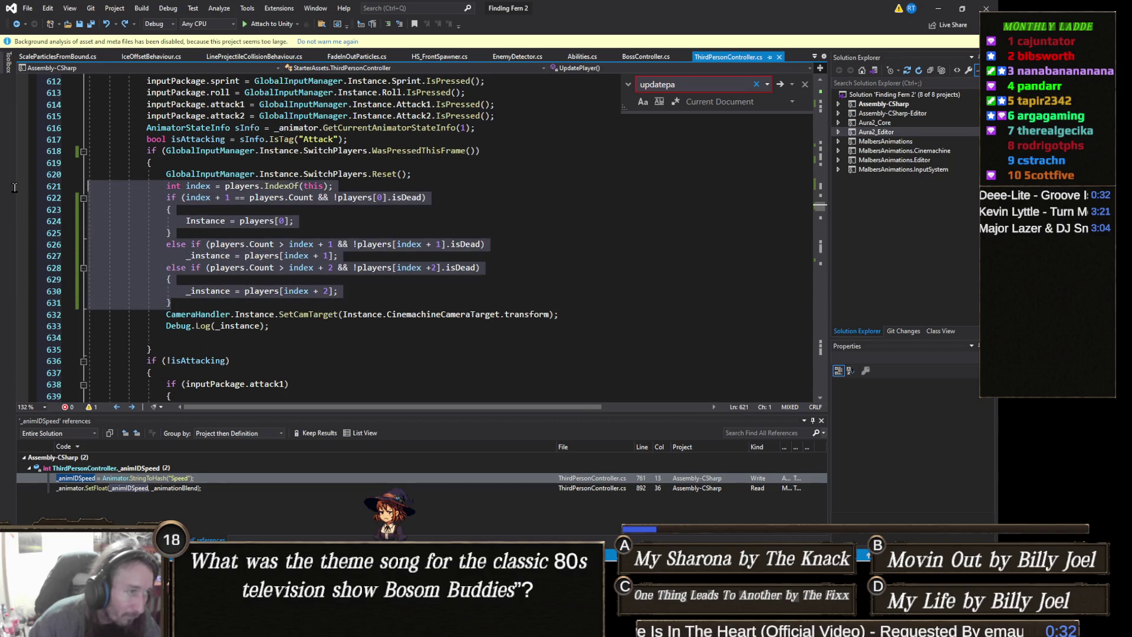
text(int totalPlayers = players.Count;                 int currentIndex = players.IndexOf(this);                  // Start checking from the next person in line                 for (int i = 1; i < totalPlayers; i++)                 {                     // (currentIndex + i) % totalPlayers ensures we wrap back to 0                     // after reaching the end of the list.                     int checkIndex = (currentIndex + i) % totalPlayers;                      if (!players[checkIndex].isDead)                     {                         _instance = players[checkIndex];                         break; // We found the next living person, stop looking!                     }                 })
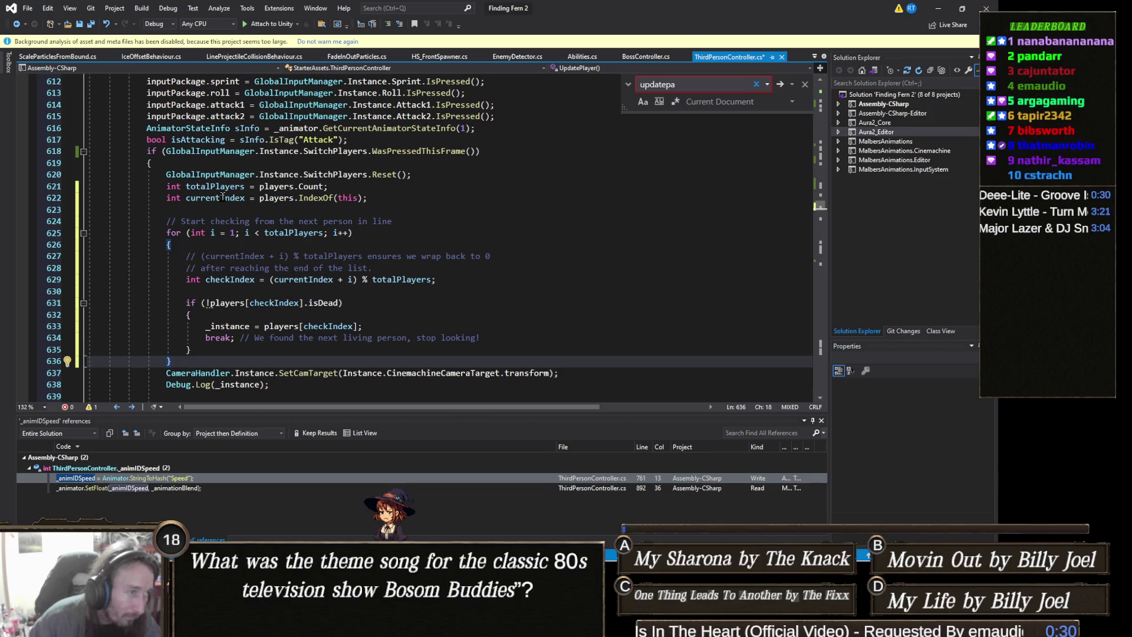
click(223, 198)
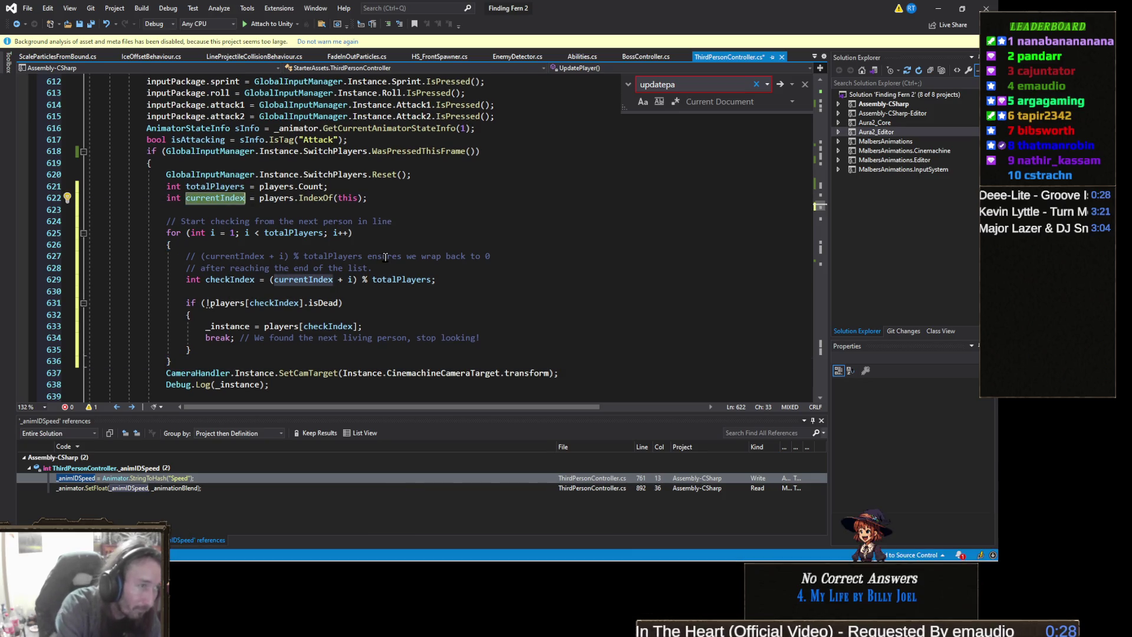
double_click(215, 197)
text(index)
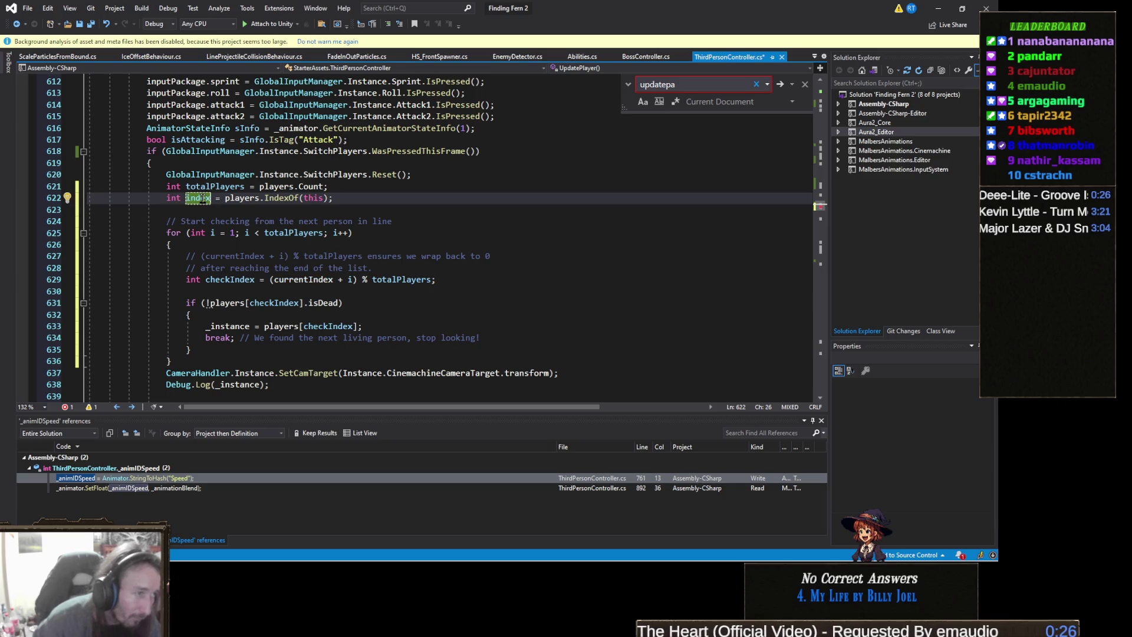
double_click(308, 280)
text(index)
Step: Check checkIndex's uses, save the script, and minimize Visual Studio
double_click(327, 326)
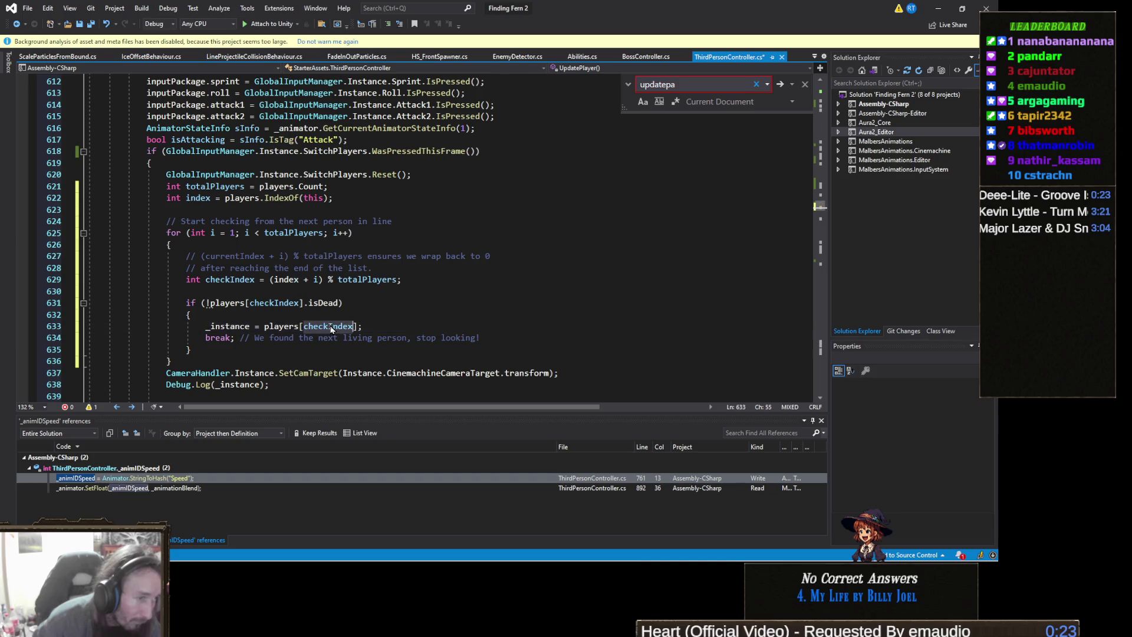
click(316, 352)
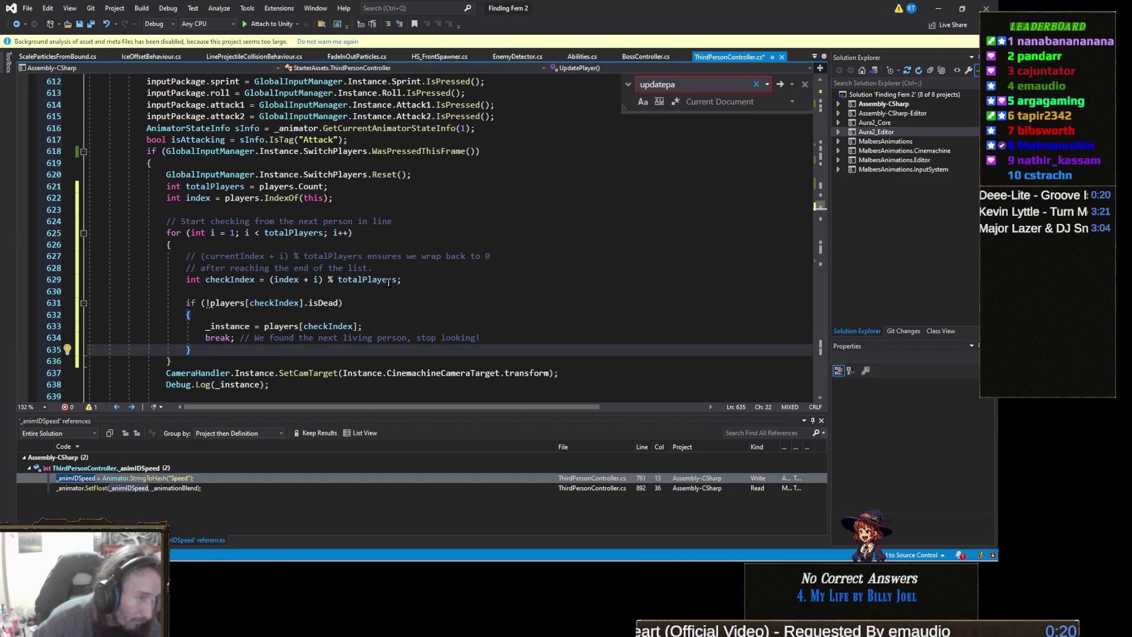
key(ctrl+s)
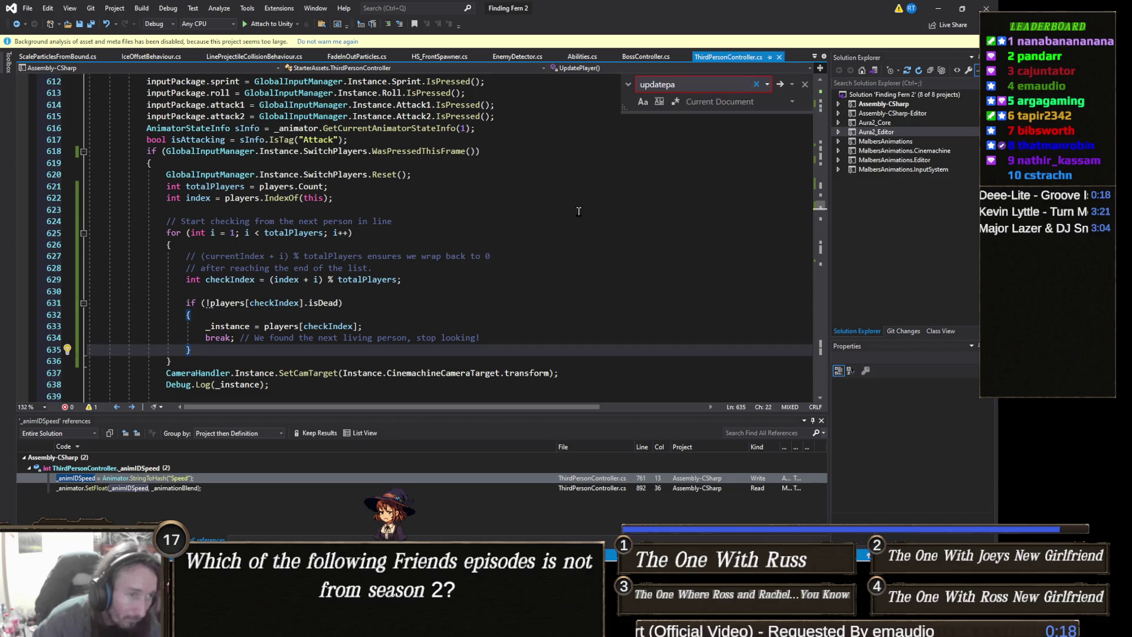
click(932, 13)
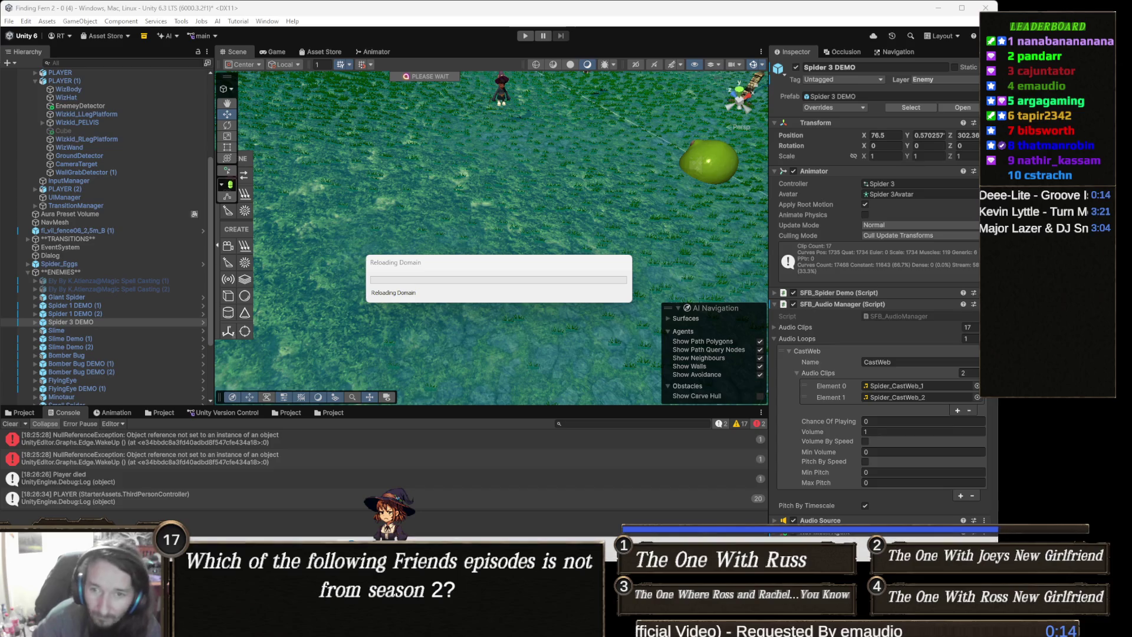